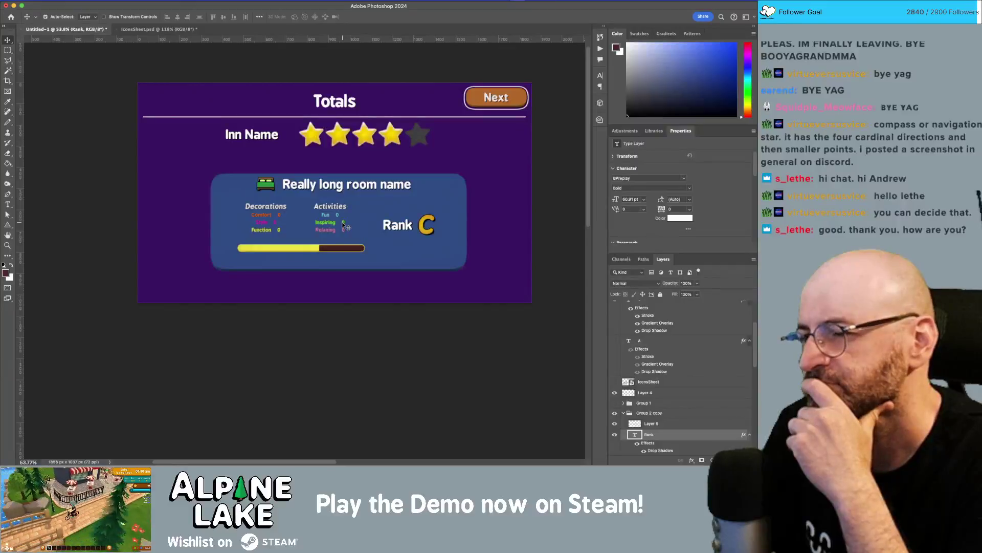
# - After checking the Unity game, nudge the room name and bed icon layers down
pyautogui.press('super+Tab')
pyautogui.press('super+Tab')
pyautogui.press('super+Tab')
pyautogui.press('super+Tab')
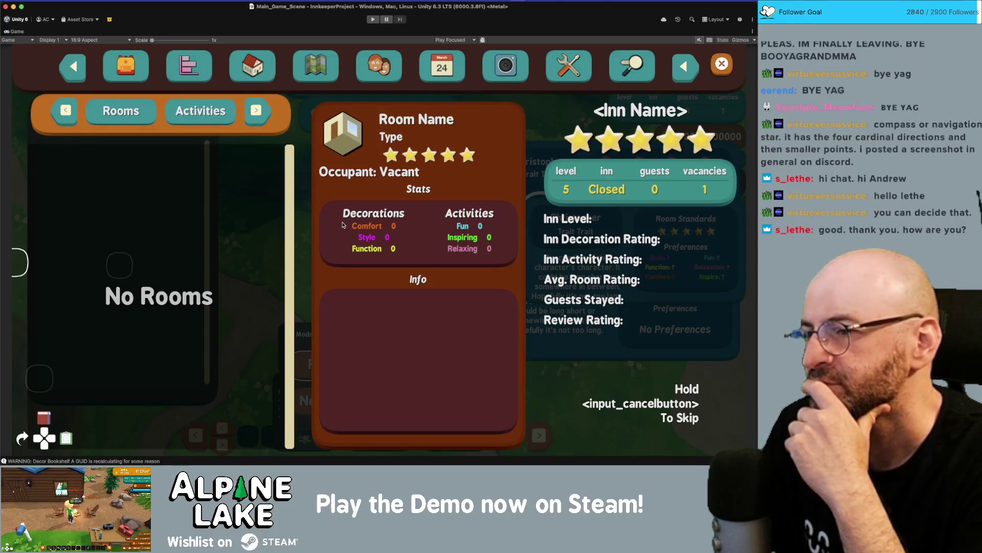
pyautogui.press('super+Tab')
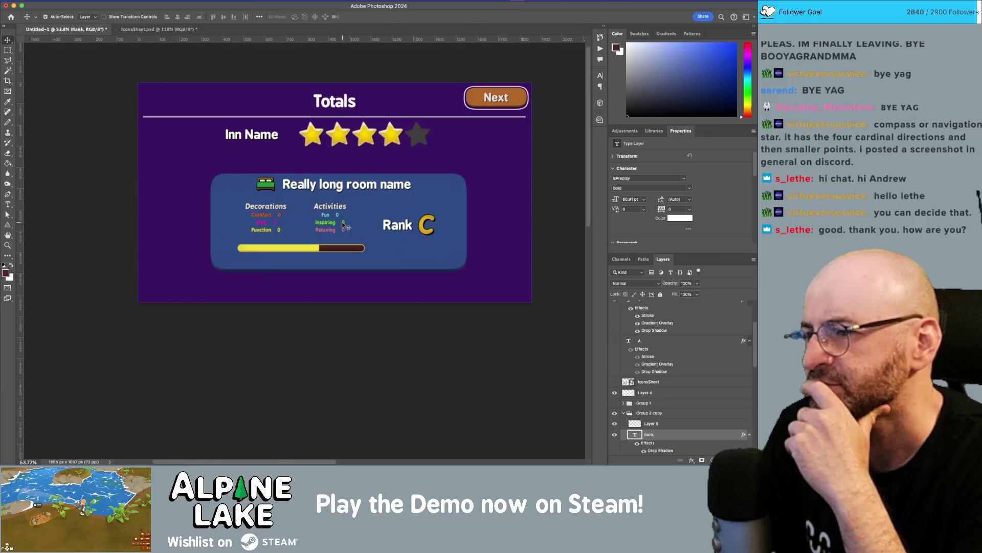
pyautogui.click(265, 186)
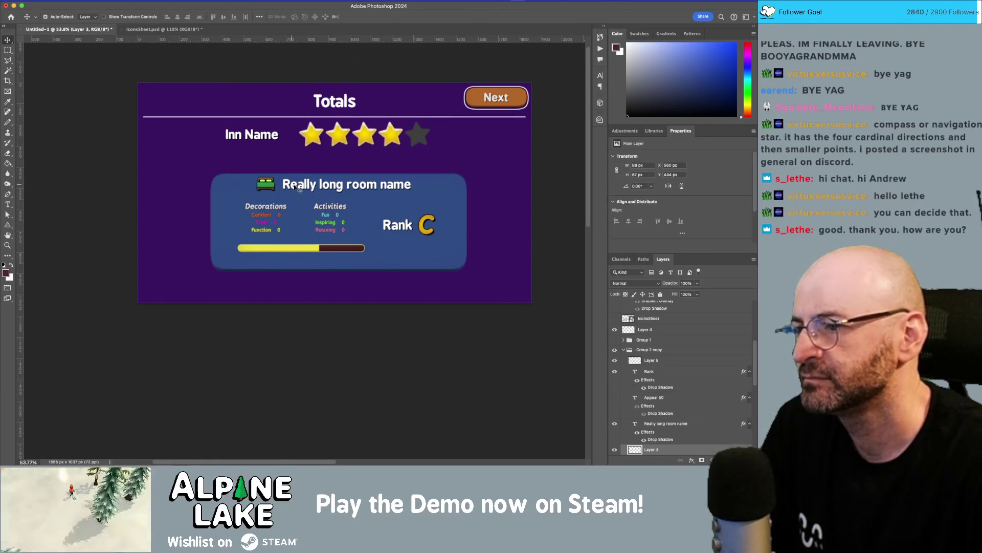
pyautogui.click(298, 189)
pyautogui.hotkey('shift', 'Down')
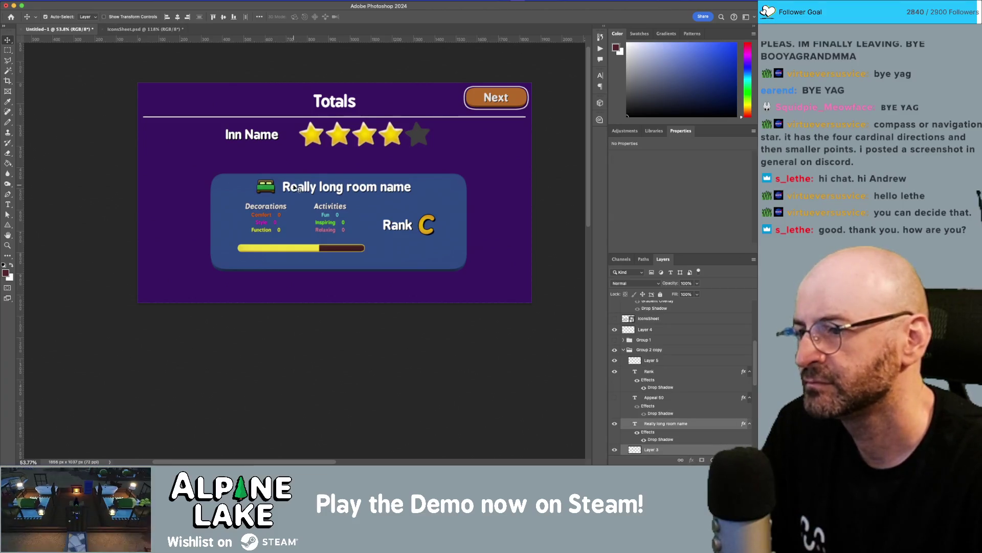
# - Nudge the progress bar down two steps and the Decorations/Activities stats text down one
pyautogui.moveTo(255, 290)
pyautogui.mouseDown()
pyautogui.moveTo(333, 215)
pyautogui.moveTo(300, 279)
pyautogui.mouseUp()
pyautogui.click(267, 252)
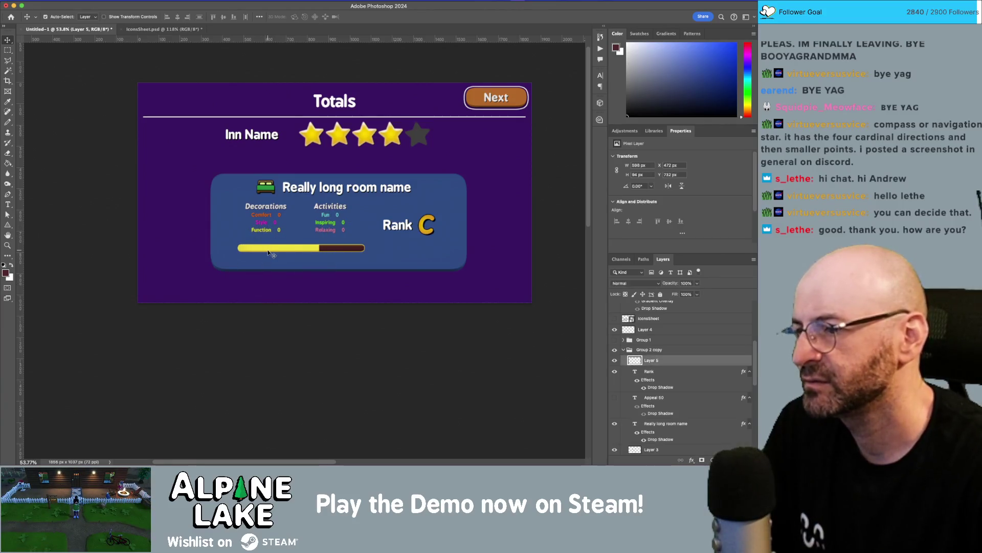
pyautogui.press('Down')
pyautogui.press('Down')
pyautogui.press('Down')
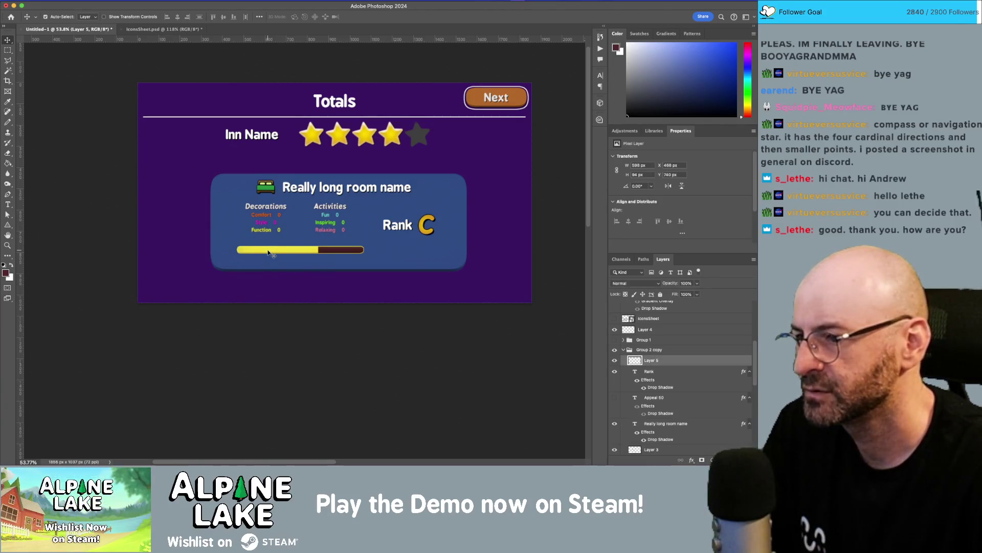
pyautogui.press('Down')
pyautogui.press('Down')
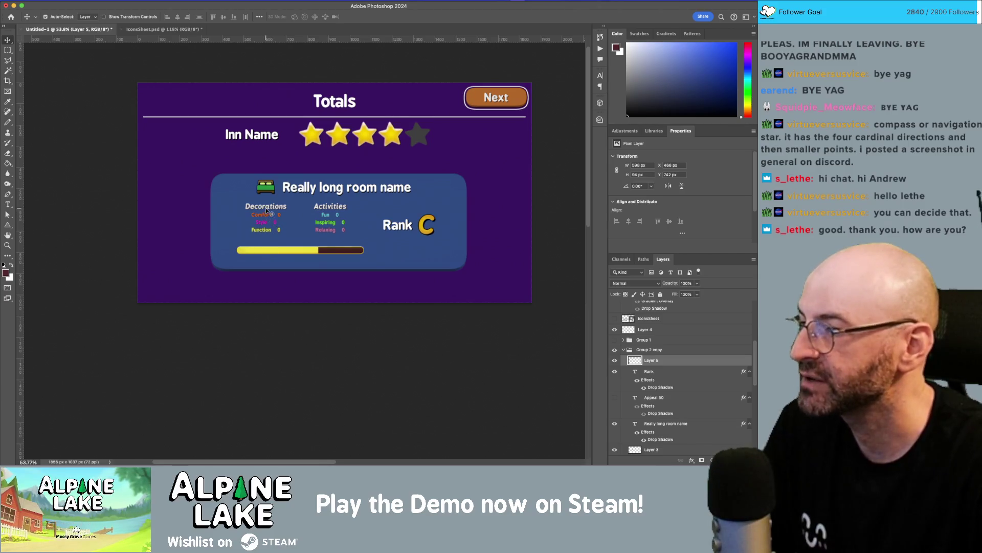
pyautogui.click(266, 211)
pyautogui.press('Down')
pyautogui.press('Down')
pyautogui.press('Down')
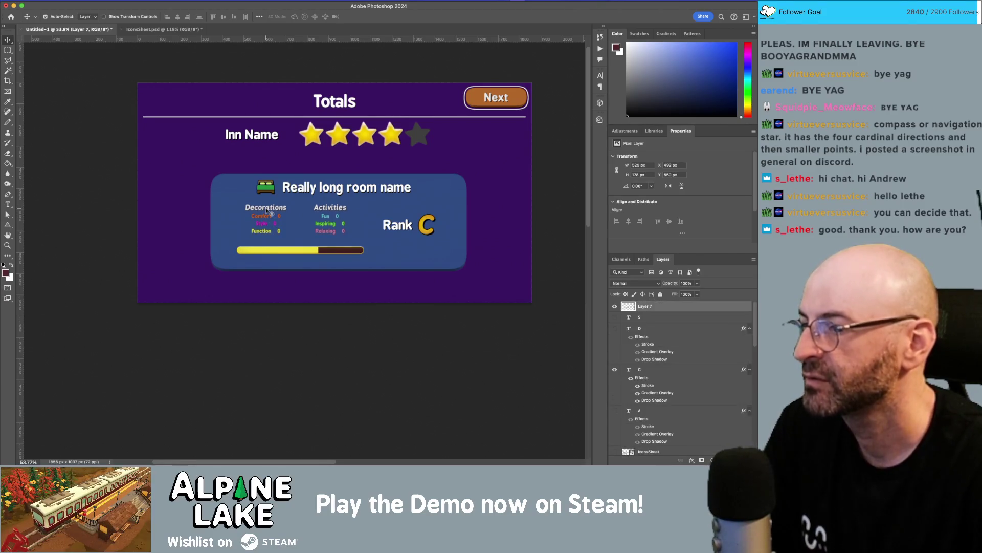
# - Make the room name text pale cream, then select the Rank text for recolouring
pyautogui.click(303, 197)
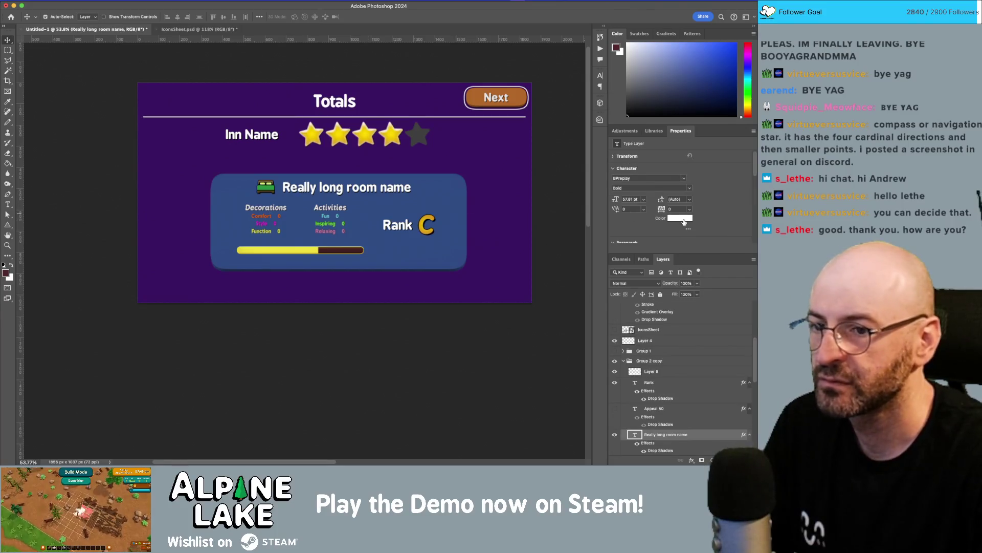
pyautogui.click(684, 221)
pyautogui.moveTo(533, 253); pyautogui.dragTo(533, 245)
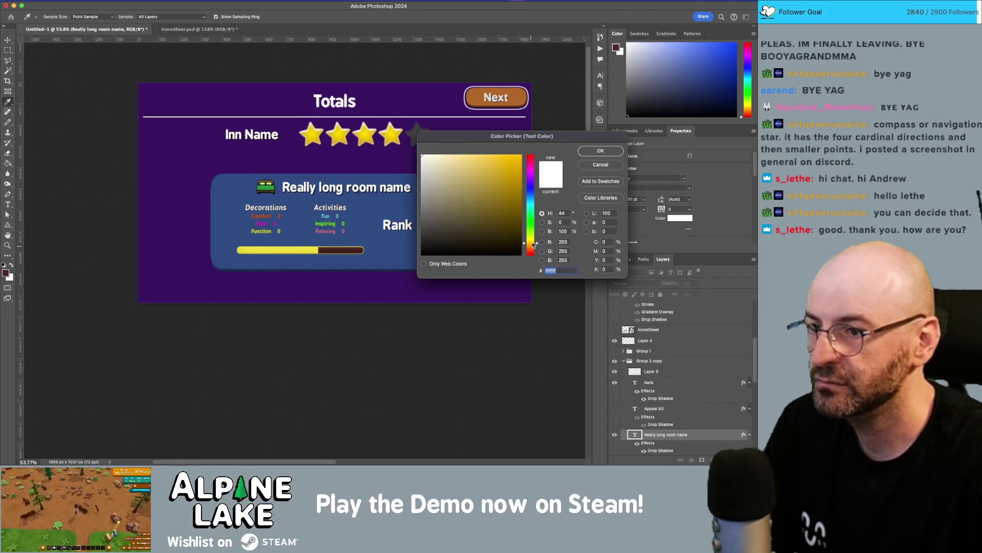
pyautogui.click(443, 157)
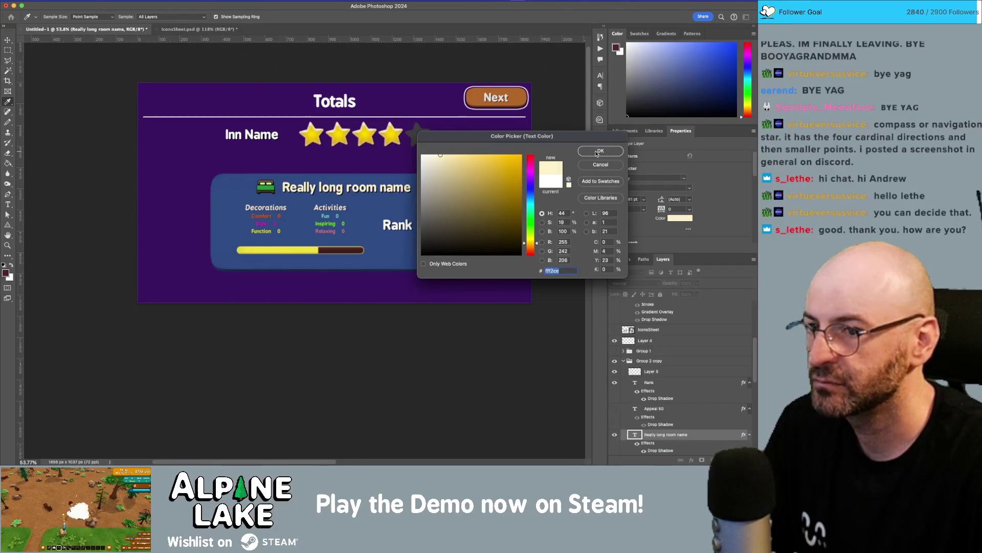
pyautogui.click(601, 151)
pyautogui.click(404, 227)
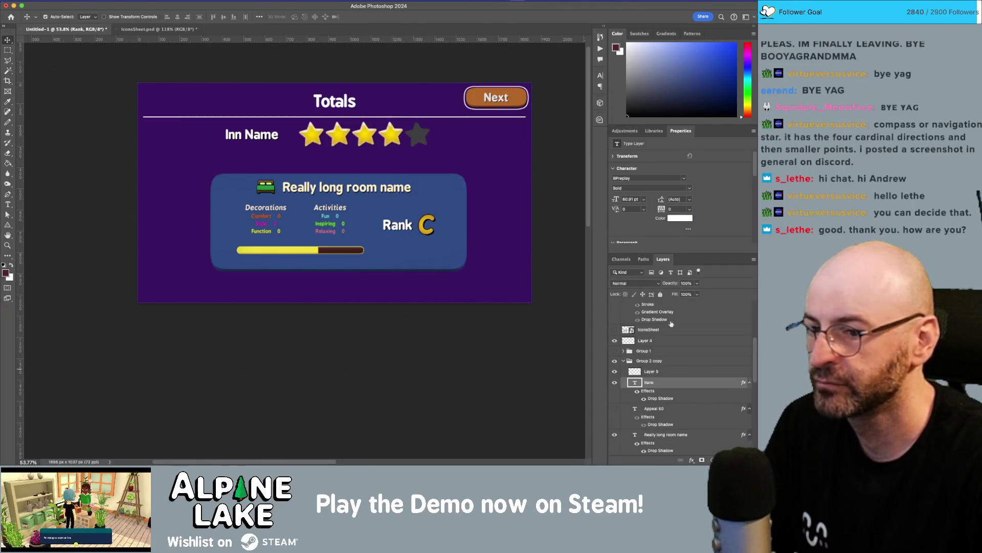
pyautogui.click(673, 220)
# - Set the Rank text colour to the pale cream fff2d1
pyautogui.moveTo(526, 239); pyautogui.dragTo(527, 243)
pyautogui.click(439, 153)
pyautogui.click(599, 152)
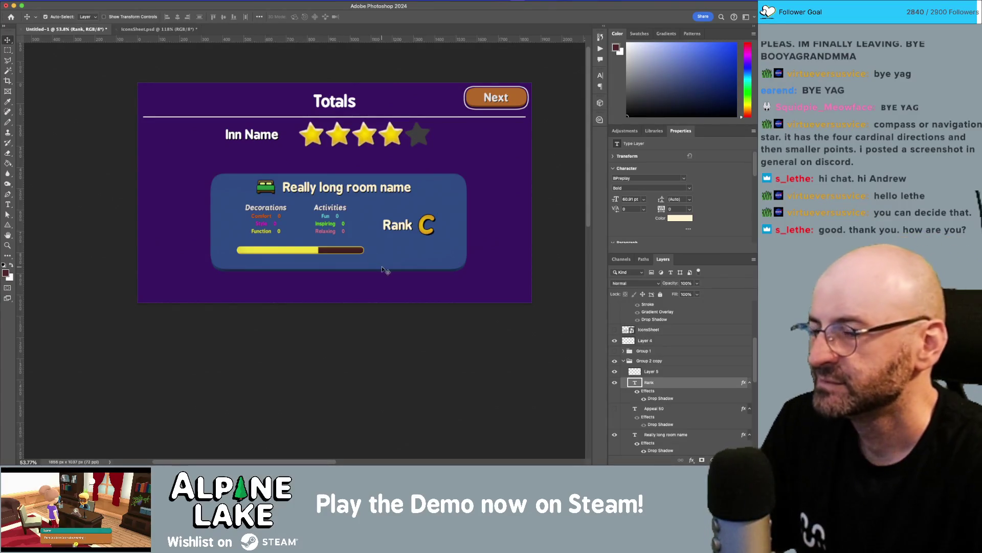
# - Zoom in on the room panel and move the Activities column left toward Decorations
pyautogui.press('z')
pyautogui.moveTo(379, 277)
pyautogui.mouseDown()
pyautogui.moveTo(356, 252)
pyautogui.moveTo(321, 248)
pyautogui.moveTo(341, 250)
pyautogui.mouseUp()
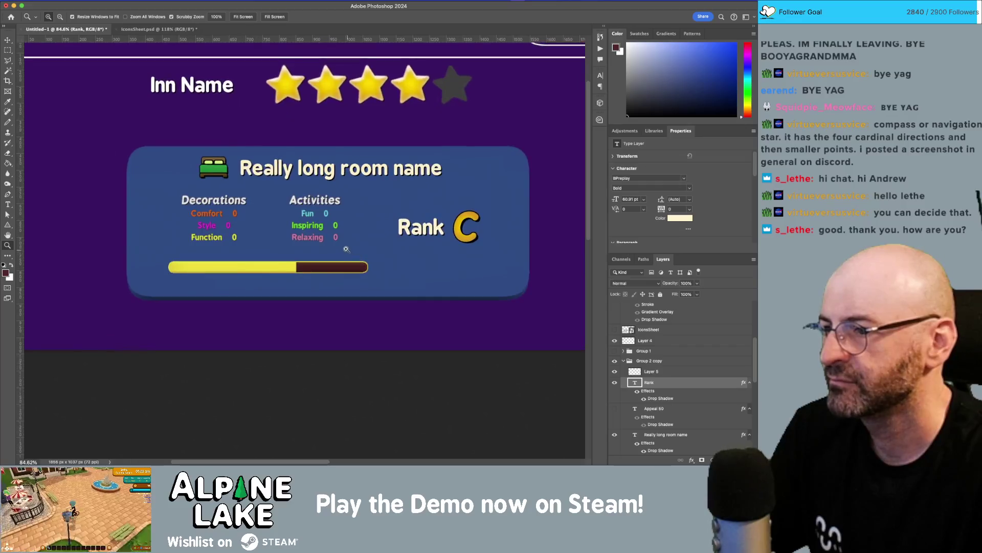
pyautogui.hotkey('ctrl', 'shift', 'alt', 'n')
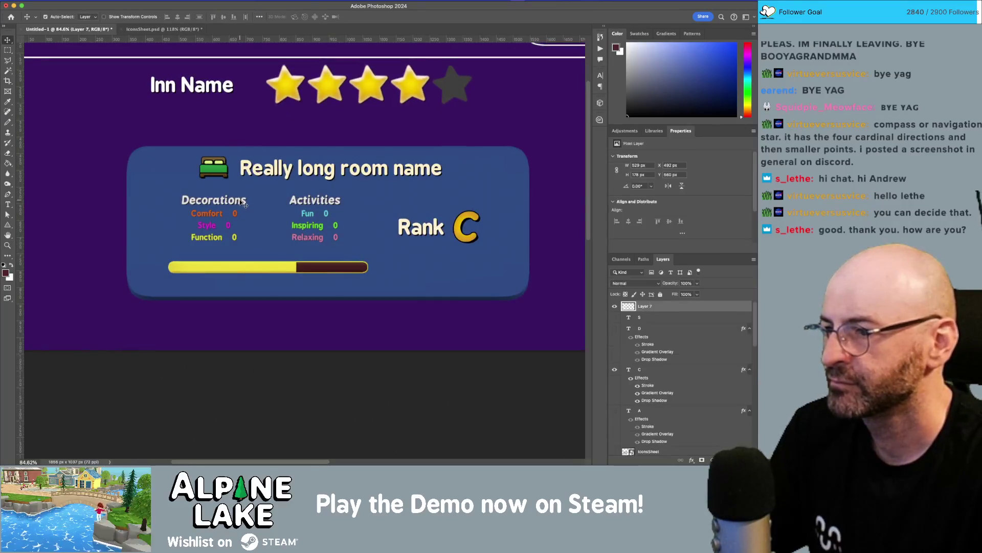
pyautogui.press('m')
pyautogui.press('v')
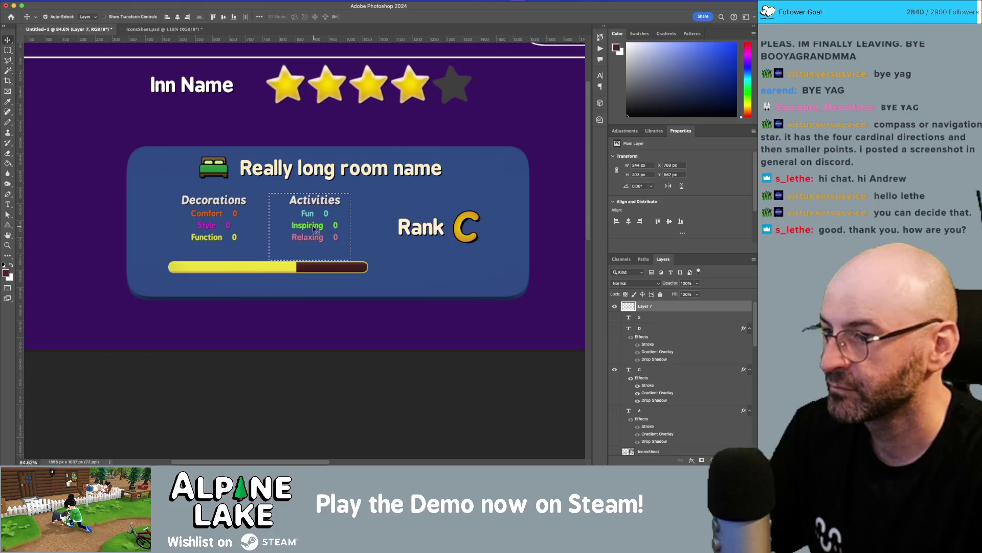
pyautogui.moveTo(312, 207); pyautogui.dragTo(286, 205)
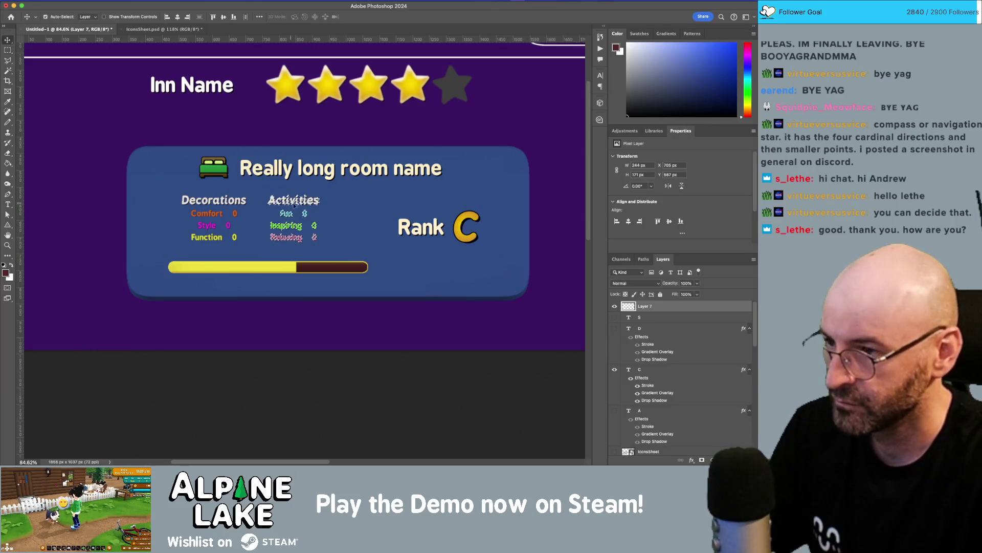
# - Enlarge the Decorations and Activities stats with Free Transform and nudge them into place
pyautogui.hotkey('ctrl', 't')
pyautogui.moveTo(353, 250); pyautogui.dragTo(381, 261)
pyautogui.press('Return')
pyautogui.press('Left')
pyautogui.press('Left')
pyautogui.press('Left')
pyautogui.press('Up')
pyautogui.press('Up')
pyautogui.press('Up')
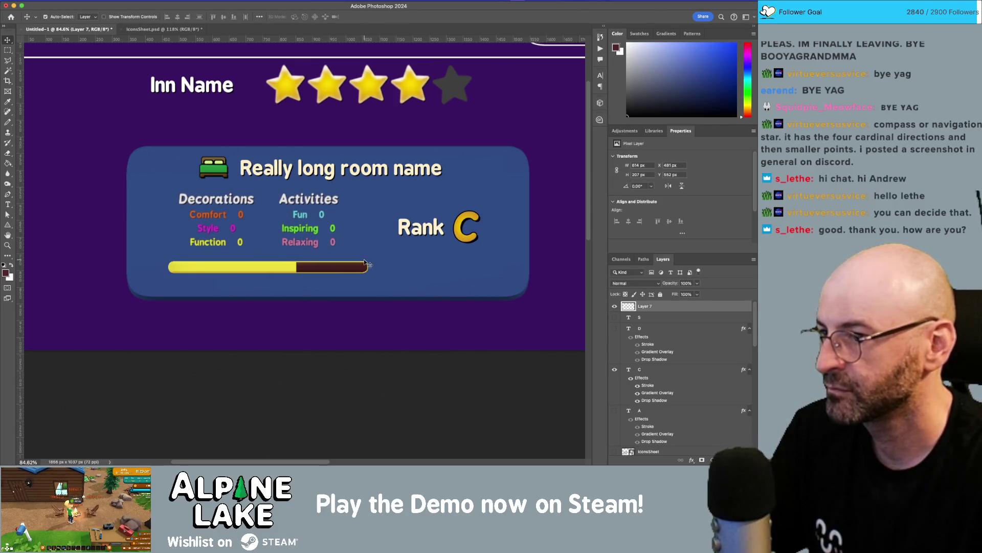
pyautogui.press('Right')
pyautogui.press('Right')
pyautogui.press('Right')
pyautogui.press('Down')
pyautogui.press('Down')
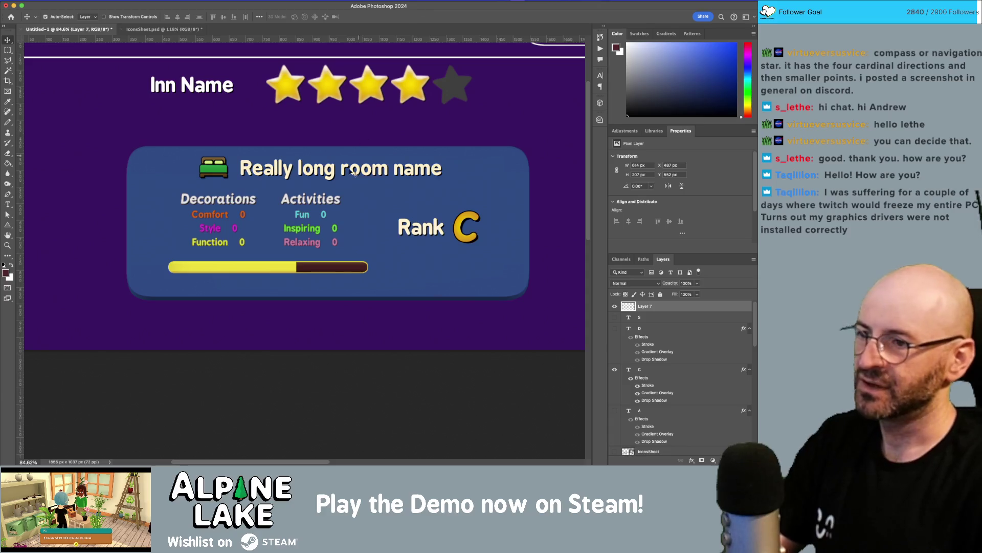
# - Give the Inn Name title the off-white fff7e2 colour, then zoom out to the whole mock-up
pyautogui.press('z')
pyautogui.moveTo(327, 202)
pyautogui.mouseDown()
pyautogui.moveTo(386, 241)
pyautogui.moveTo(369, 228)
pyautogui.moveTo(405, 230)
pyautogui.moveTo(371, 213)
pyautogui.moveTo(405, 237)
pyautogui.moveTo(387, 237)
pyautogui.mouseUp()
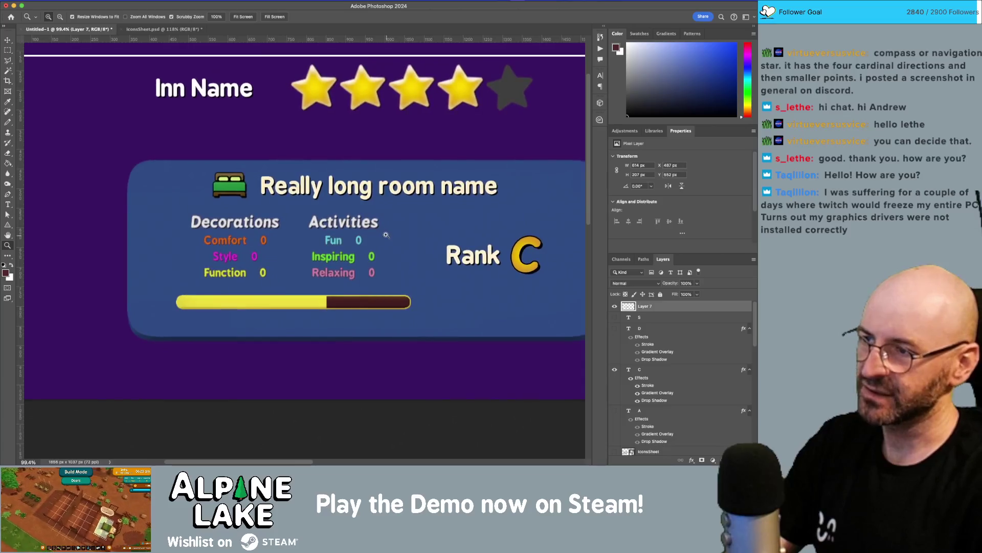
pyautogui.press('v')
pyautogui.click(221, 94)
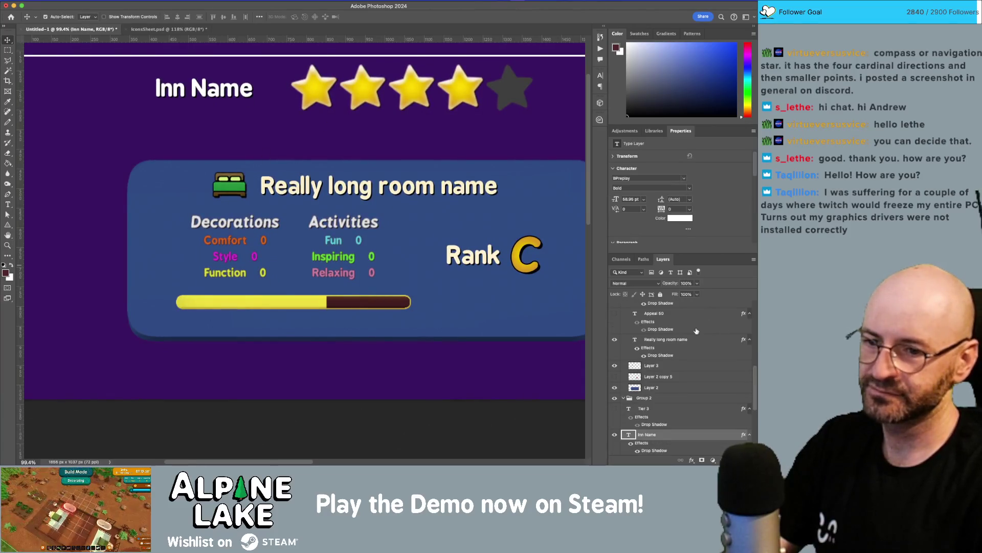
pyautogui.click(680, 219)
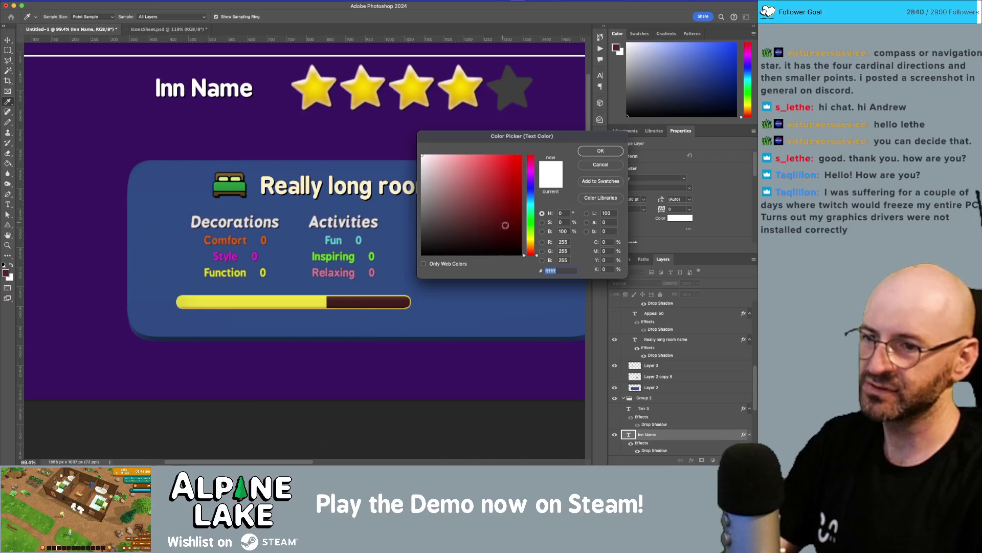
pyautogui.click(530, 245)
pyautogui.moveTo(433, 160); pyautogui.dragTo(432, 142)
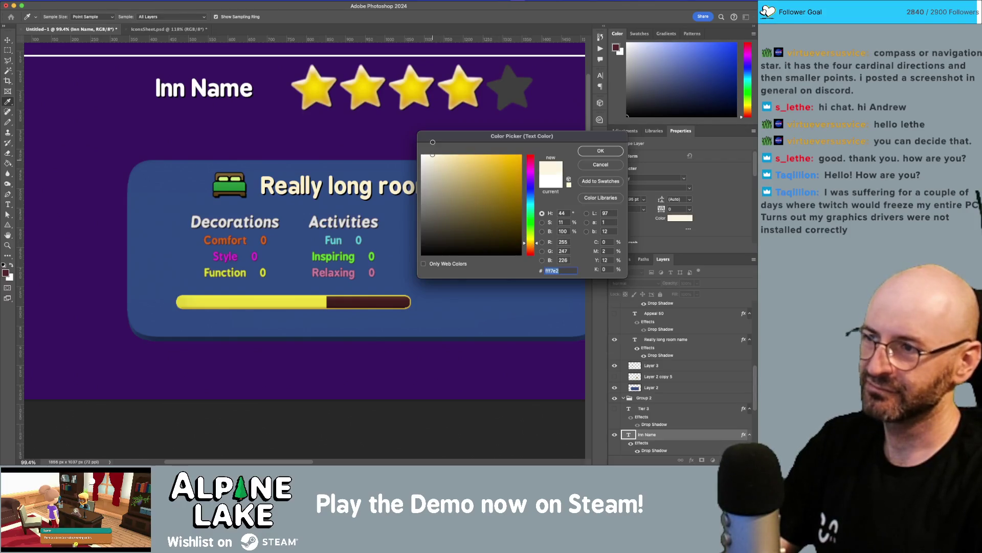
pyautogui.click(588, 154)
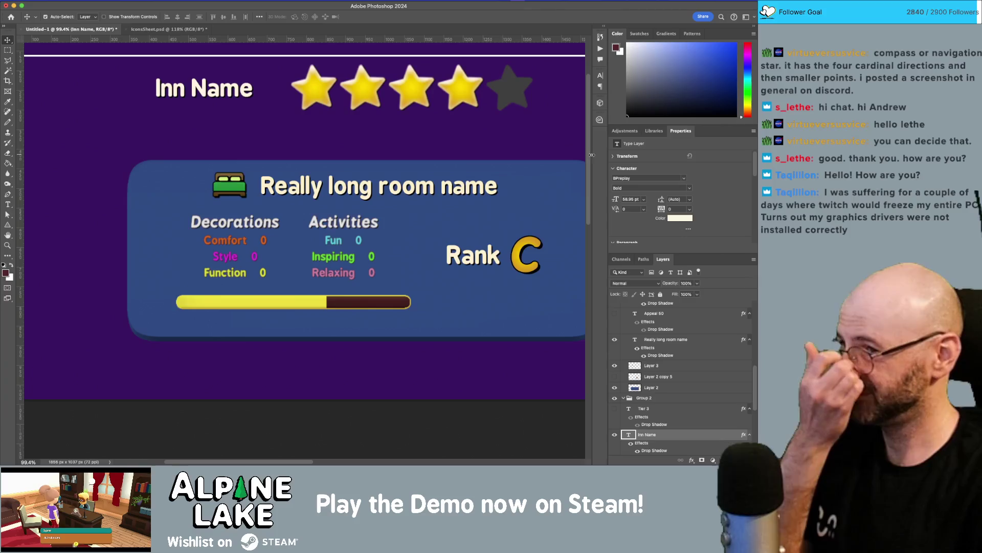
pyautogui.press('z')
pyautogui.moveTo(461, 164)
pyautogui.mouseDown()
pyautogui.moveTo(358, 164)
pyautogui.moveTo(445, 162)
pyautogui.mouseUp()
pyautogui.press('v')
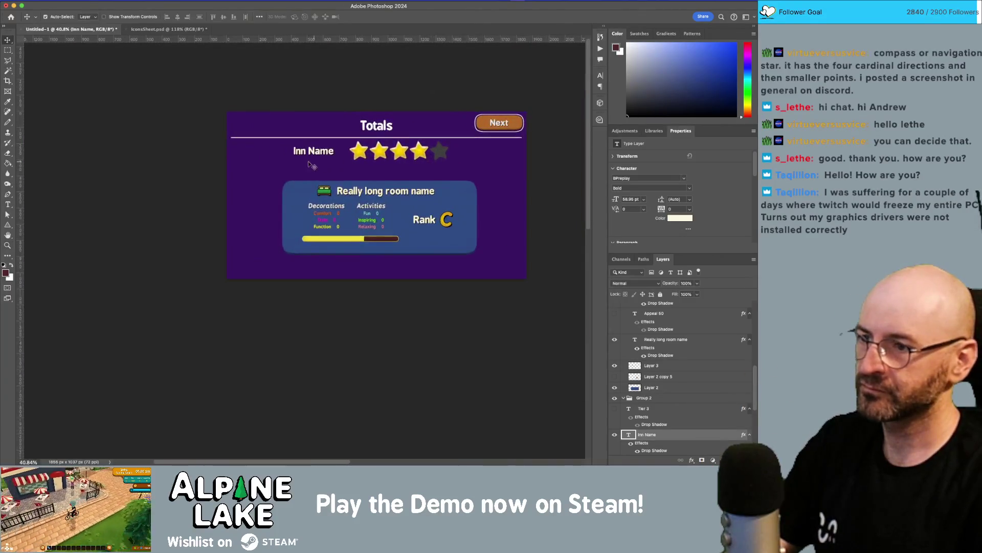
pyautogui.hotkey('shift', 'Down')
pyautogui.hotkey('shift', 'Down')
pyautogui.hotkey('shift', 'Down')
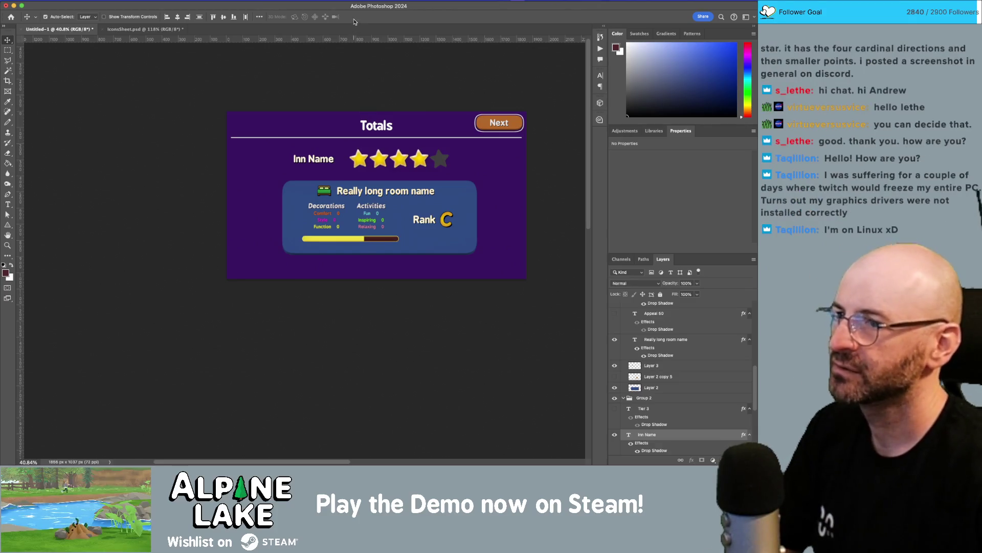
pyautogui.press('z')
pyautogui.moveTo(362, 173); pyautogui.dragTo(396, 177)
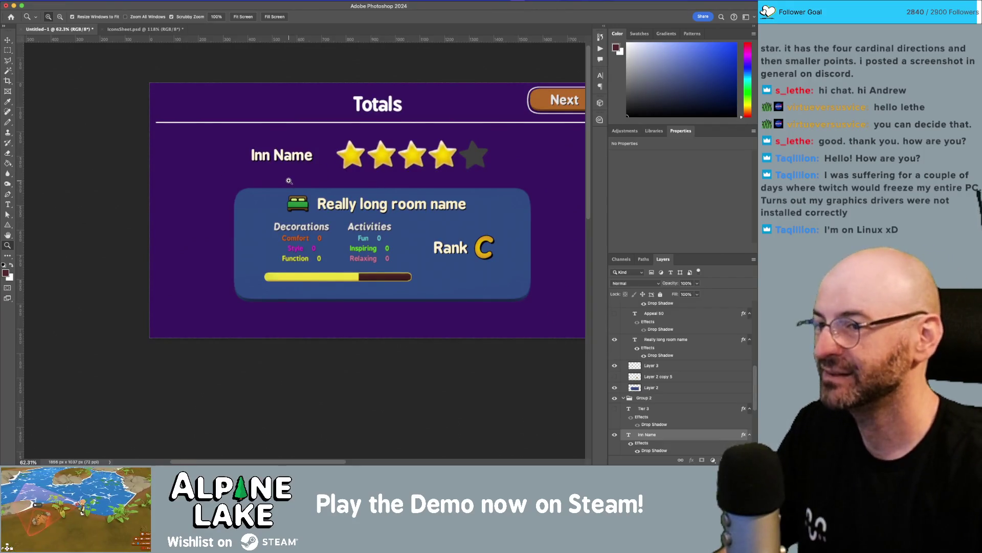
pyautogui.hscroll(3, 311, 175)
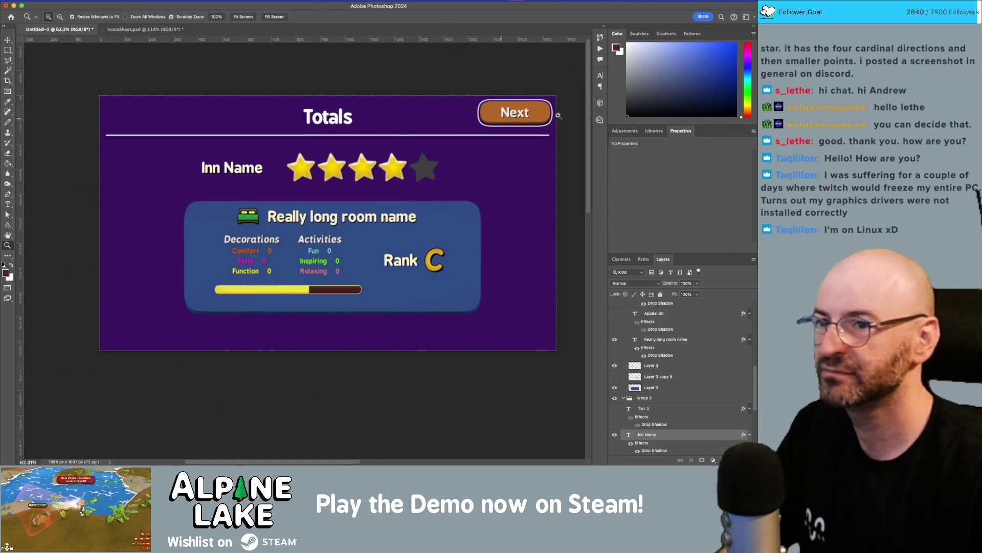
pyautogui.moveTo(288, 179); pyautogui.dragTo(292, 182)
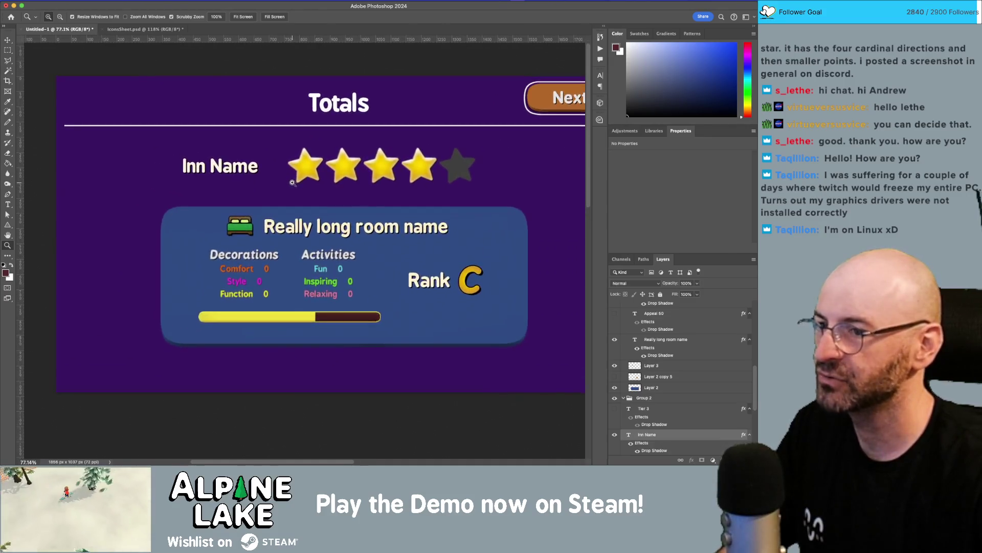
pyautogui.scroll(-5, 292, 183)
pyautogui.scroll(5, 314, 198)
pyautogui.scroll(-4, 311, 199)
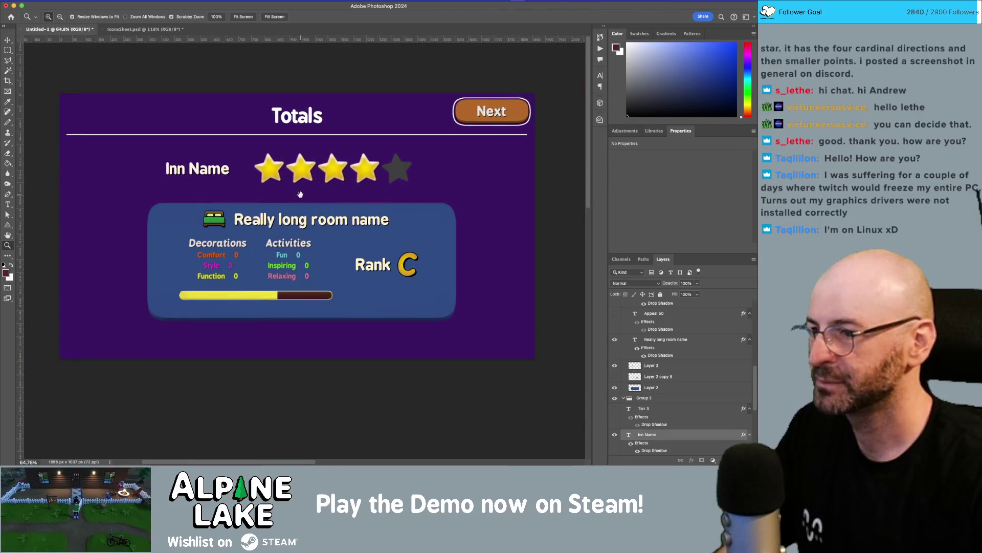
pyautogui.moveTo(300, 194); pyautogui.dragTo(306, 190)
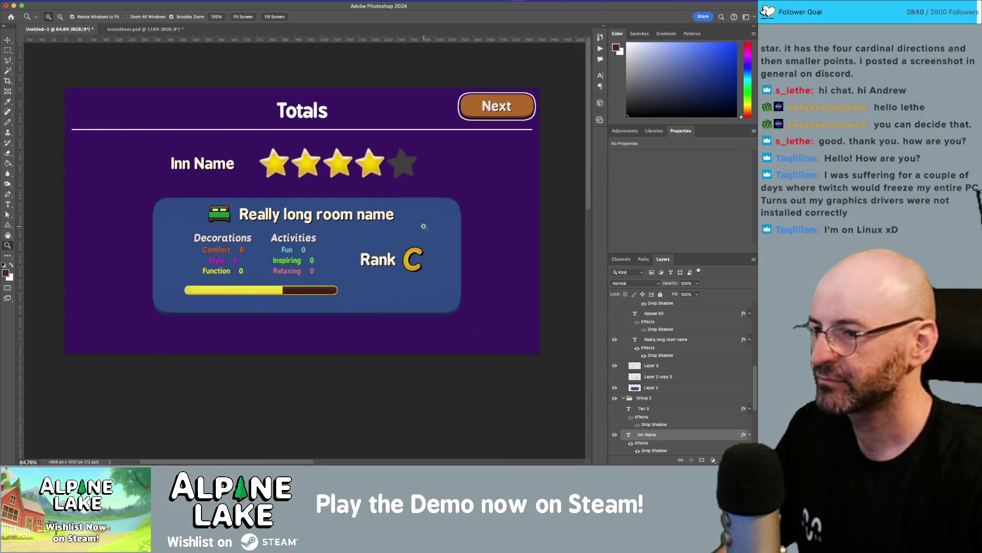
pyautogui.press('v')
pyautogui.click(438, 218)
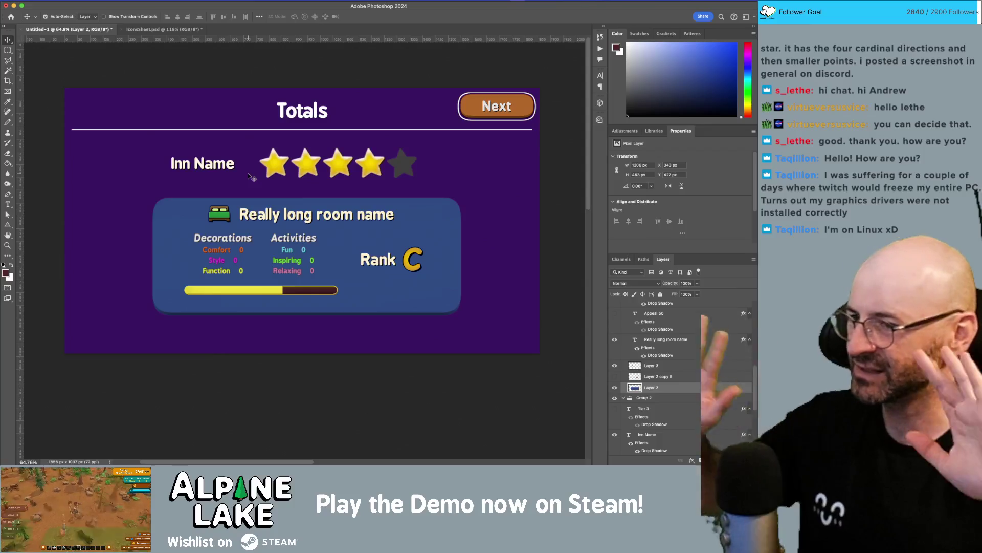
pyautogui.moveTo(131, 340)
pyautogui.mouseDown()
pyautogui.moveTo(525, 272)
pyautogui.moveTo(527, 193)
pyautogui.mouseUp()
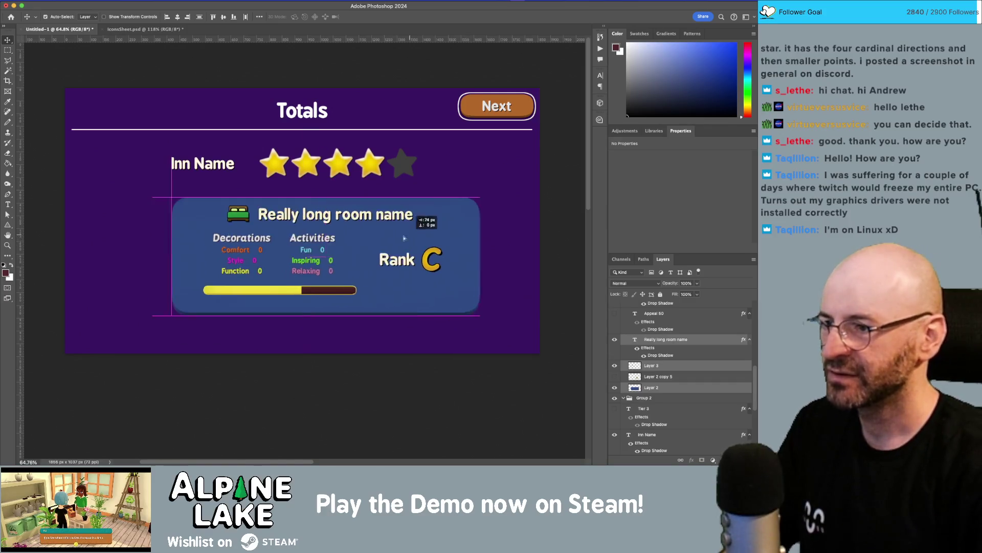
pyautogui.click(383, 244)
pyautogui.press('z')
pyautogui.scroll(-5, 382, 245)
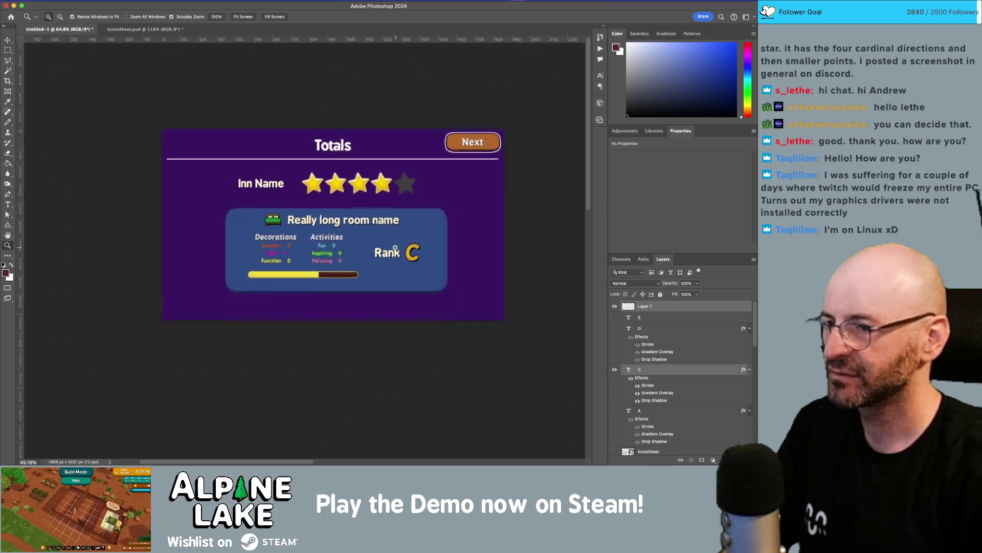
pyautogui.press('v')
pyautogui.moveTo(404, 248)
pyautogui.mouseDown()
pyautogui.moveTo(219, 250)
pyautogui.moveTo(230, 242)
pyautogui.mouseUp()
pyautogui.hotkey('ctrl', 'z')
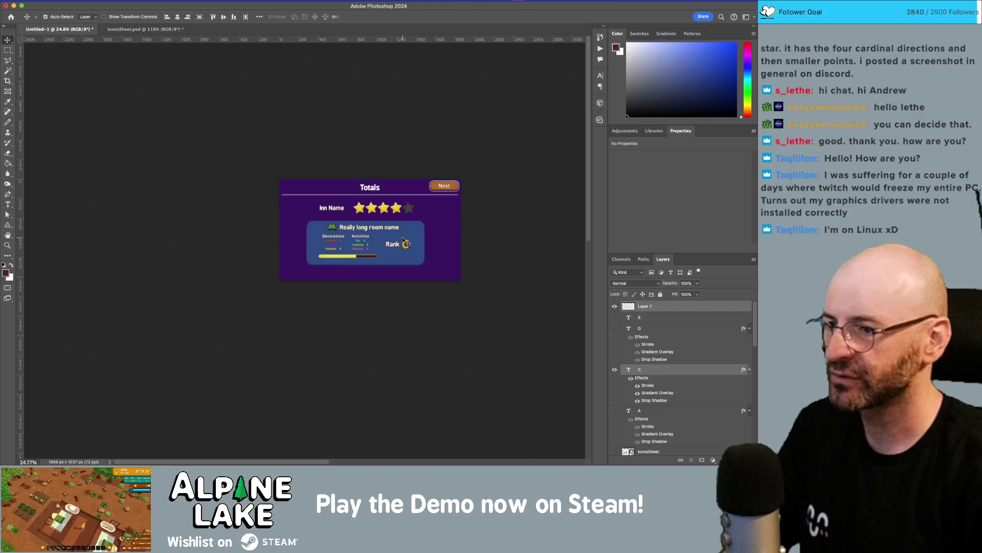
pyautogui.press('z')
pyautogui.scroll(4, 375, 242)
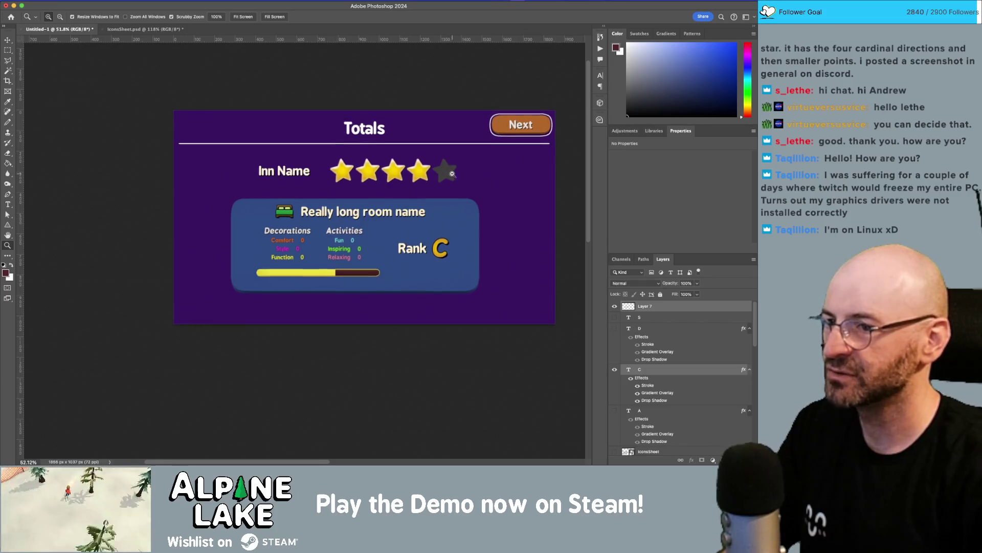
pyautogui.scroll(2, 452, 174)
pyautogui.press('v')
pyautogui.click(447, 170)
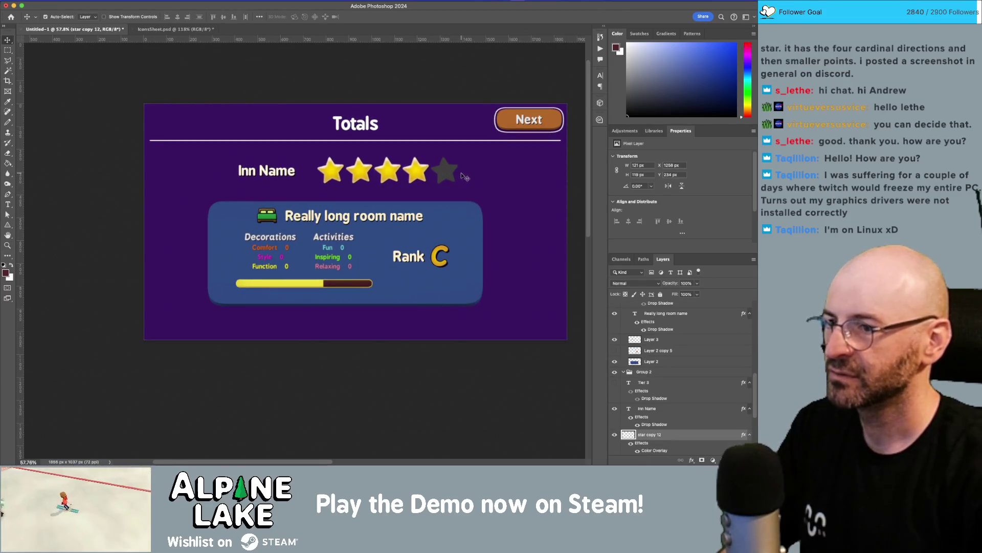
pyautogui.hotkey('ctrl', 't')
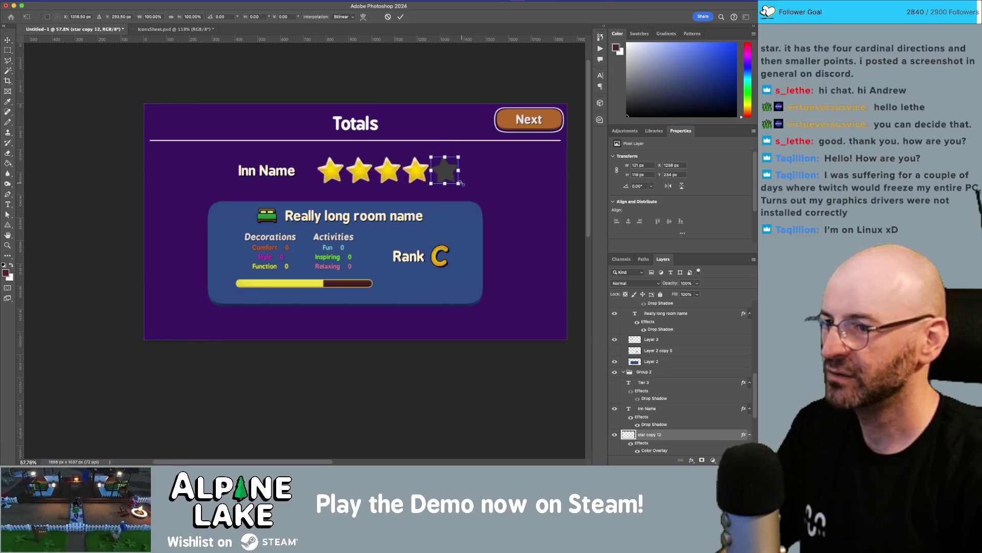
pyautogui.moveTo(467, 186); pyautogui.dragTo(467, 186)
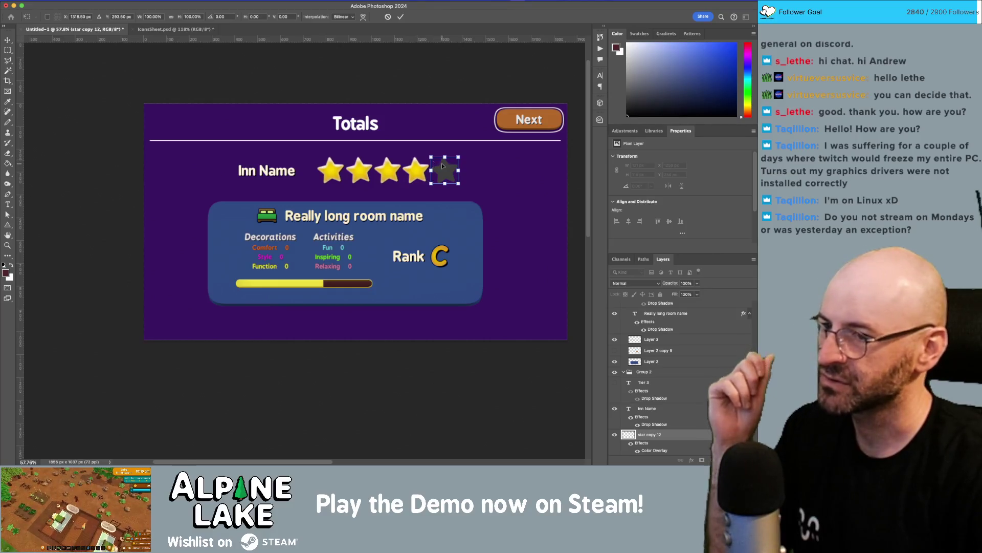
pyautogui.press('Return')
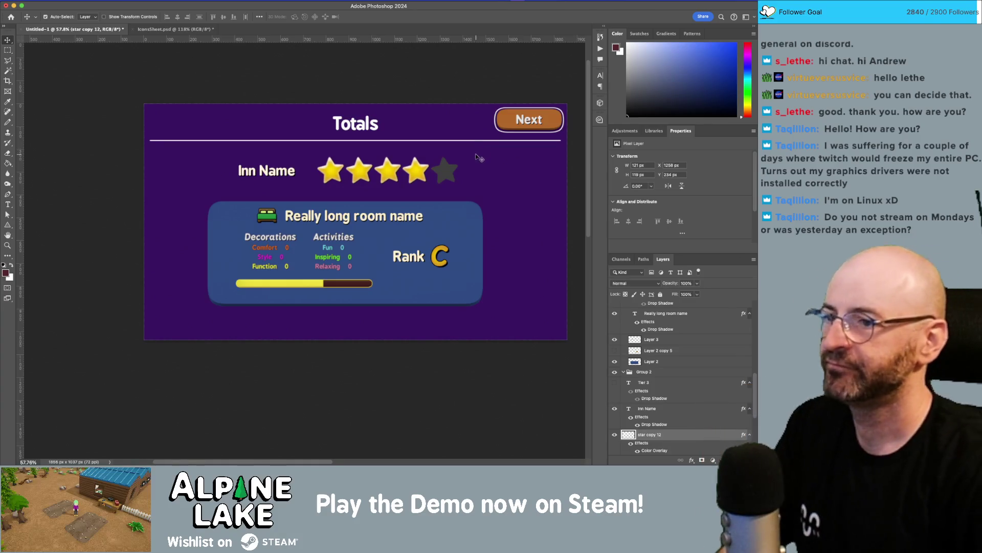
pyautogui.scroll(-2, 479, 192)
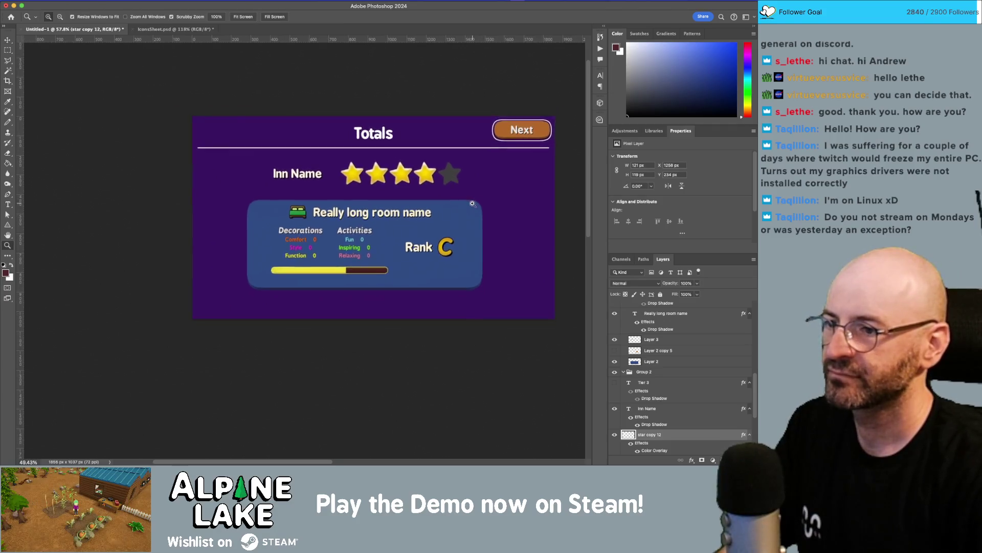
# - Shift the room panel slightly right and reposition the Inn Name title and stars
pyautogui.moveTo(235, 192); pyautogui.dragTo(486, 322)
pyautogui.moveTo(350, 233); pyautogui.dragTo(363, 233)
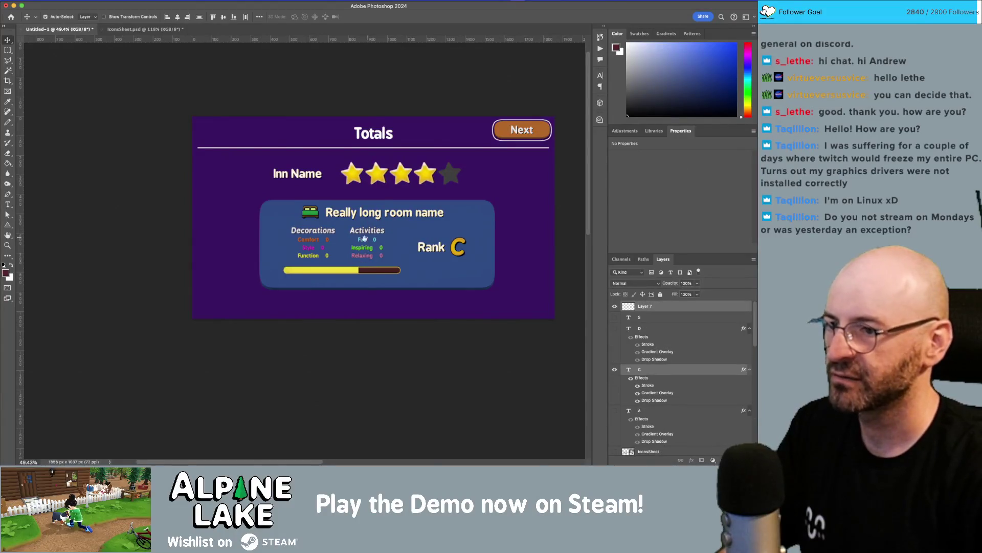
pyautogui.hscroll(2, 368, 236)
pyautogui.moveTo(291, 185); pyautogui.dragTo(296, 185)
pyautogui.moveTo(256, 160)
pyautogui.mouseDown()
pyautogui.moveTo(450, 186)
pyautogui.moveTo(259, 193)
pyautogui.moveTo(278, 187)
pyautogui.mouseUp()
# - Place the Inn Name title above the star row and centre the stars beneath it
pyautogui.click(481, 185)
pyautogui.click(472, 188)
pyautogui.click(300, 185)
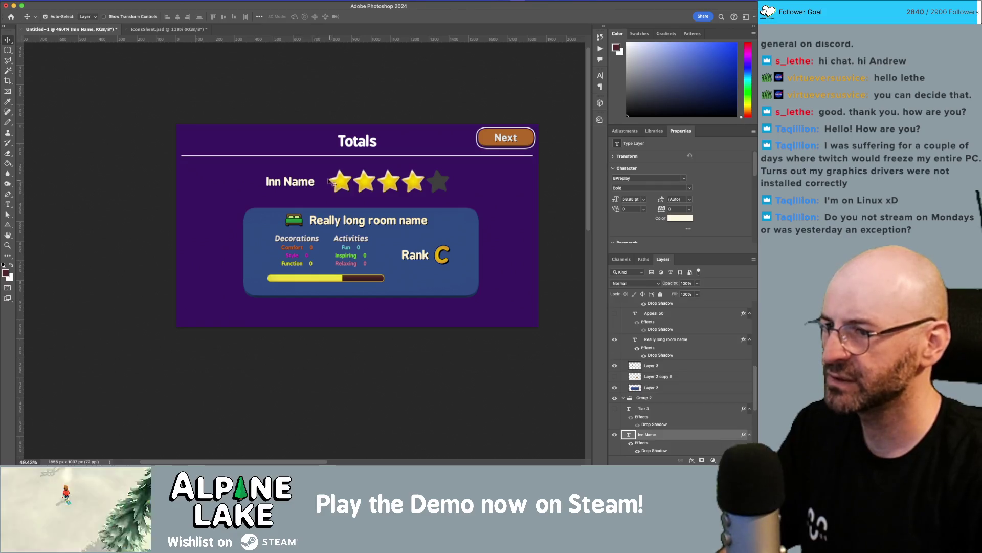
pyautogui.moveTo(437, 184); pyautogui.dragTo(398, 193)
pyautogui.moveTo(275, 180); pyautogui.dragTo(342, 167)
pyautogui.click(412, 197)
pyautogui.moveTo(402, 195); pyautogui.dragTo(406, 195)
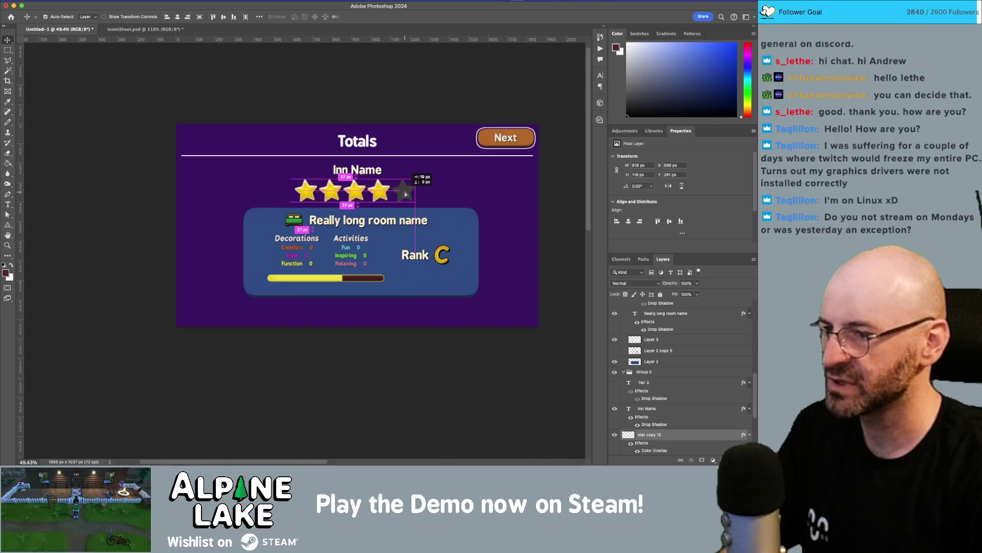
# - Move the room panel layers down about 24 px and select the Inn Name text
pyautogui.moveTo(514, 307)
pyautogui.mouseDown()
pyautogui.moveTo(153, 213)
pyautogui.moveTo(167, 210)
pyautogui.mouseUp()
pyautogui.moveTo(304, 252); pyautogui.dragTo(305, 264)
pyautogui.moveTo(400, 196); pyautogui.dragTo(355, 192)
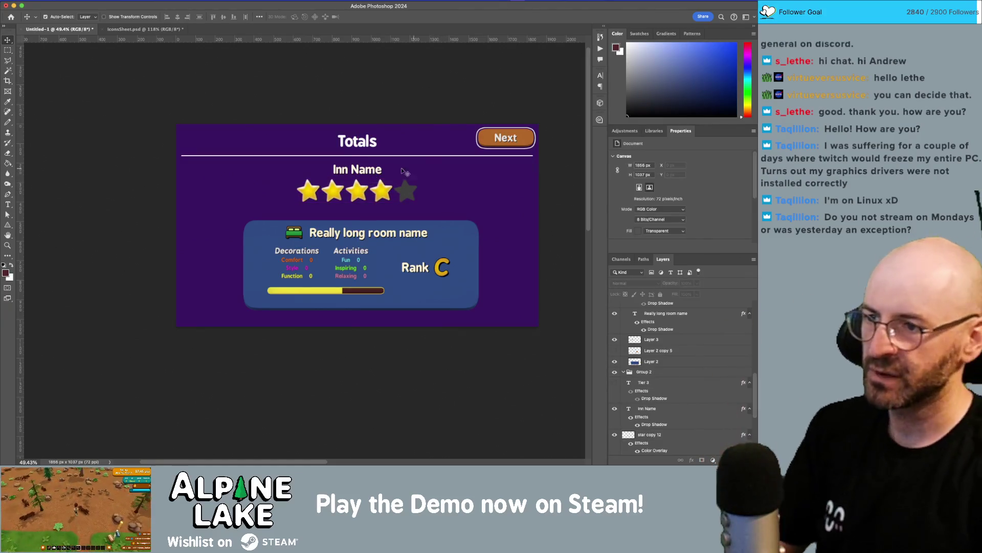
pyautogui.doubleClick(362, 169)
pyautogui.tripleClick(362, 169)
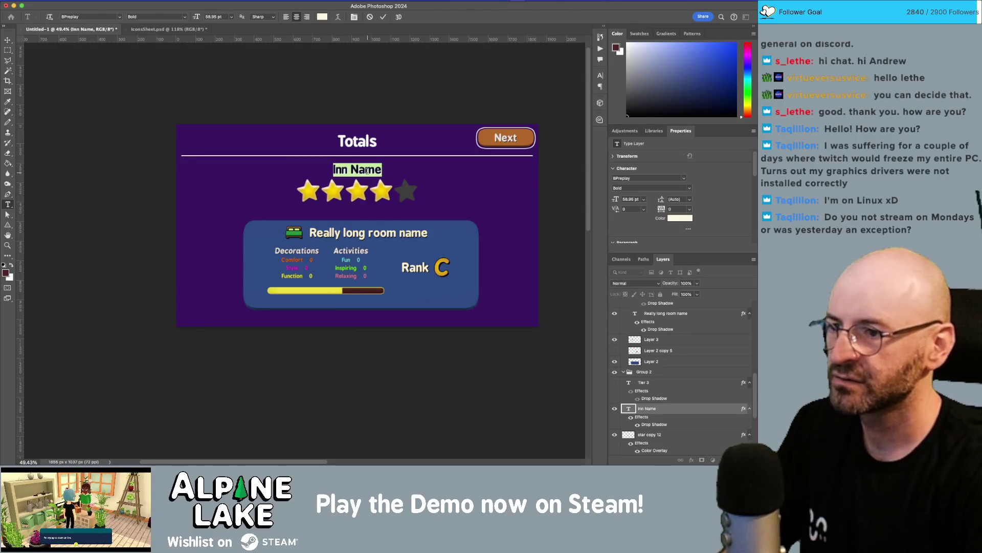
# - Replace the Inn Name title text with 'Rose Bud Motel'
pyautogui.write('Rose Bud Motel')
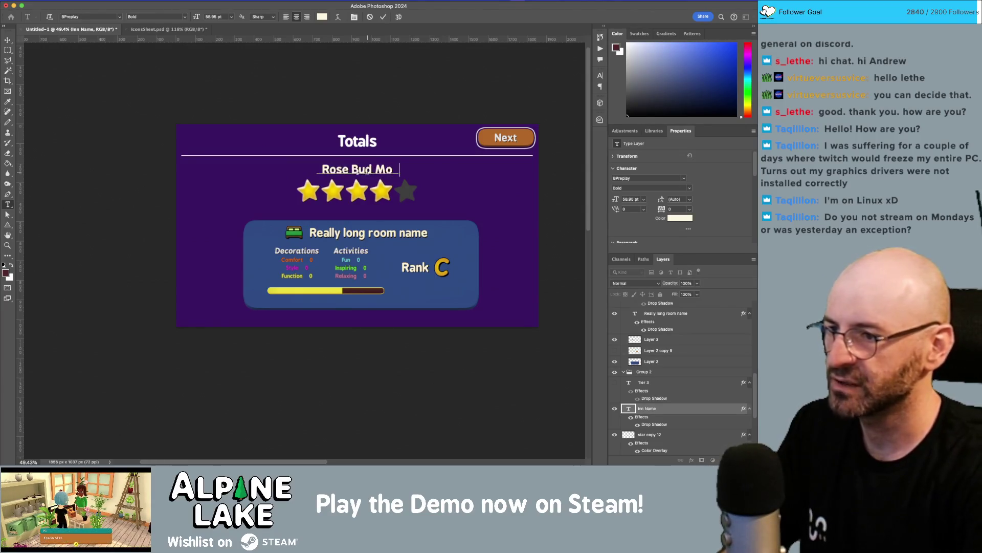
pyautogui.press('Escape')
pyautogui.press('v')
# - Nudge the star row up, closer beneath the title
pyautogui.moveTo(431, 187); pyautogui.dragTo(368, 199)
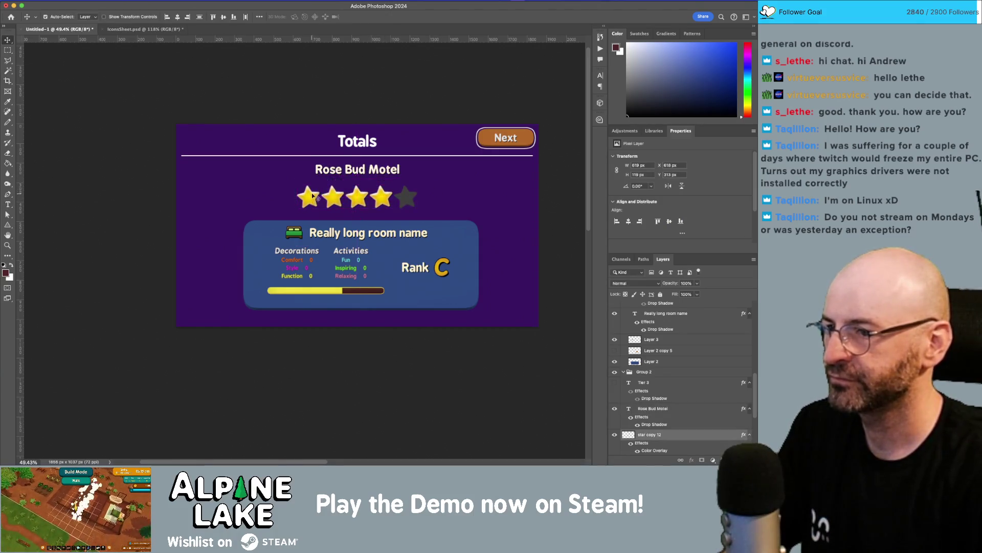
pyautogui.hotkey('shift', 'Up')
pyautogui.hotkey('shift', 'Up')
pyautogui.press('Up')
pyautogui.press('Up')
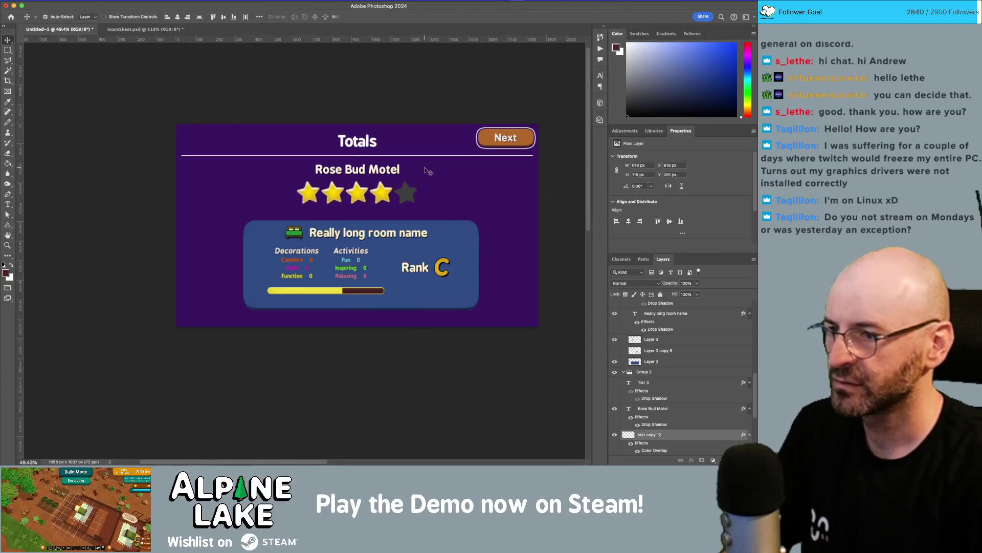
# - Select the blue room panel's contents for repositioning
pyautogui.click(395, 173)
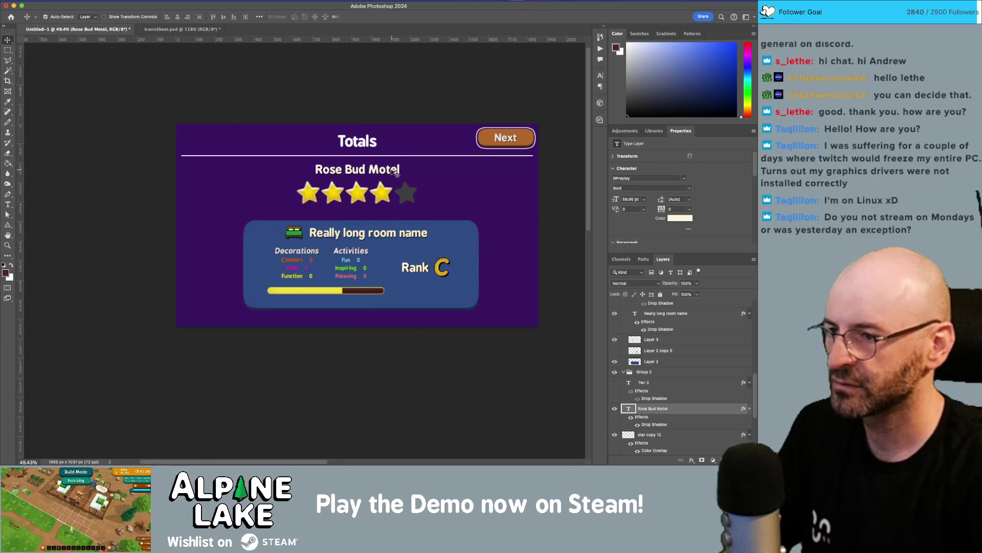
pyautogui.click(499, 188)
pyautogui.moveTo(509, 221); pyautogui.dragTo(178, 344)
pyautogui.hotkey('ctrl', 'shift', 'alt', 'e')
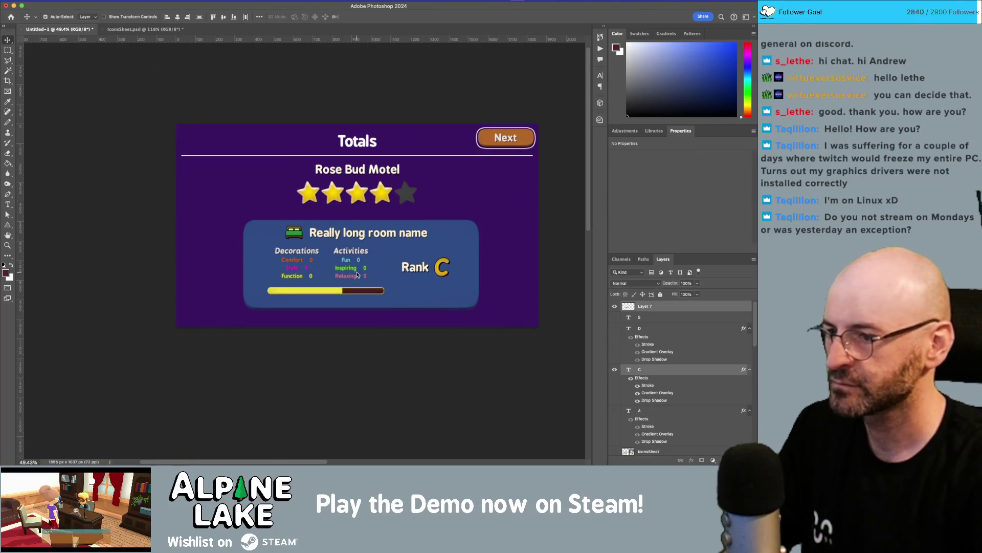
# - Nudge the room panel contents left and up, then zoom in on the Style label
pyautogui.press('Left')
pyautogui.press('Left')
pyautogui.press('Left')
pyautogui.press('Up')
pyautogui.press('Up')
pyautogui.press('Up')
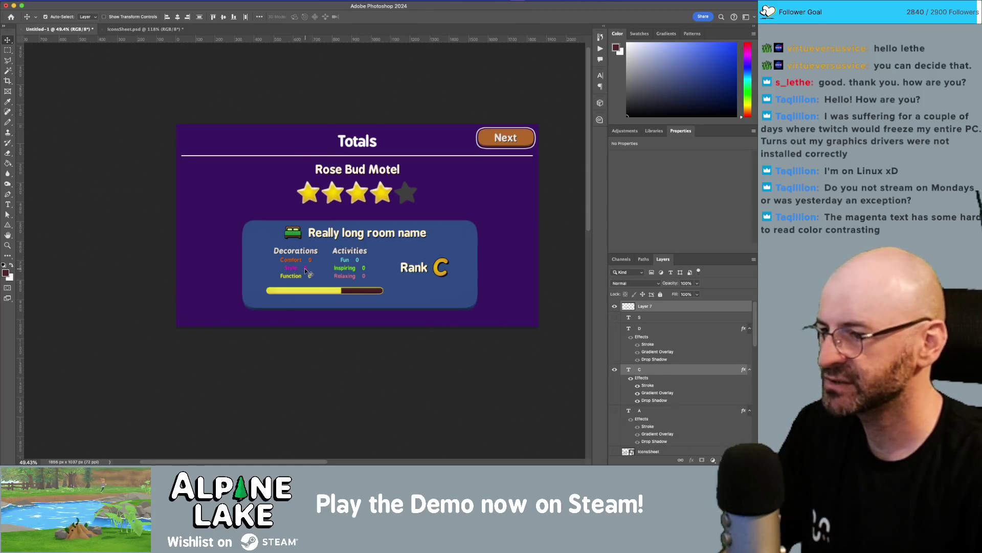
pyautogui.press('z')
pyautogui.moveTo(299, 267)
pyautogui.mouseDown()
pyautogui.moveTo(266, 265)
pyautogui.moveTo(295, 277)
pyautogui.moveTo(271, 270)
pyautogui.moveTo(296, 276)
pyautogui.moveTo(256, 249)
pyautogui.moveTo(302, 271)
pyautogui.moveTo(284, 282)
pyautogui.mouseUp()
pyautogui.press('super+Tab')
pyautogui.press('Escape')
pyautogui.press('v')
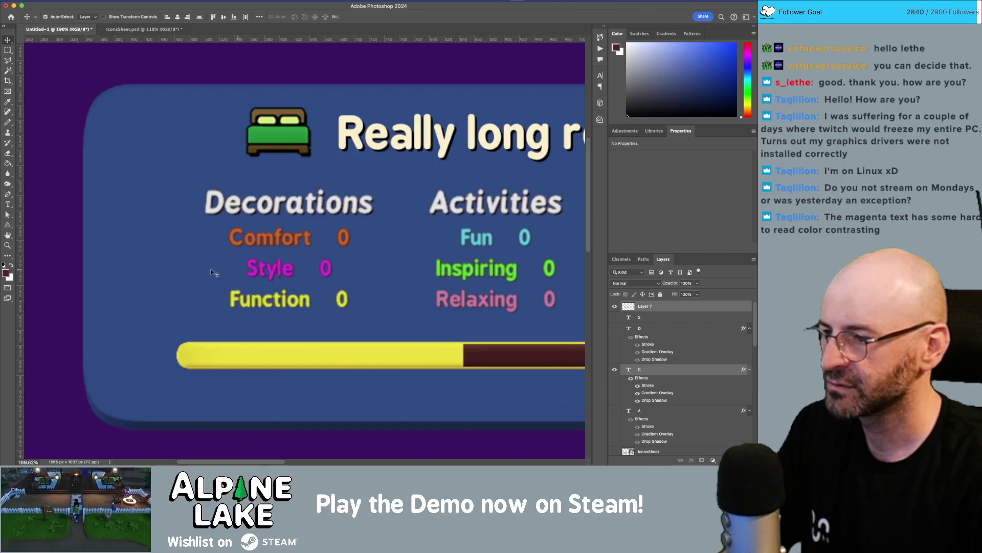
# - Add a 36 pt 'Style' text label left of the Decorations rows
pyautogui.press('t')
pyautogui.click(150, 267)
pyautogui.write('Style')
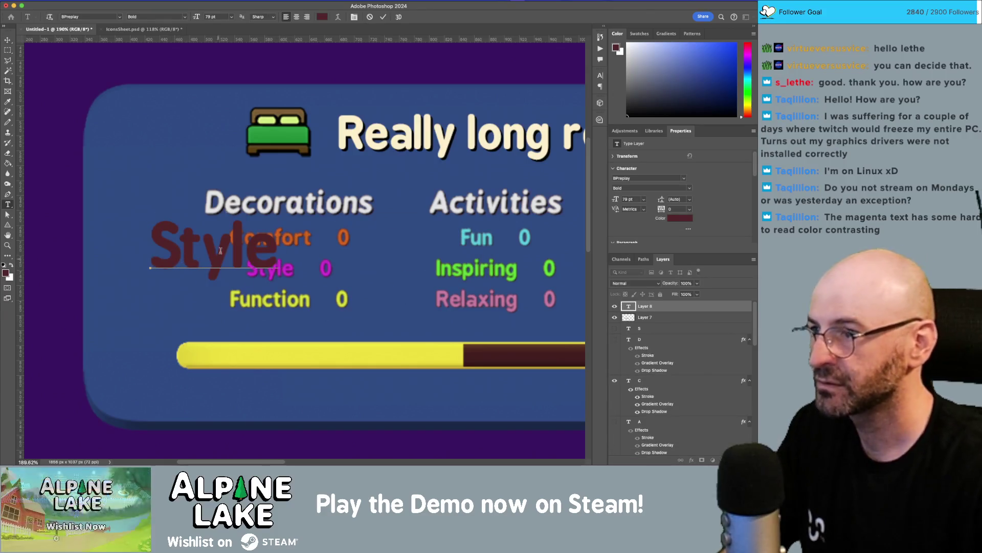
pyautogui.press('super+a')
pyautogui.click(232, 17)
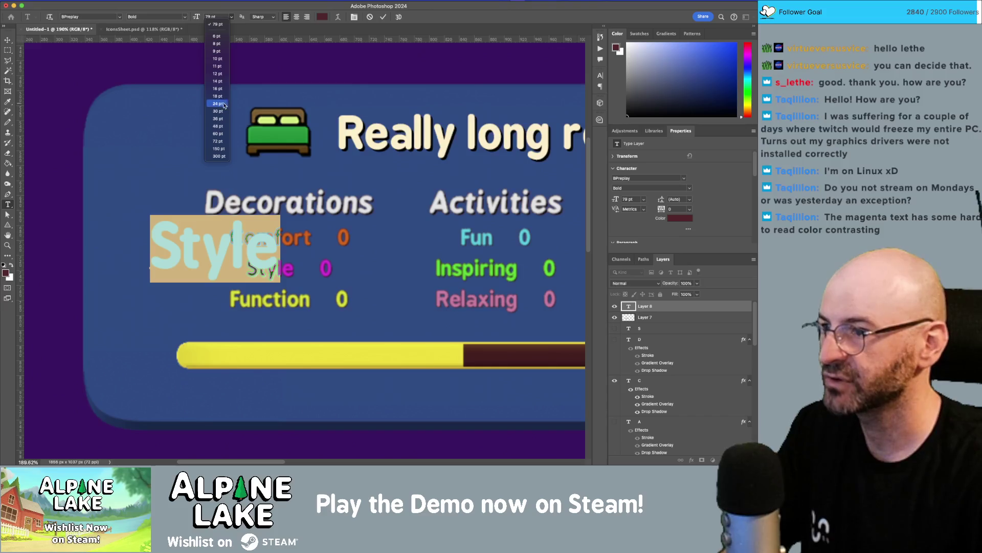
pyautogui.press('Escape')
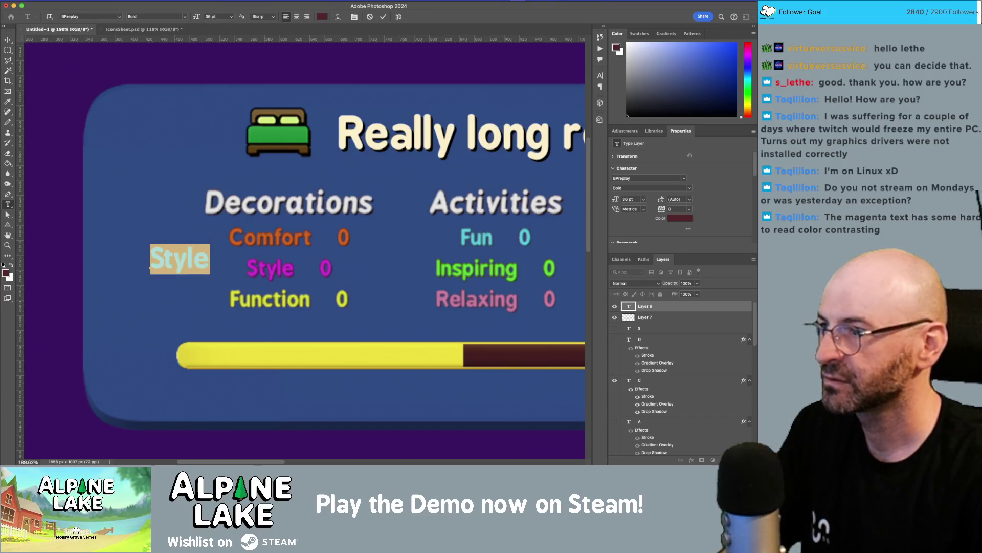
pyautogui.click(9, 40)
pyautogui.moveTo(181, 265); pyautogui.dragTo(176, 276)
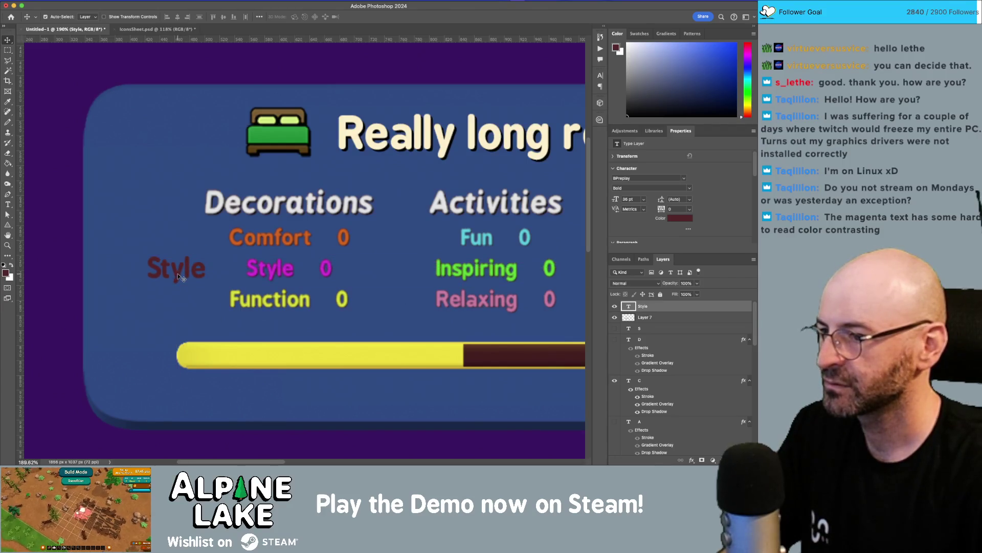
# - Colour the new Style label with the magenta sampled from the existing Style text
pyautogui.click(678, 219)
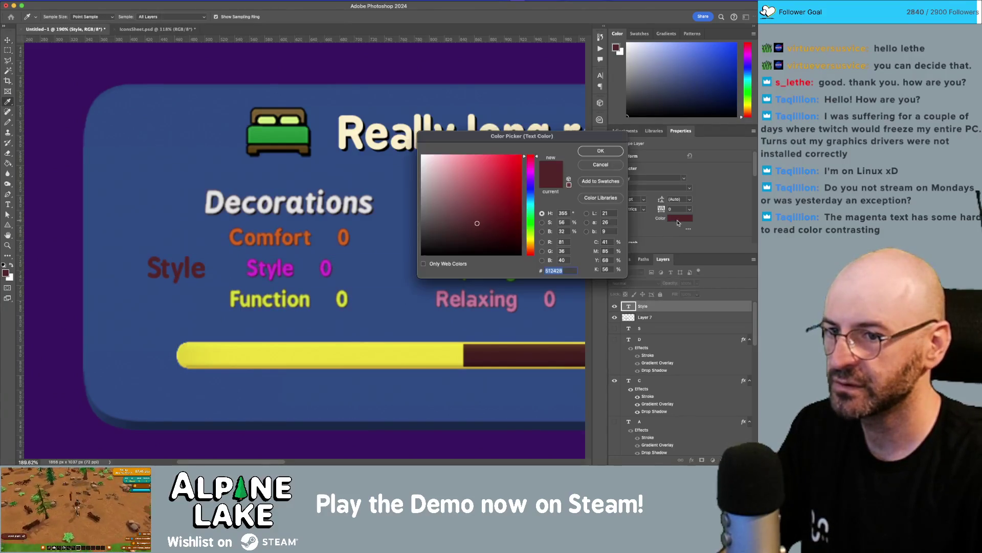
pyautogui.click(253, 262)
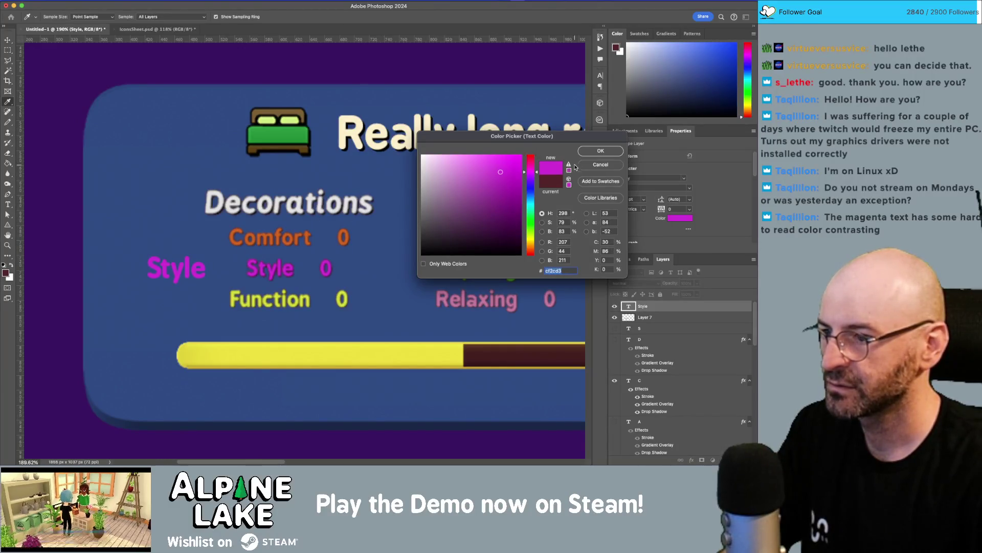
pyautogui.click(601, 153)
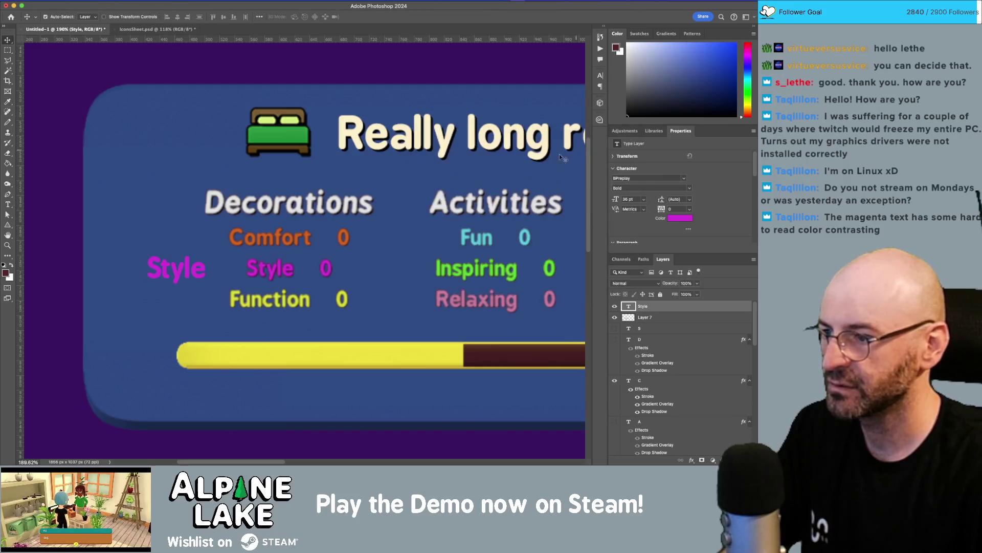
pyautogui.click(674, 220)
# - Try violet, red, cyan and blue for the Style label, settling on saturated purple
pyautogui.moveTo(479, 139); pyautogui.dragTo(482, 46)
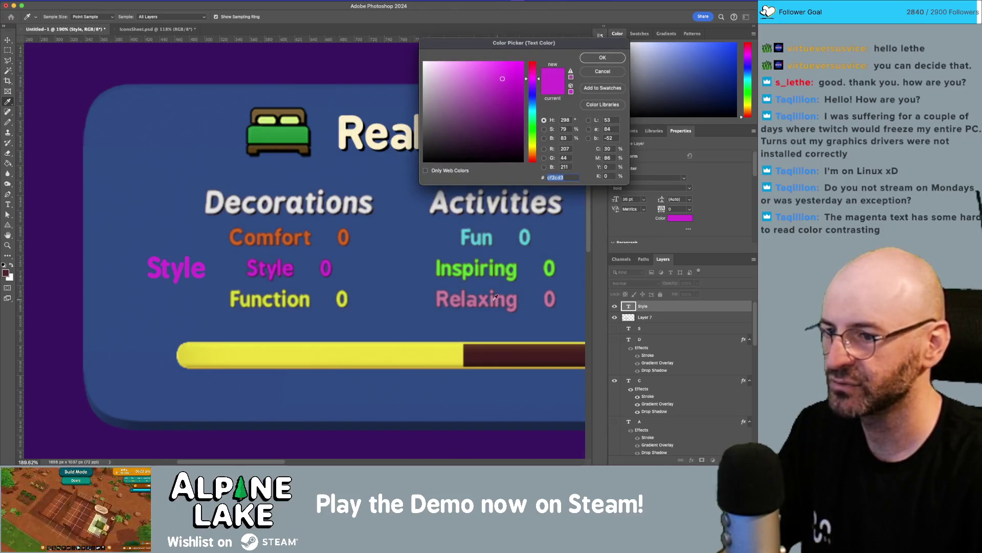
pyautogui.click(533, 89)
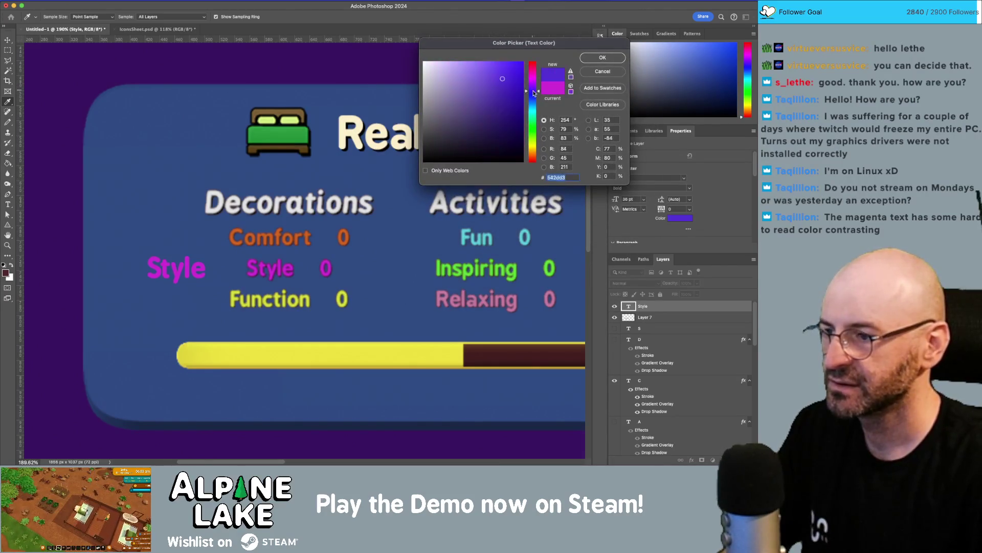
pyautogui.moveTo(533, 91); pyautogui.dragTo(536, 54)
pyautogui.moveTo(491, 87); pyautogui.dragTo(484, 77)
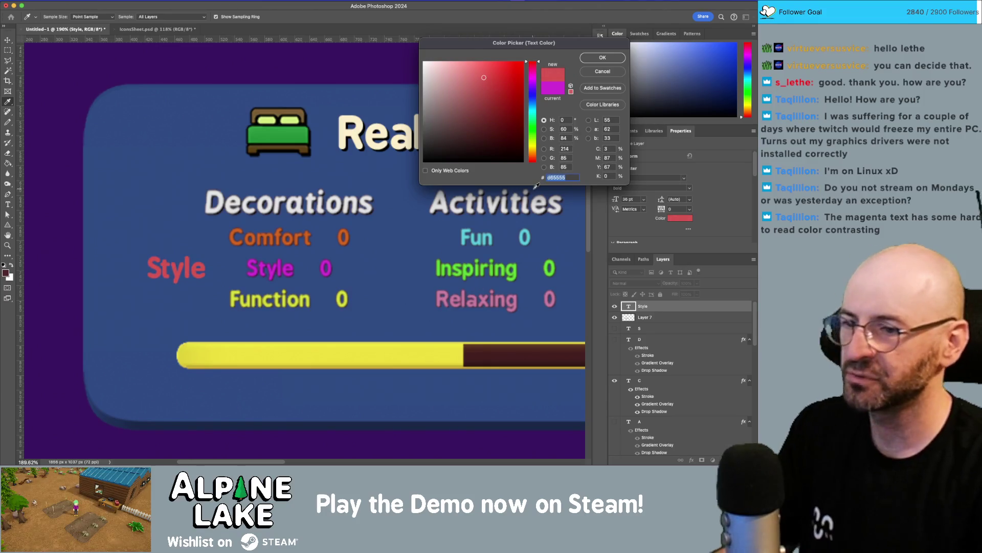
pyautogui.moveTo(532, 119)
pyautogui.mouseDown()
pyautogui.moveTo(532, 109)
pyautogui.moveTo(533, 161)
pyautogui.moveTo(535, 118)
pyautogui.mouseUp()
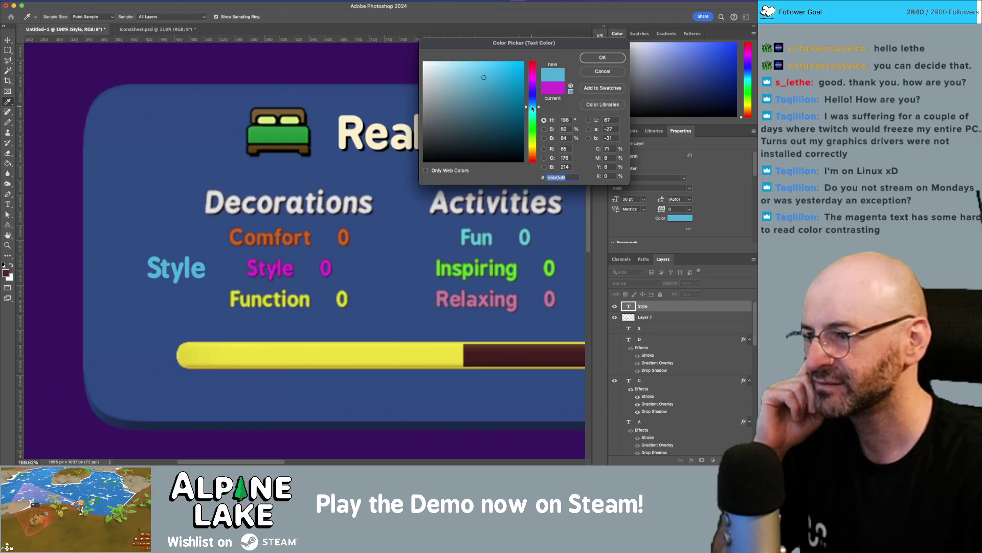
pyautogui.moveTo(531, 105)
pyautogui.mouseDown()
pyautogui.moveTo(533, 96)
pyautogui.moveTo(477, 80)
pyautogui.moveTo(467, 61)
pyautogui.mouseUp()
pyautogui.click(477, 62)
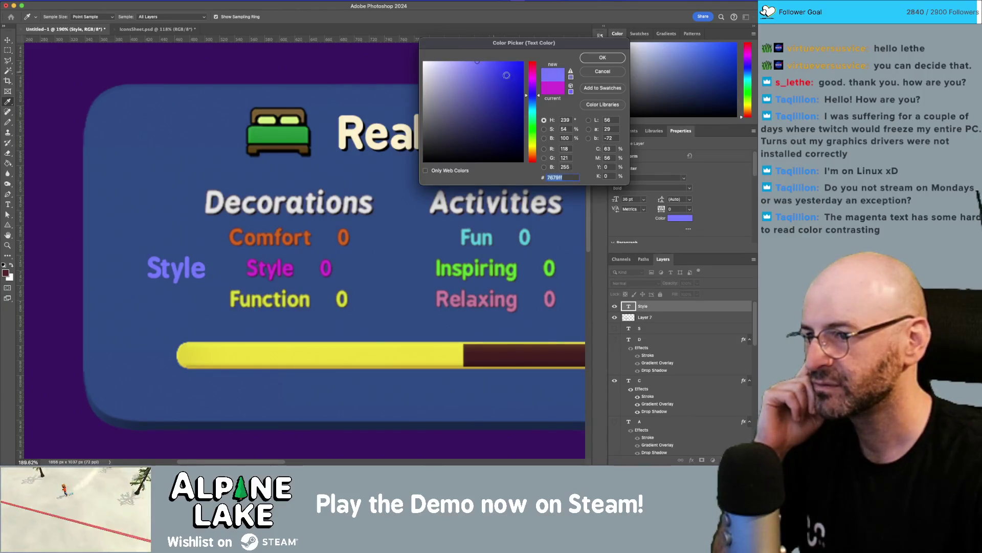
pyautogui.moveTo(532, 94); pyautogui.dragTo(533, 92)
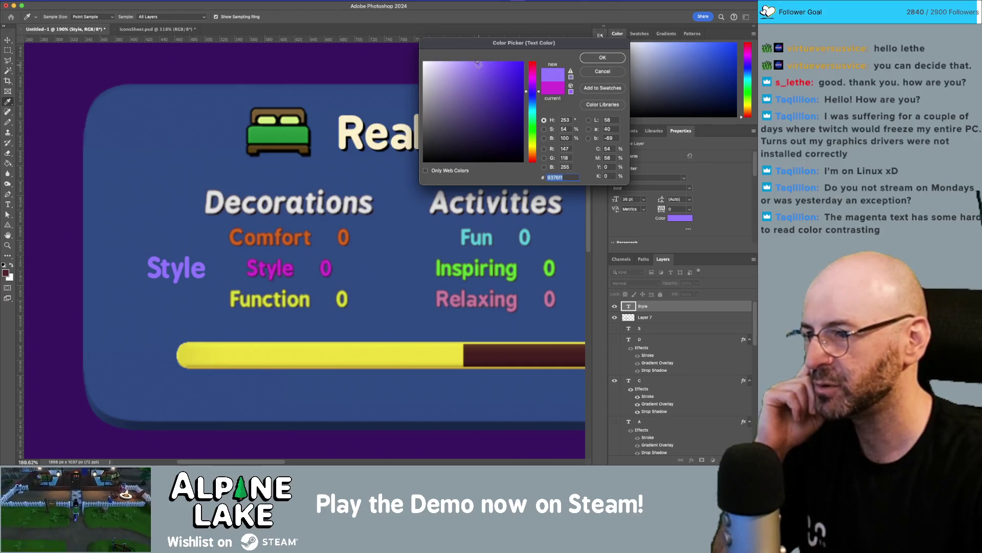
pyautogui.moveTo(476, 62)
pyautogui.mouseDown()
pyautogui.moveTo(506, 59)
pyautogui.moveTo(488, 63)
pyautogui.mouseUp()
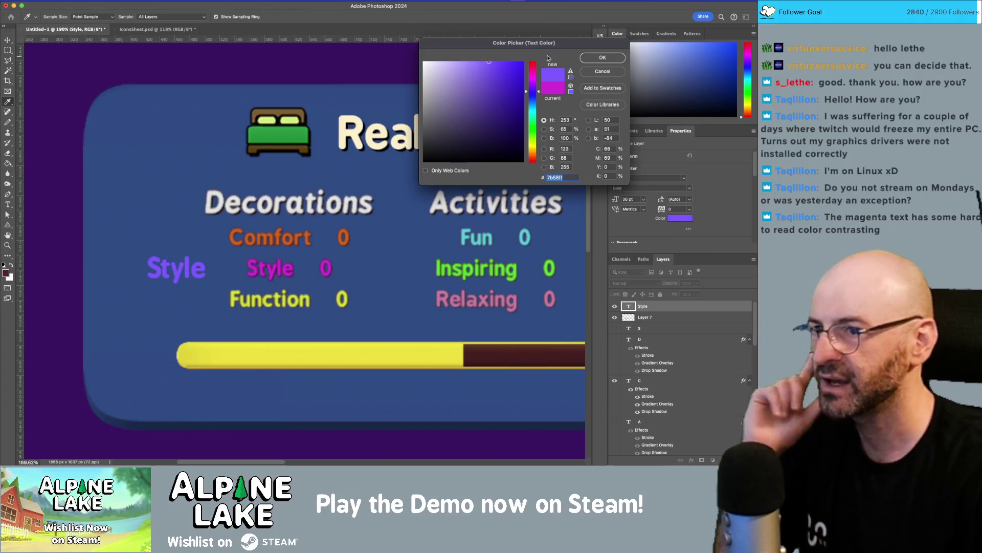
pyautogui.click(603, 58)
pyautogui.scroll(-5, 360, 241)
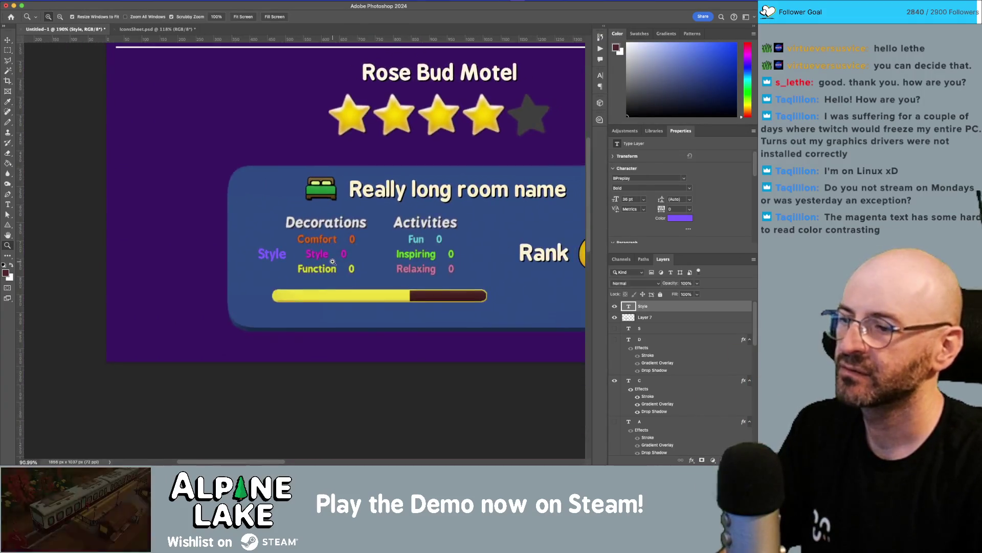
# - Cut the pink Style 0 onto its own layer and hide that layer
pyautogui.moveTo(281, 259)
pyautogui.mouseDown()
pyautogui.moveTo(327, 248)
pyautogui.moveTo(289, 259)
pyautogui.moveTo(276, 239)
pyautogui.moveTo(416, 279)
pyautogui.mouseUp()
pyautogui.press('z')
pyautogui.scroll(5, 317, 252)
pyautogui.press('m')
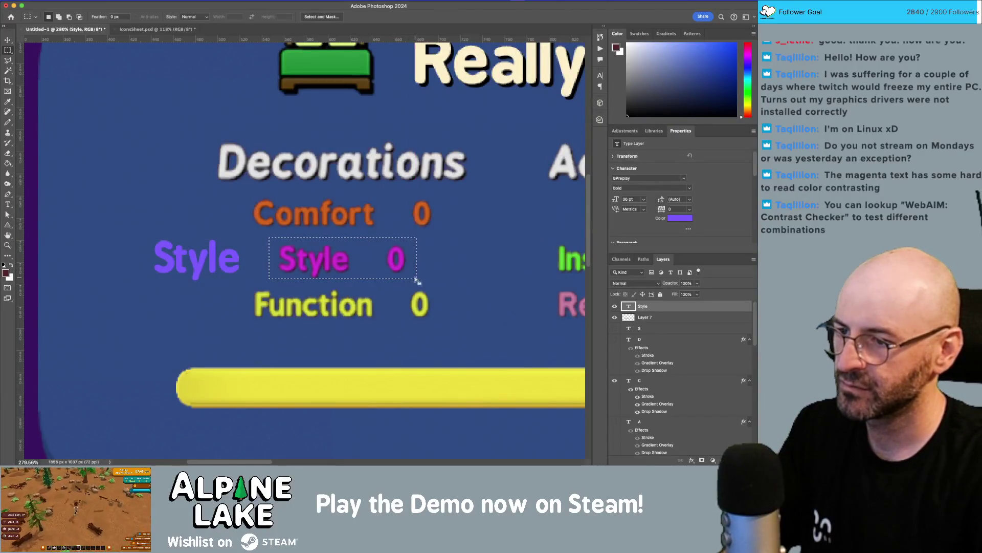
pyautogui.press('v')
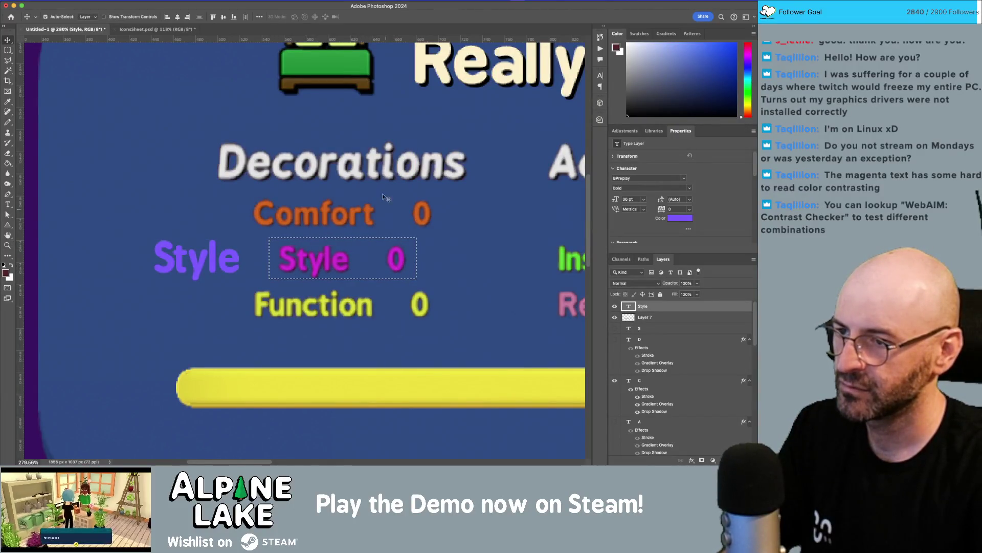
pyautogui.hotkey('alt', '[')
pyautogui.hotkey('ctrl', 'x')
pyautogui.hotkey('ctrl', 'v')
pyautogui.click(615, 317)
# - Change the purple label to 'Style 0' and move it into the old Style 0 spot
pyautogui.press('t')
pyautogui.click(229, 256)
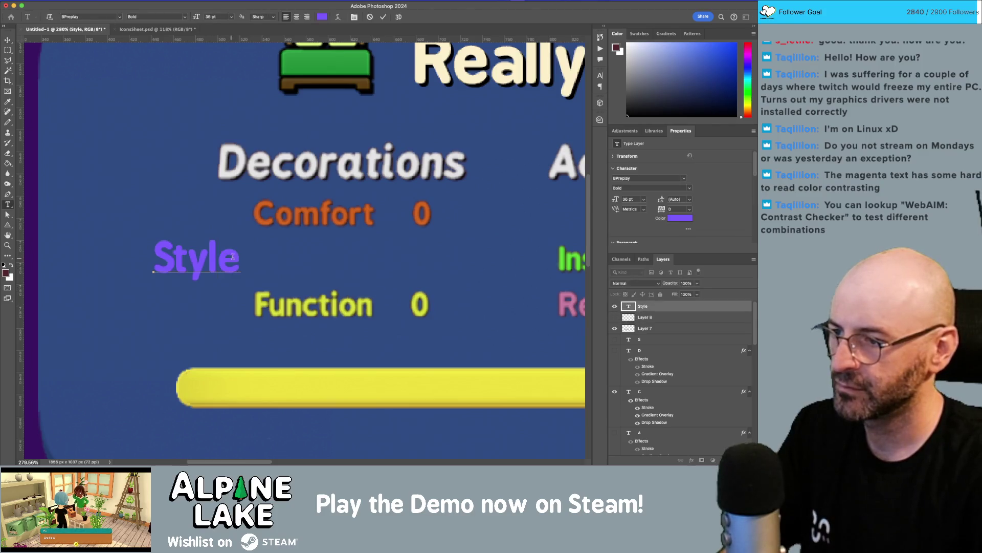
pyautogui.write('0')
pyautogui.hotkey('ctrl', 'Return')
pyautogui.press('v')
pyautogui.moveTo(238, 257); pyautogui.dragTo(362, 260)
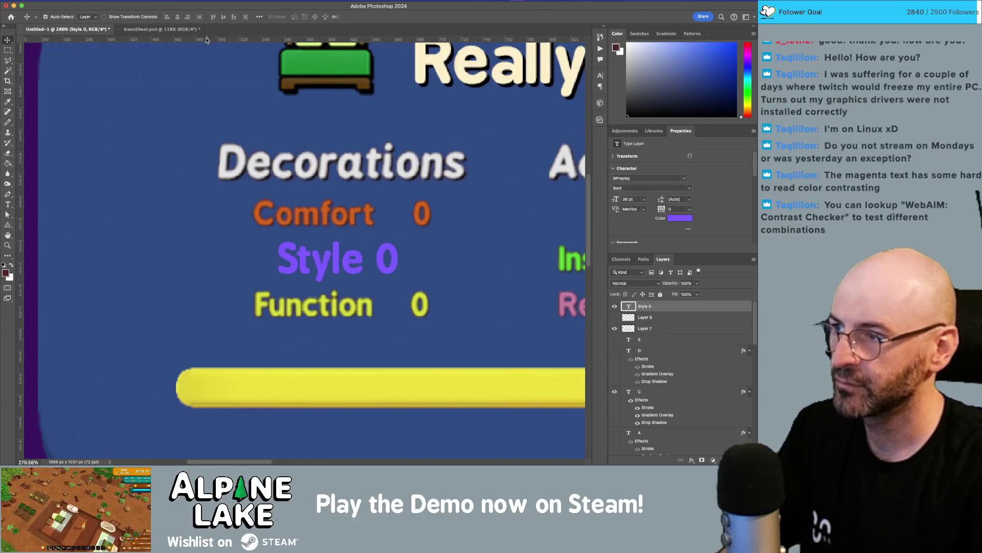
# - Reduce the purple Style 0 font size to 34 pt, then 32 pt
pyautogui.click(637, 199)
pyautogui.write('34')
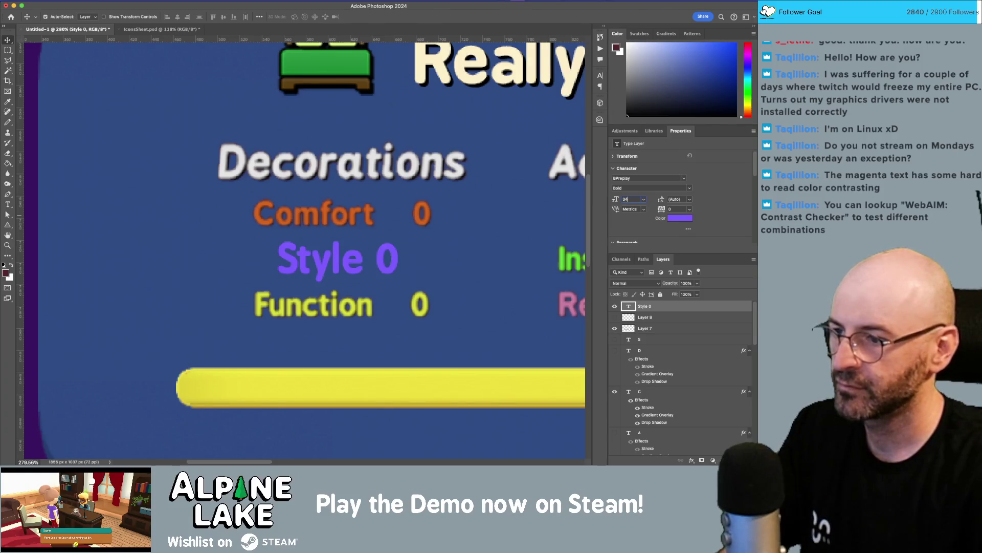
pyautogui.press('Return')
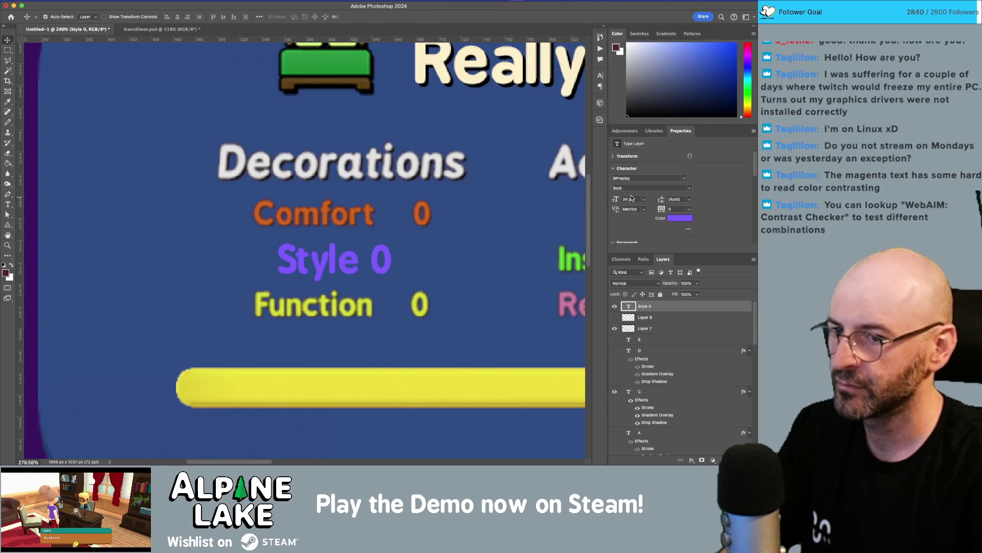
pyautogui.click(634, 199)
pyautogui.write('2')
pyautogui.press('Return')
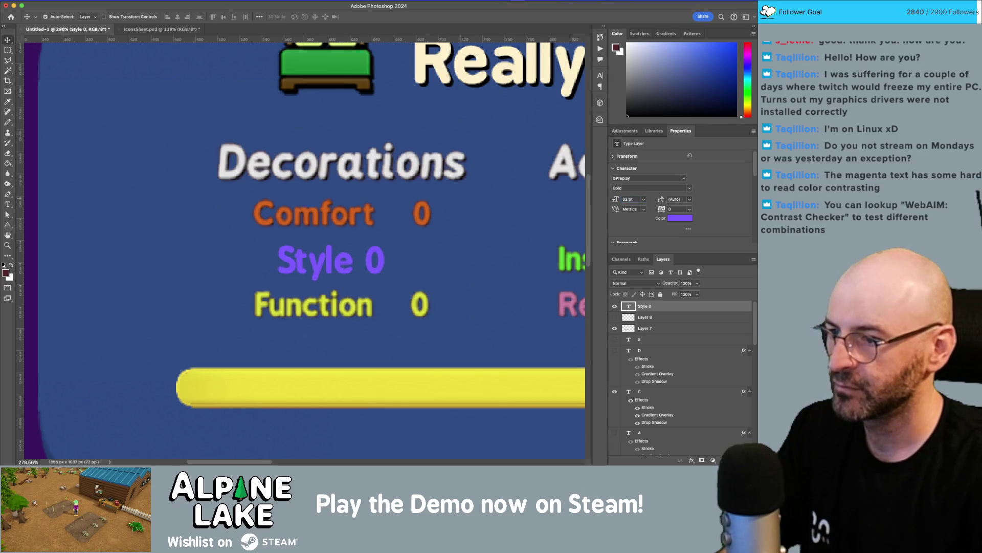
# - Line up Style 0 with the Comfort and Function rows, then bring Unity forward
pyautogui.press('z')
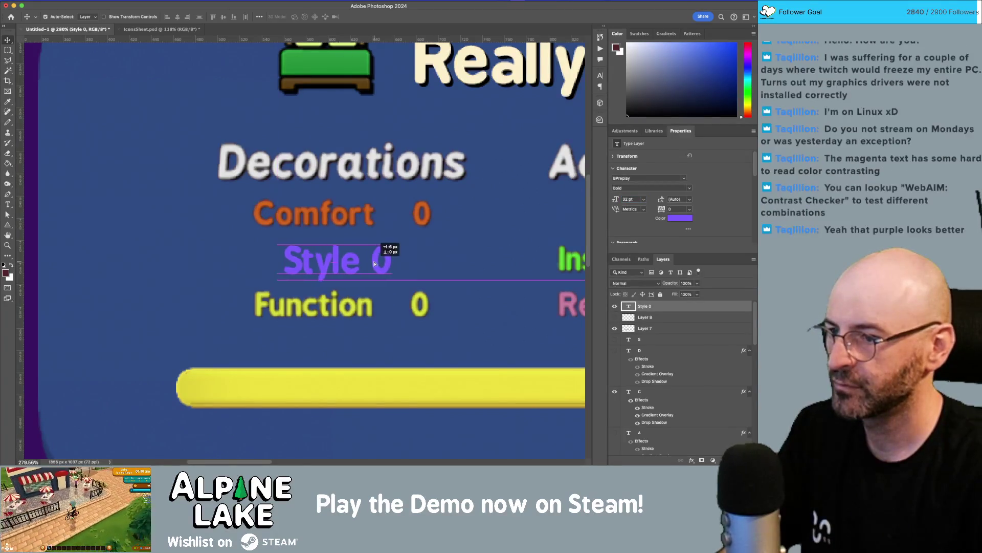
pyautogui.moveTo(440, 241)
pyautogui.mouseDown()
pyautogui.moveTo(406, 259)
pyautogui.moveTo(291, 254)
pyautogui.moveTo(351, 240)
pyautogui.moveTo(329, 175)
pyautogui.mouseUp()
pyautogui.press('v')
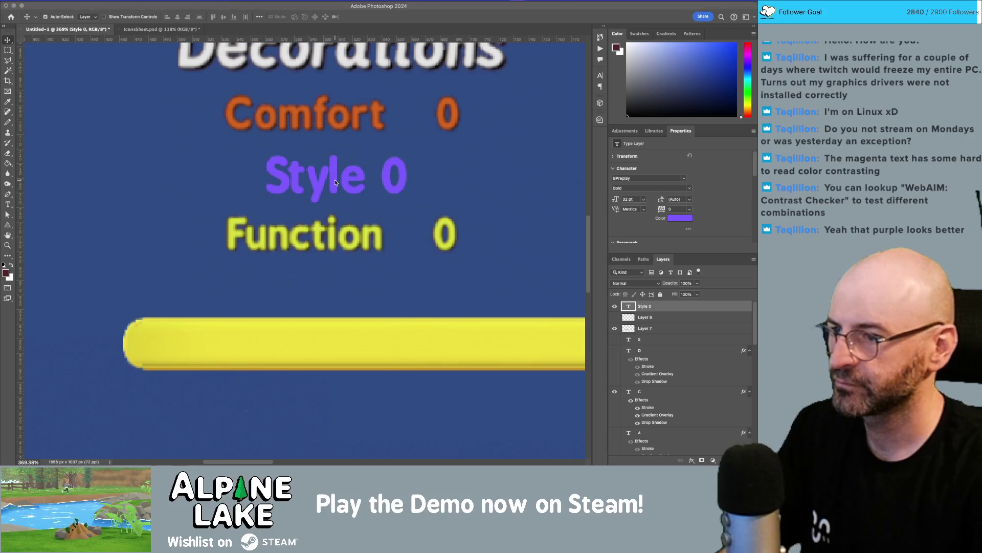
pyautogui.press('super+Tab')
pyautogui.press('super+Tab')
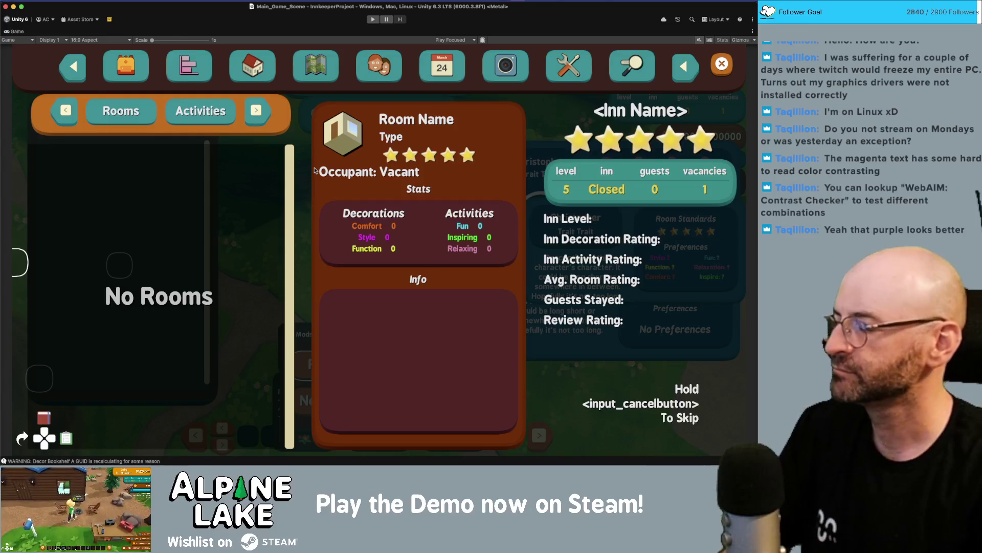
# - Copy the purple text colour's hex value from Photoshop's Color Picker
pyautogui.press('super+Tab')
pyautogui.press('super+Tab')
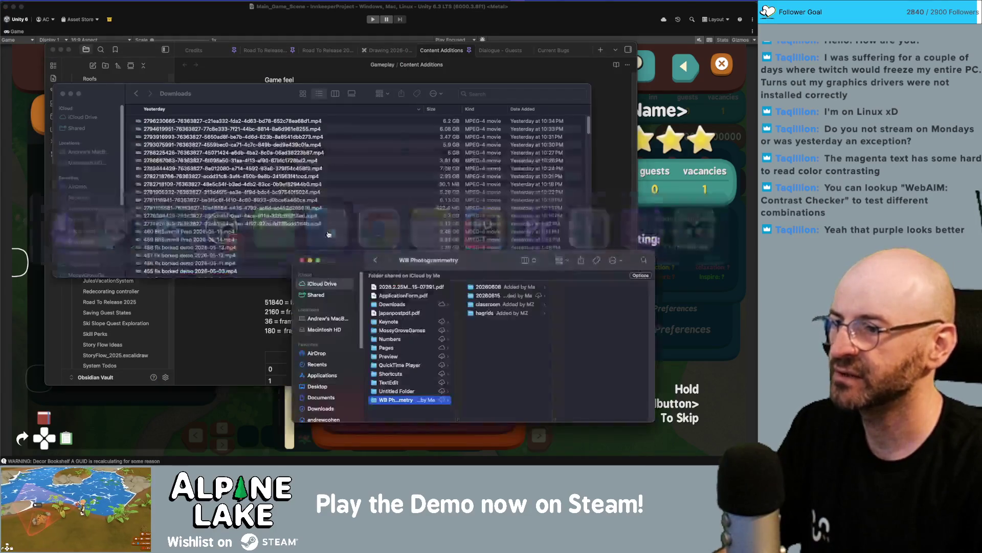
pyautogui.press('super+Tab')
pyautogui.press('super+Tab')
pyautogui.press('super+Tab')
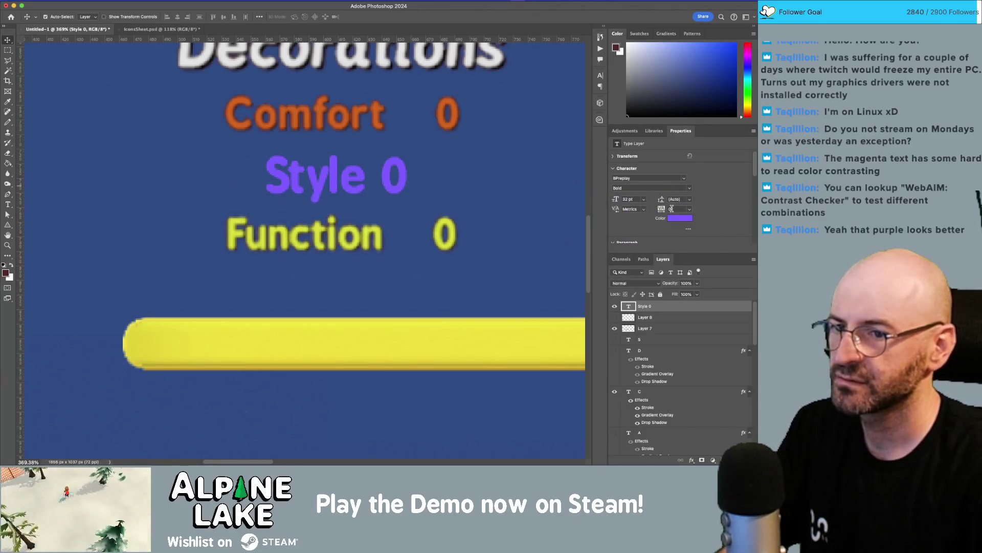
pyautogui.click(674, 219)
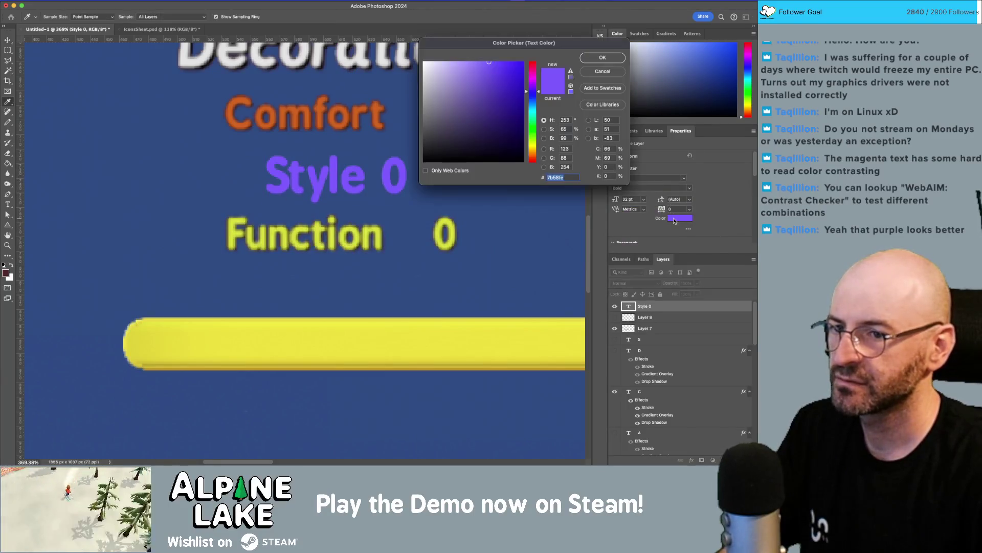
pyautogui.click(561, 177)
pyautogui.doubleClick(561, 177)
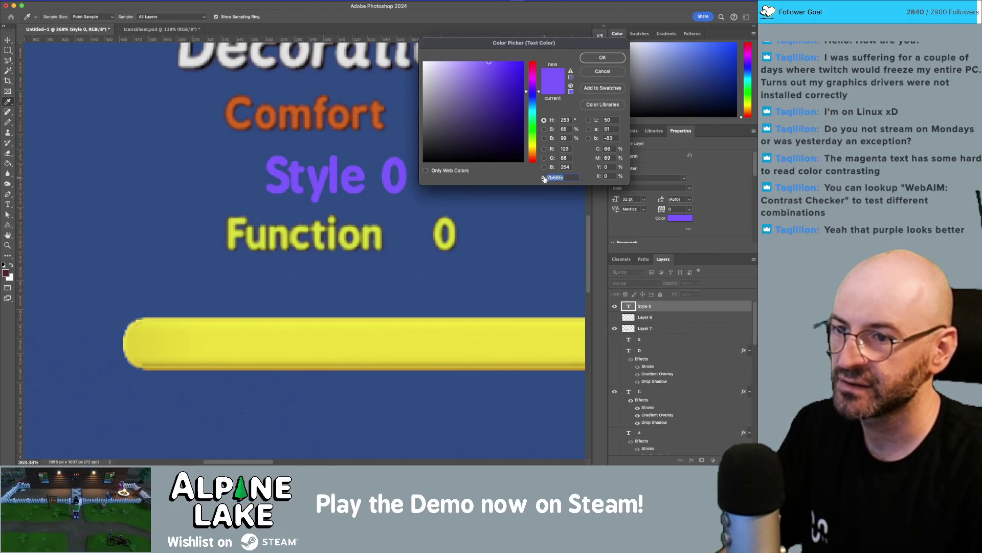
pyautogui.press('super+Tab')
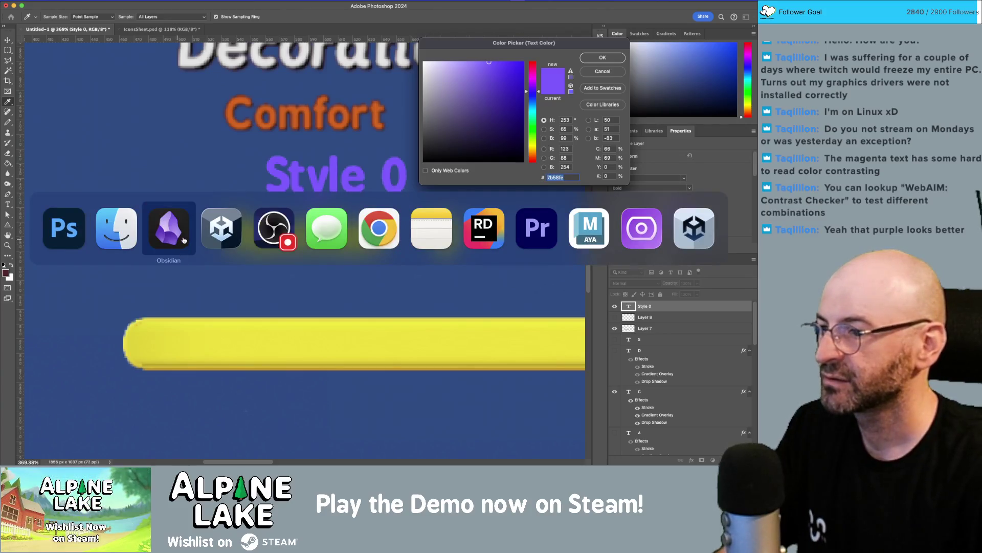
# - In Unity, search the Project for 'consta' and open the Constants script in Rider
pyautogui.click(213, 230)
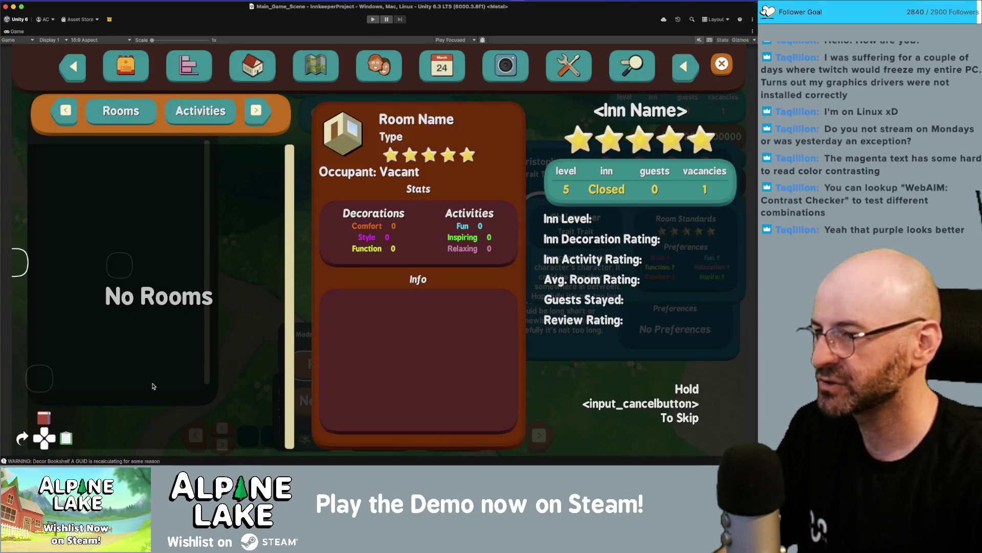
pyautogui.doubleClick(23, 31)
pyautogui.click(102, 289)
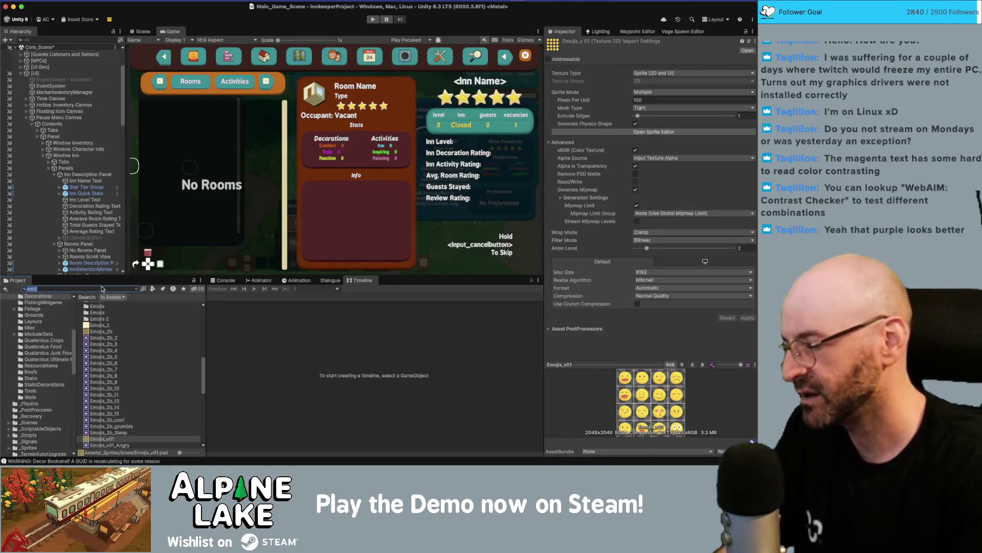
pyautogui.write('consta')
pyautogui.doubleClick(103, 305)
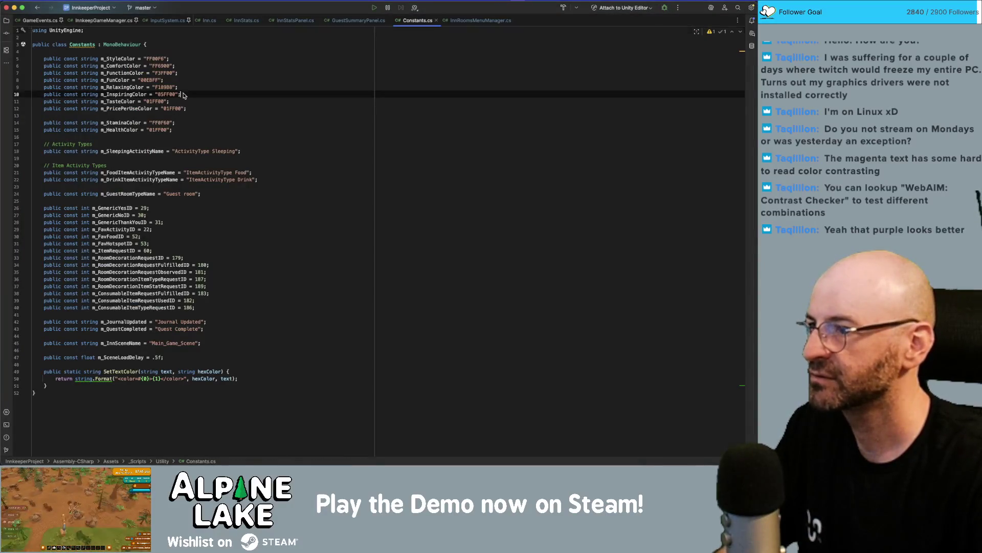
# - Add a duplicate m_StyleColor declaration in Constants.cs holding the pasted purple hex value
pyautogui.click(187, 58)
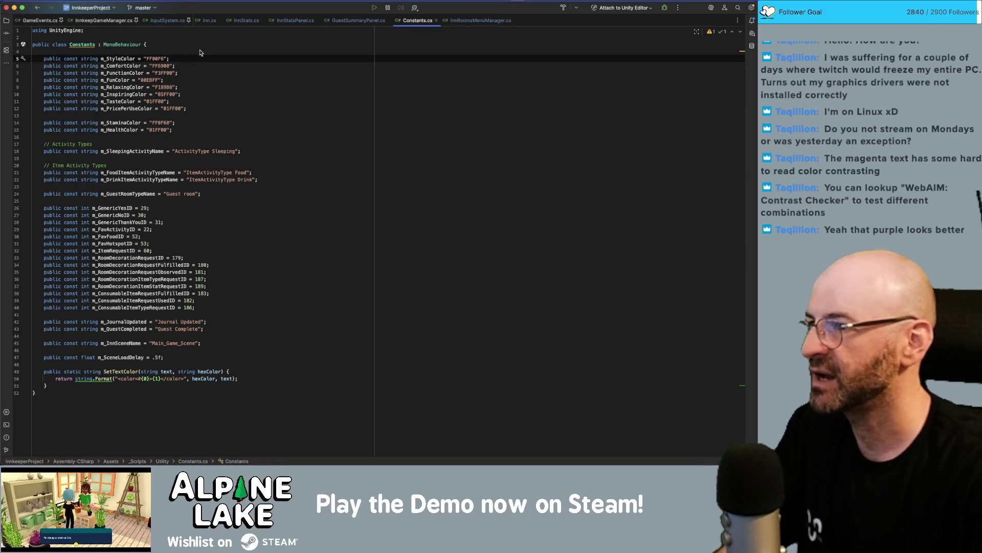
pyautogui.press('Return')
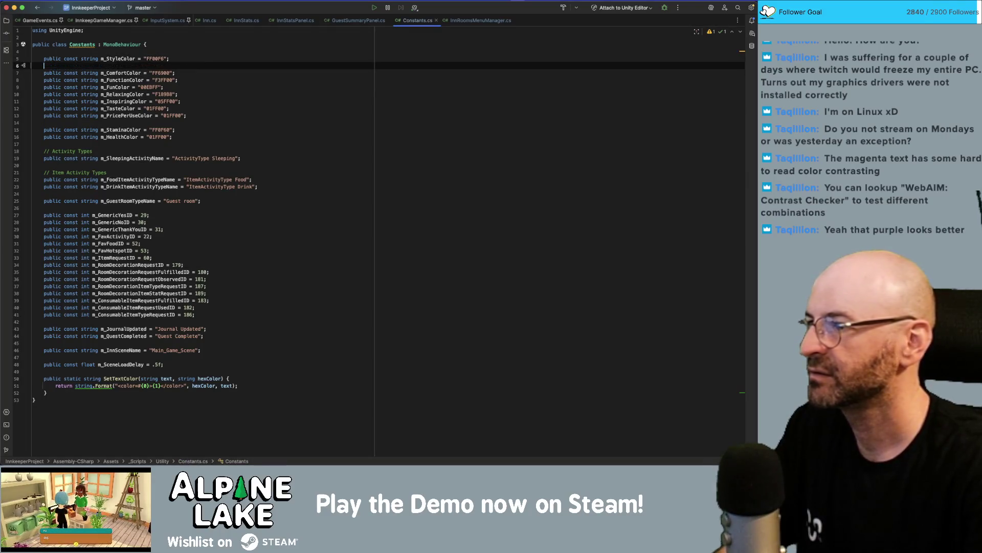
pyautogui.hotkey('ctrl', 'v')
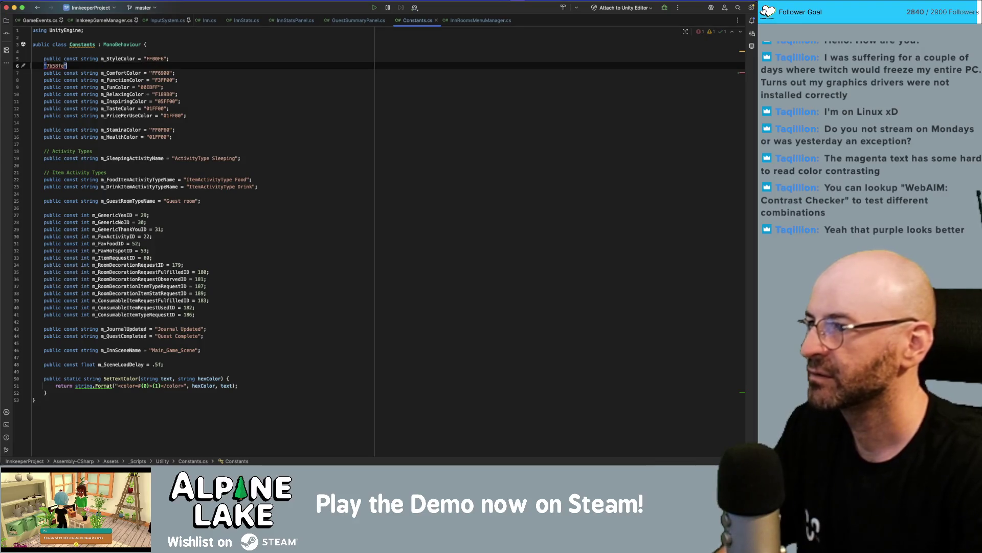
pyautogui.press('Left')
pyautogui.press('Up')
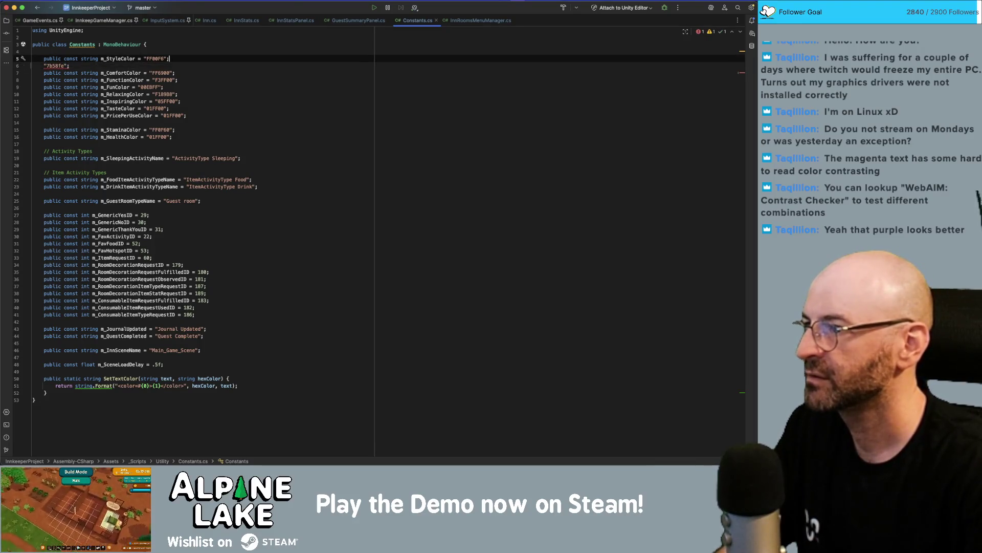
pyautogui.hotkey('alt', 'shift', 'Right')
pyautogui.hotkey('alt', 'shift', 'Right')
pyautogui.hotkey('alt', 'shift', 'Right')
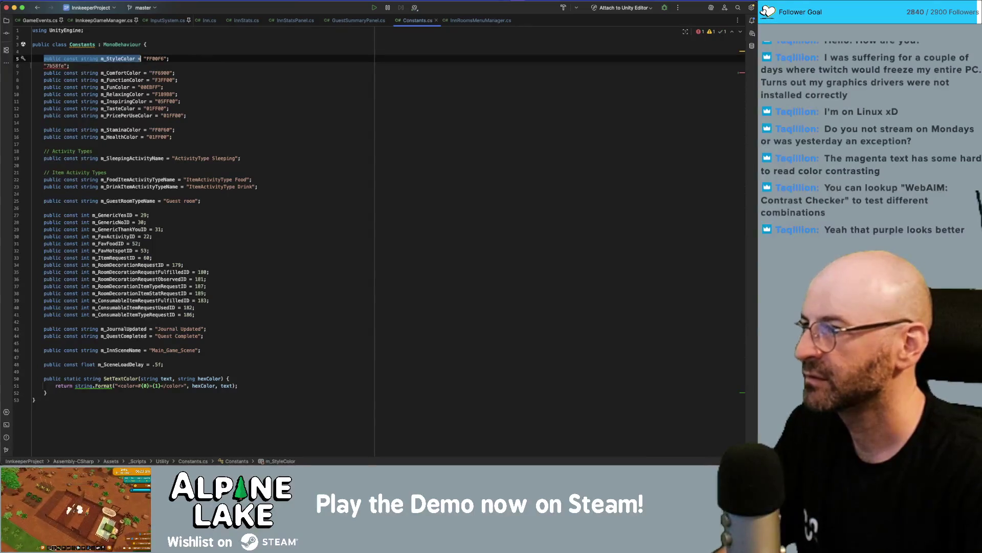
pyautogui.hotkey('ctrl', 'c')
pyautogui.press('Down')
pyautogui.press('Home')
pyautogui.hotkey('ctrl', 'v')
# - Comment out the old magenta m_StyleColor line and correct the new value to 7B58FE
pyautogui.press('Up')
pyautogui.hotkey('ctrl', '/')
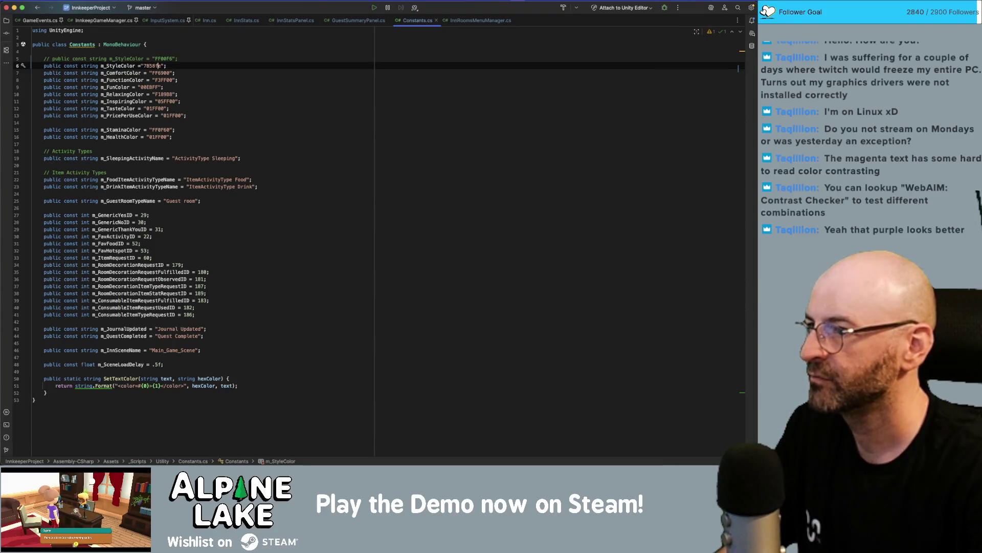
pyautogui.press('BackSpace')
pyautogui.press('BackSpace')
pyautogui.write('FE')
pyautogui.press('End')
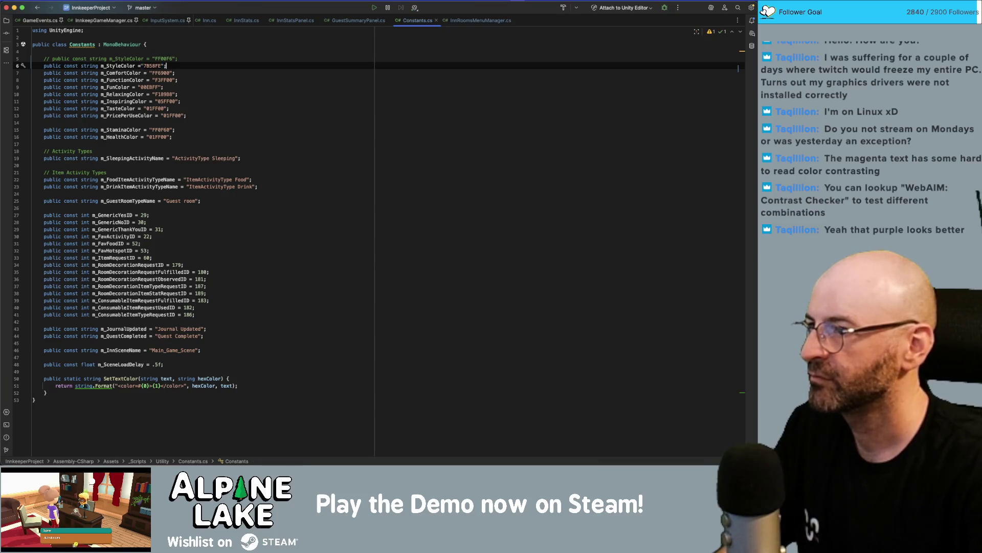
pyautogui.click(274, 88)
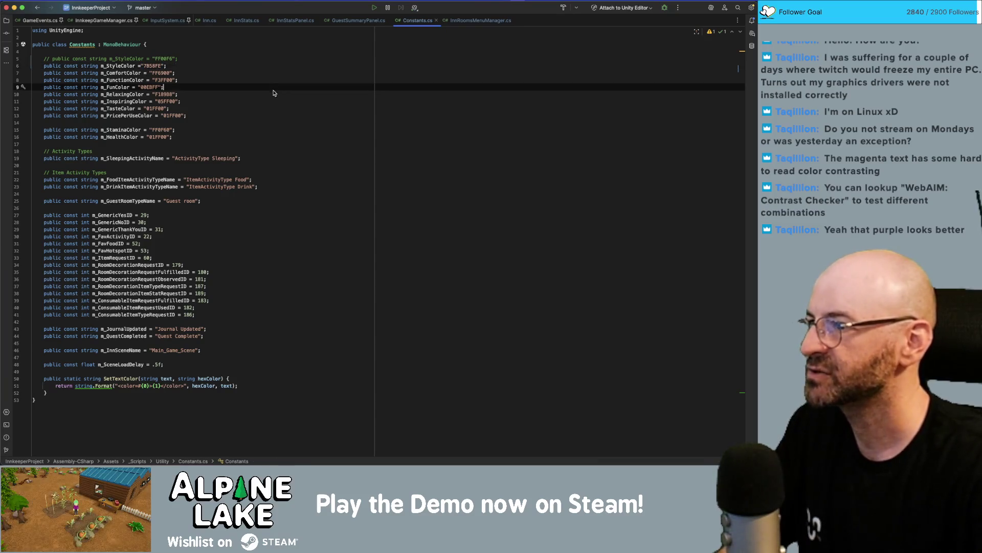
pyautogui.press('super+Tab')
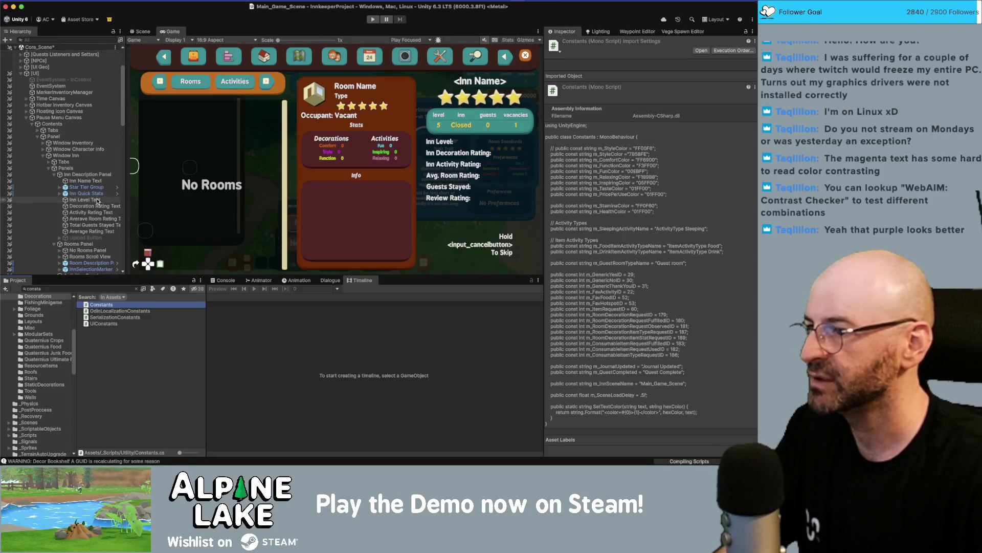
# - Open the RoomDescriptionPanel prefab in Prefab Mode from the Hierarchy
pyautogui.click(99, 194)
pyautogui.click(103, 175)
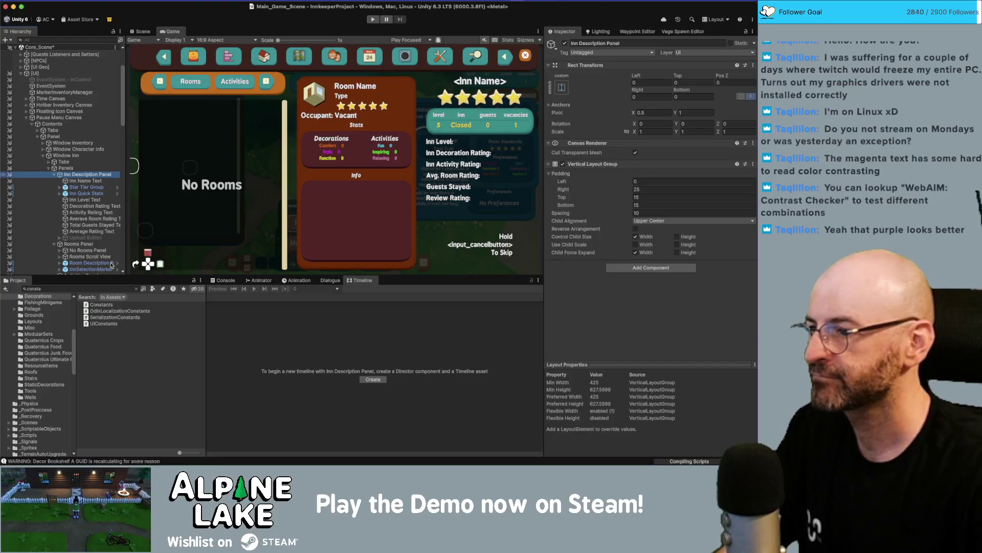
pyautogui.click(114, 265)
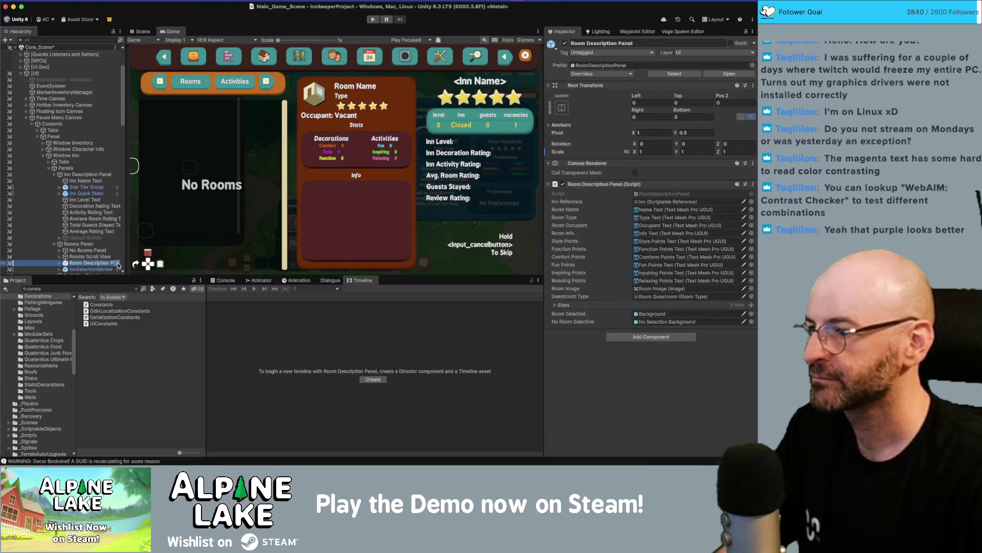
pyautogui.click(117, 263)
# - Expand Stats Text Group > Decoration Stats Group > Style GRP, select Style Text, and open Vertex Color
pyautogui.click(95, 113)
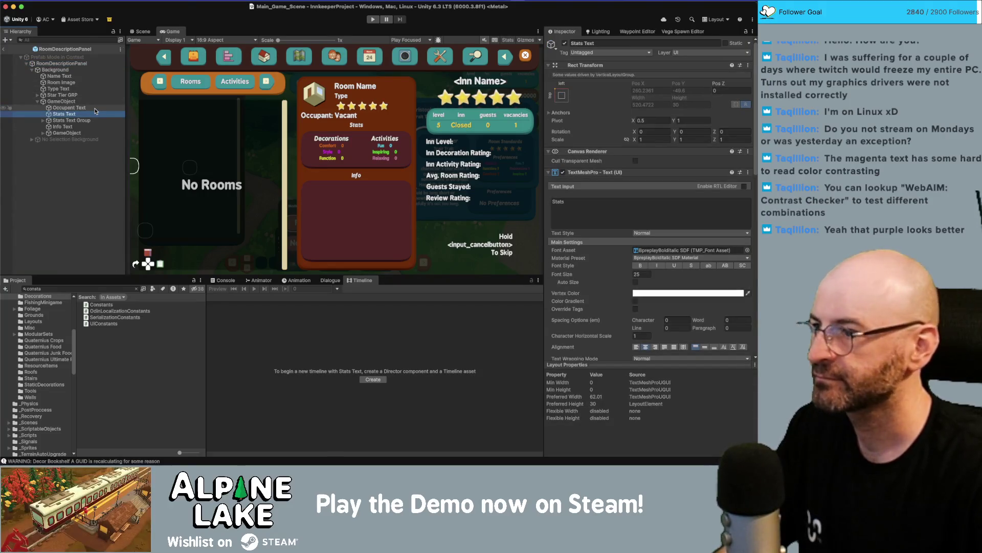
pyautogui.press('Down')
pyautogui.press('Right')
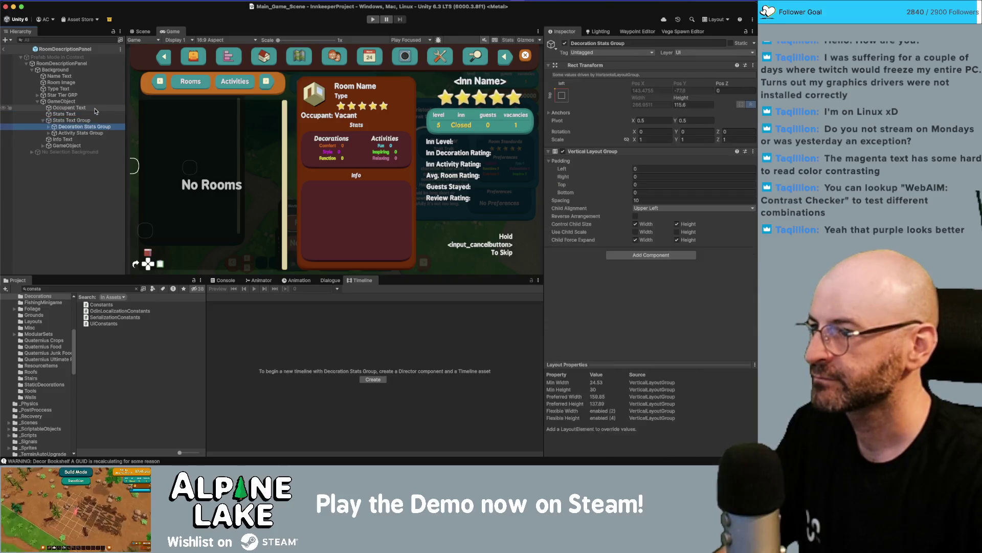
pyautogui.press('Down')
pyautogui.press('Right')
pyautogui.press('Down')
pyautogui.press('Down')
pyautogui.press('Down')
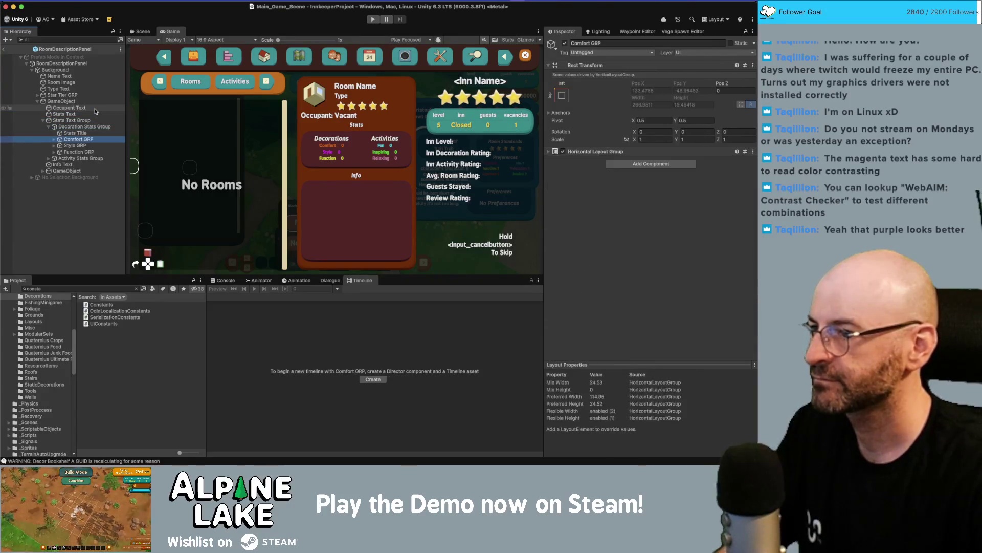
pyautogui.press('Right')
pyautogui.press('Down')
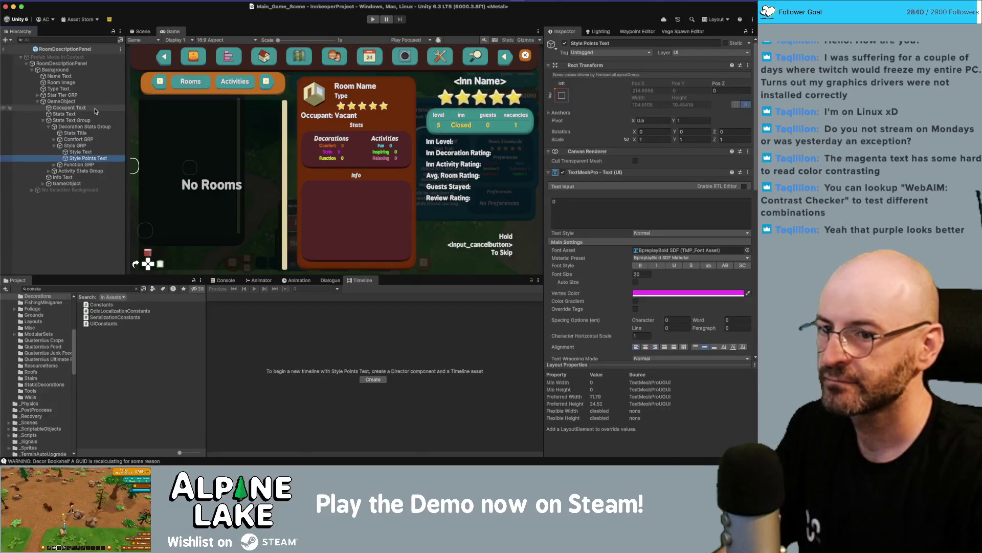
pyautogui.click(641, 293)
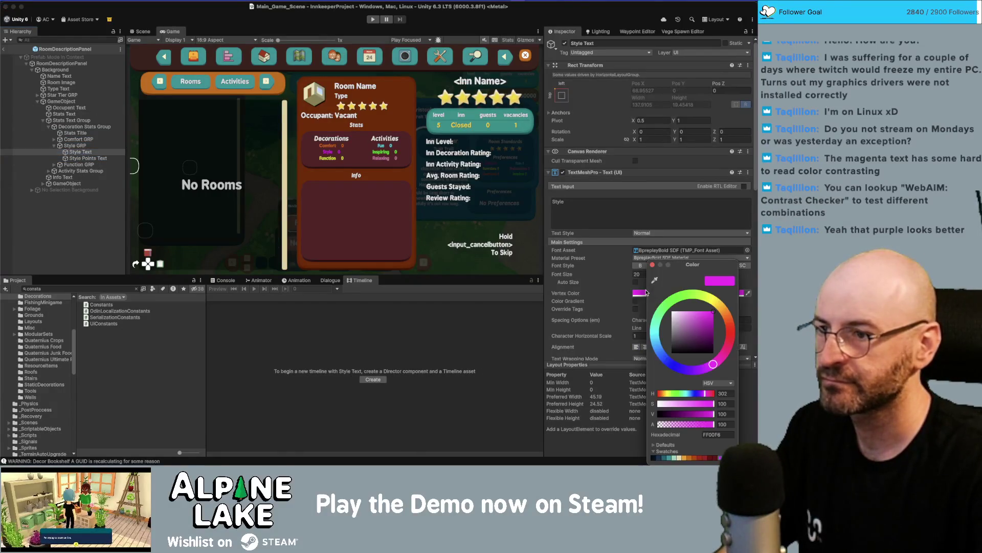
# - Set the Style Text label's Vertex Color to hex 7B58FE
pyautogui.click(722, 434)
pyautogui.press('super+v')
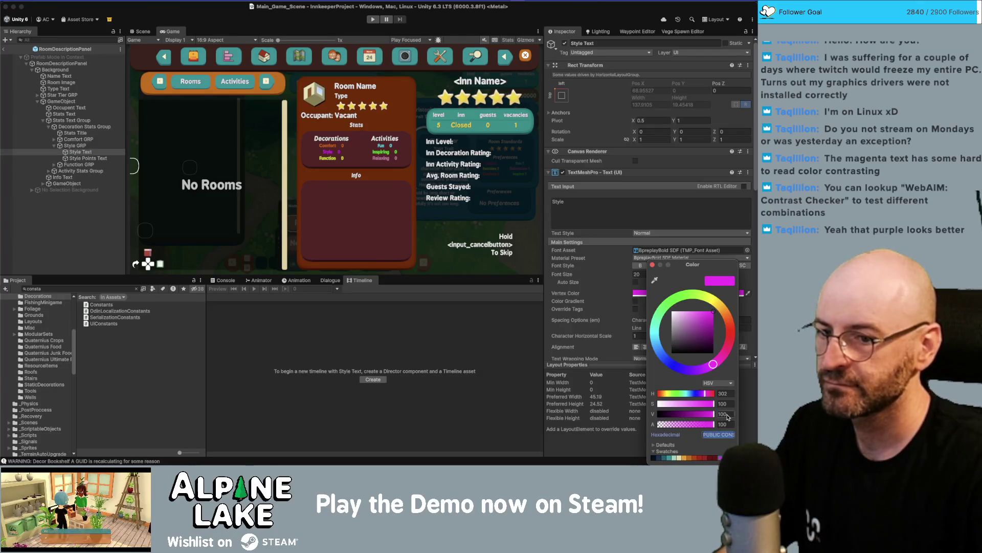
pyautogui.press('super+Tab')
pyautogui.doubleClick(152, 66)
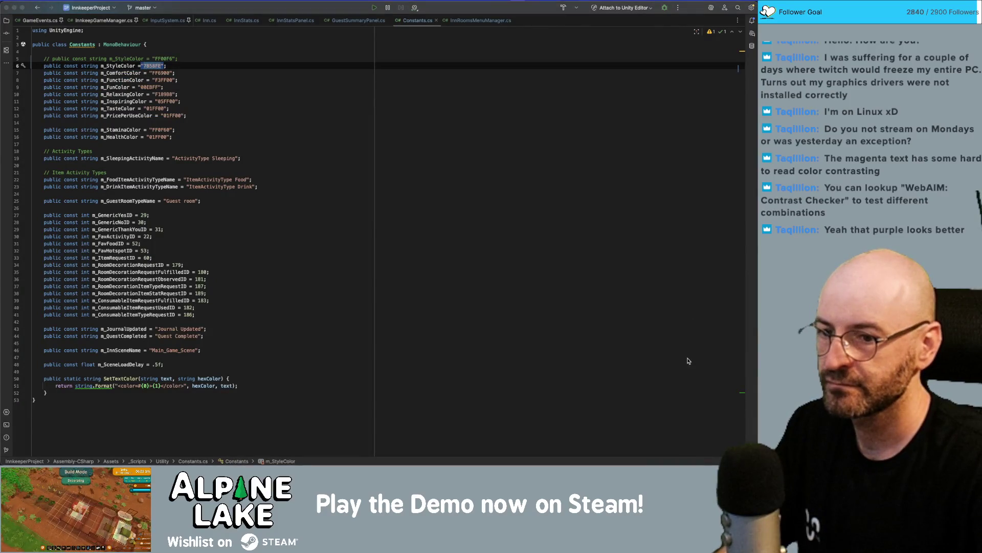
pyautogui.press('super+Tab')
pyautogui.click(718, 291)
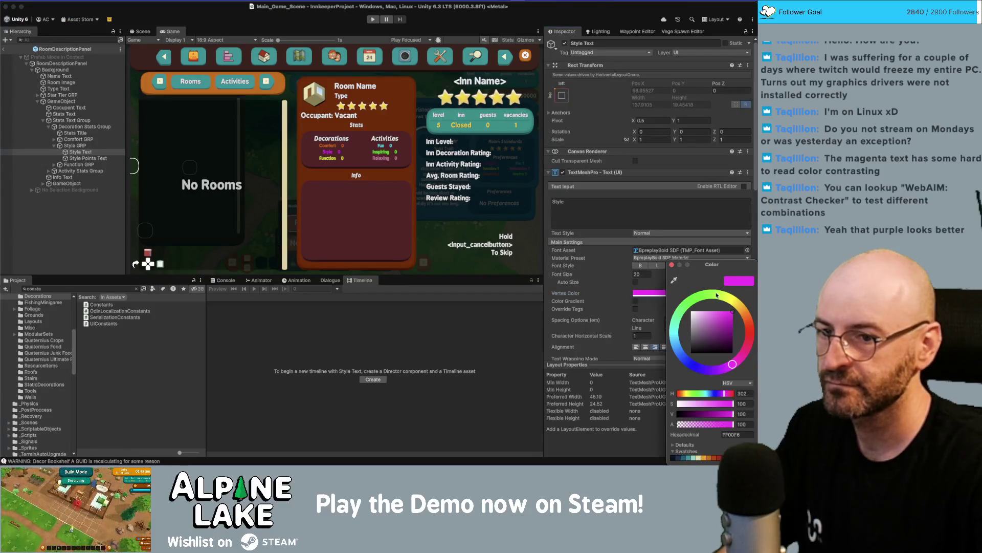
pyautogui.click(737, 435)
pyautogui.write('7B58FE')
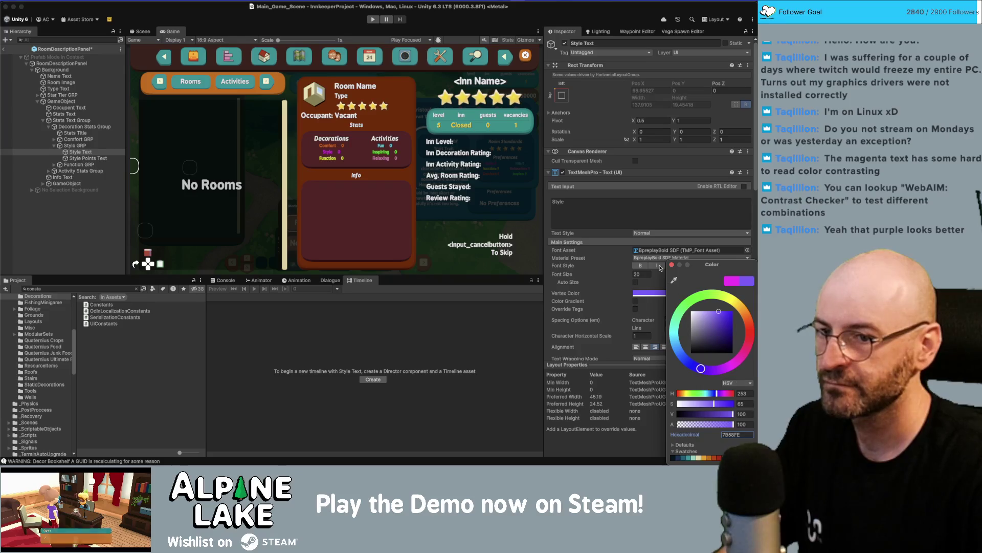
pyautogui.click(672, 265)
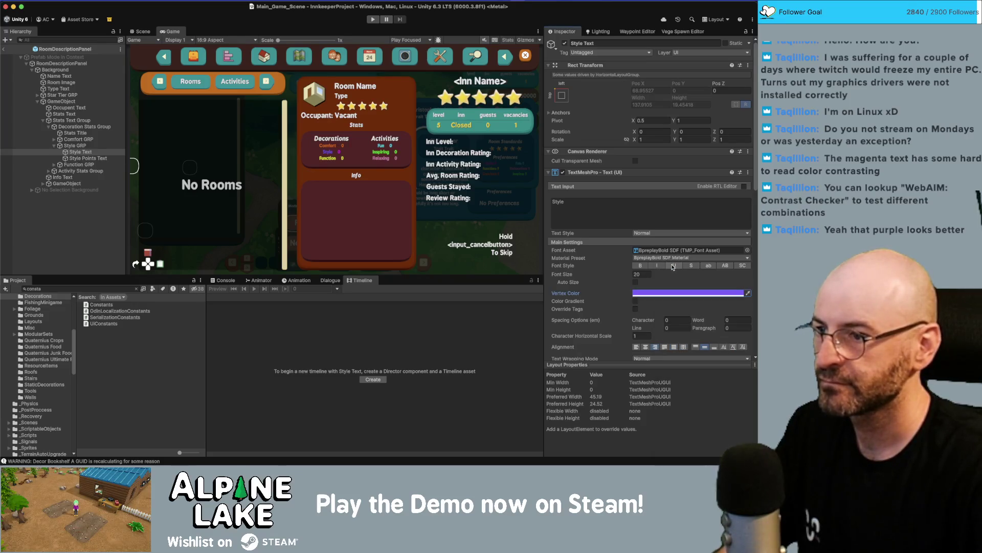
# - Set the Style Points Text label's Vertex Color to hex 7B58FE
pyautogui.click(85, 158)
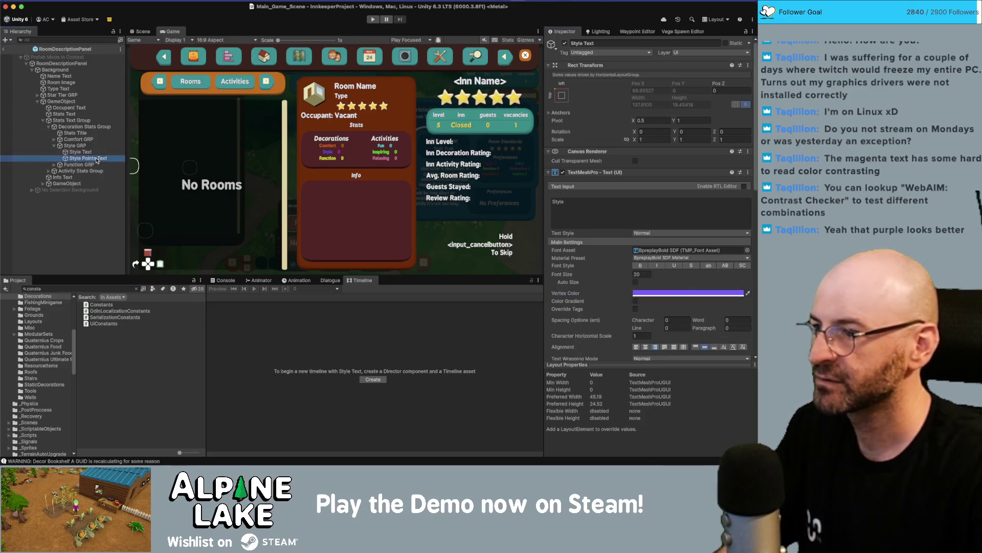
pyautogui.click(713, 293)
pyautogui.click(737, 434)
pyautogui.write('7B58FE')
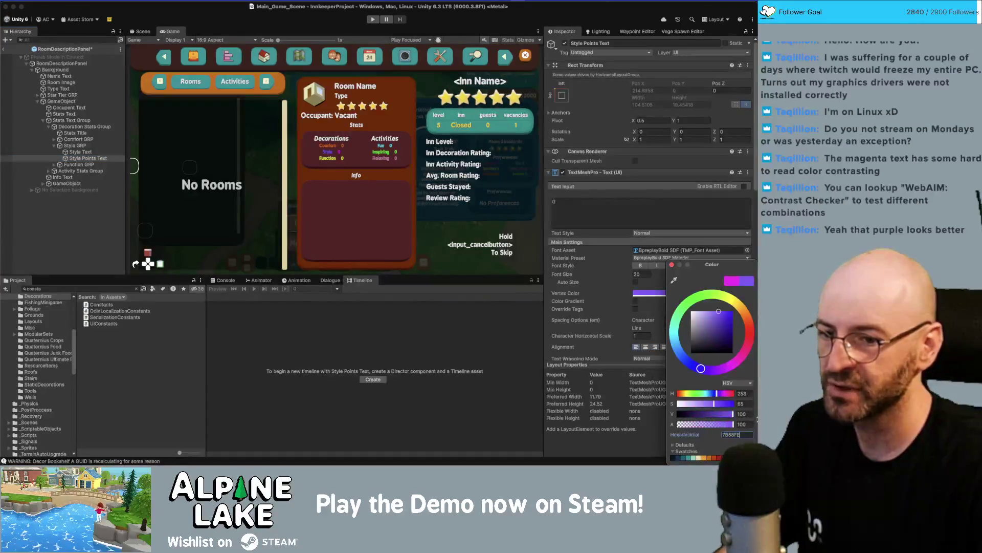
pyautogui.click(672, 265)
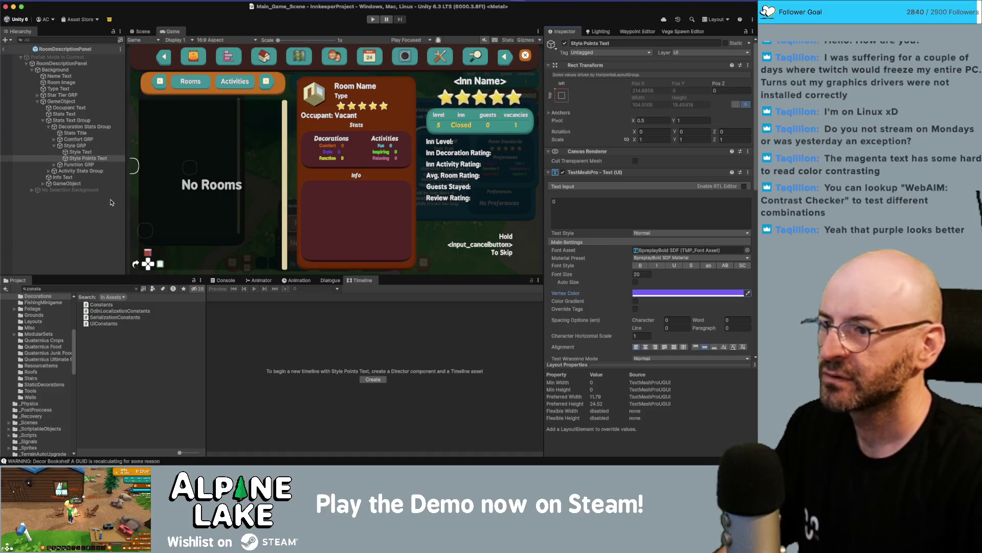
# - Reselect Style Text and place the caret at the end of its label text
pyautogui.click(81, 152)
pyautogui.click(623, 203)
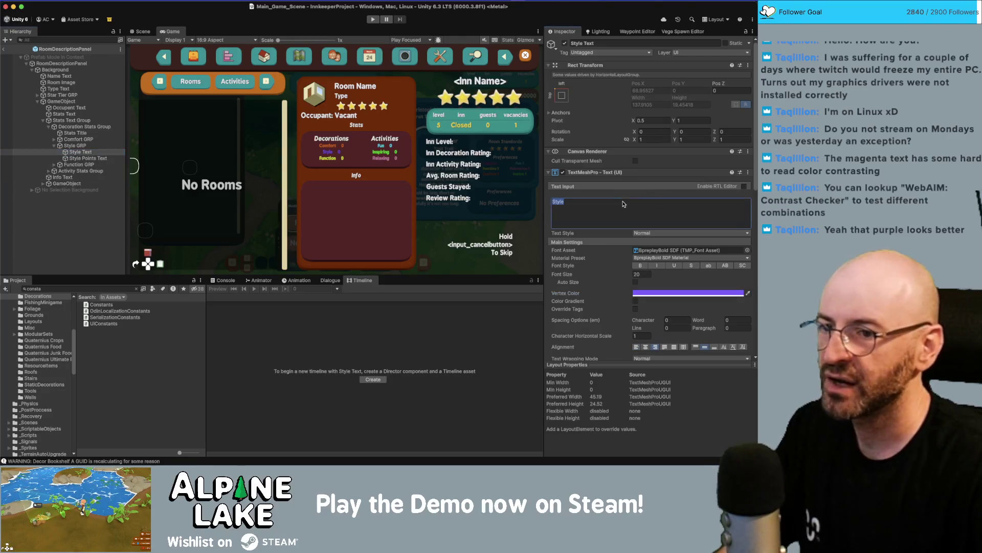
pyautogui.click(626, 201)
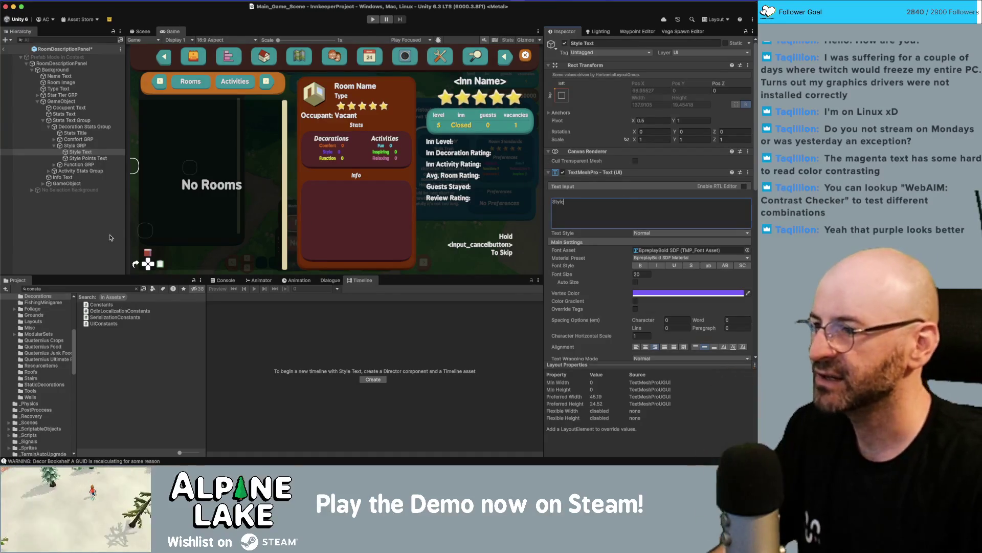
pyautogui.click(85, 235)
pyautogui.press('super+Tab')
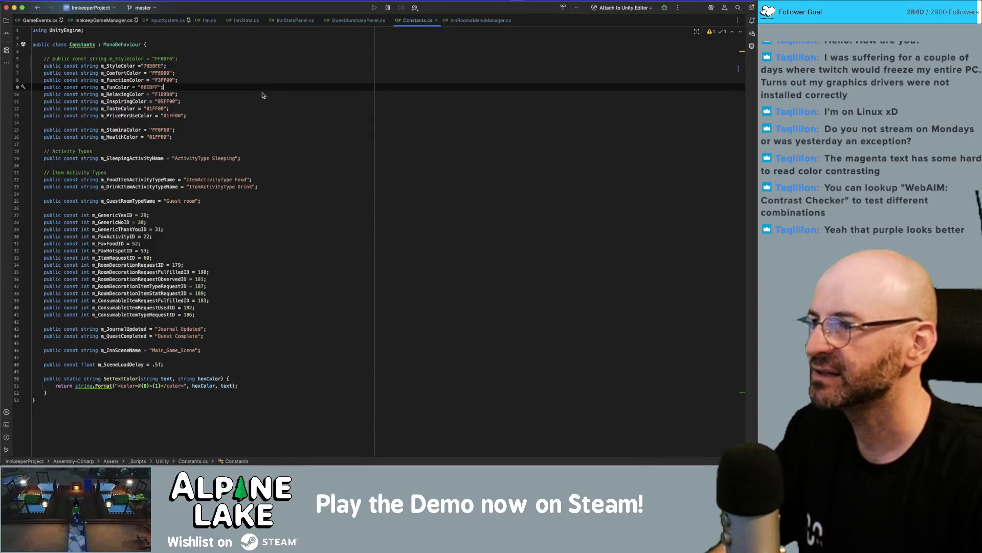
# - Search the Unity Project for 'statsl' and open StatsList.cs in Rider
pyautogui.press('super+Tab')
pyautogui.click(100, 289)
pyautogui.write('statsl')
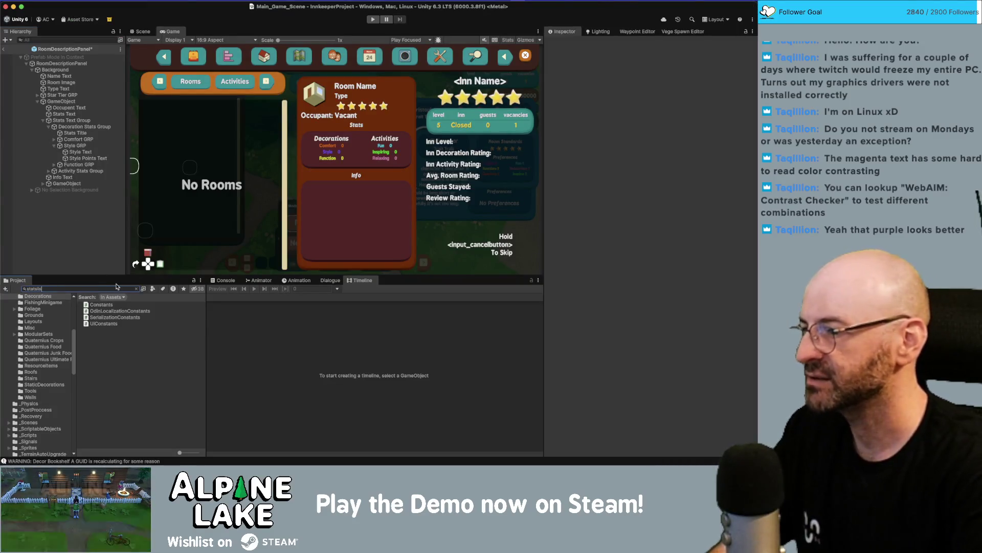
pyautogui.doubleClick(105, 305)
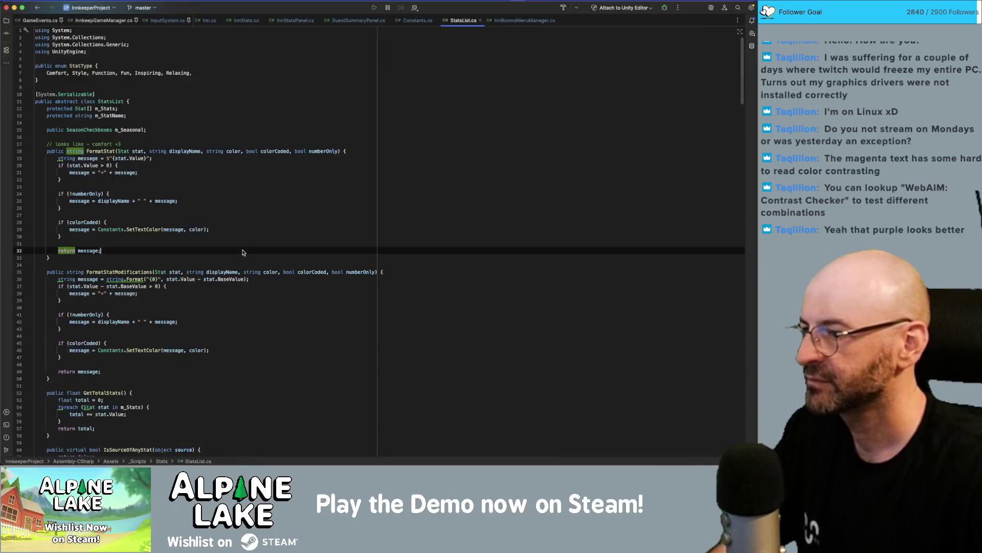
# - Find 'style' in StatsList.cs and copy the styleIcon sprite tag from the Style case
pyautogui.press('super+f')
pyautogui.write('m')
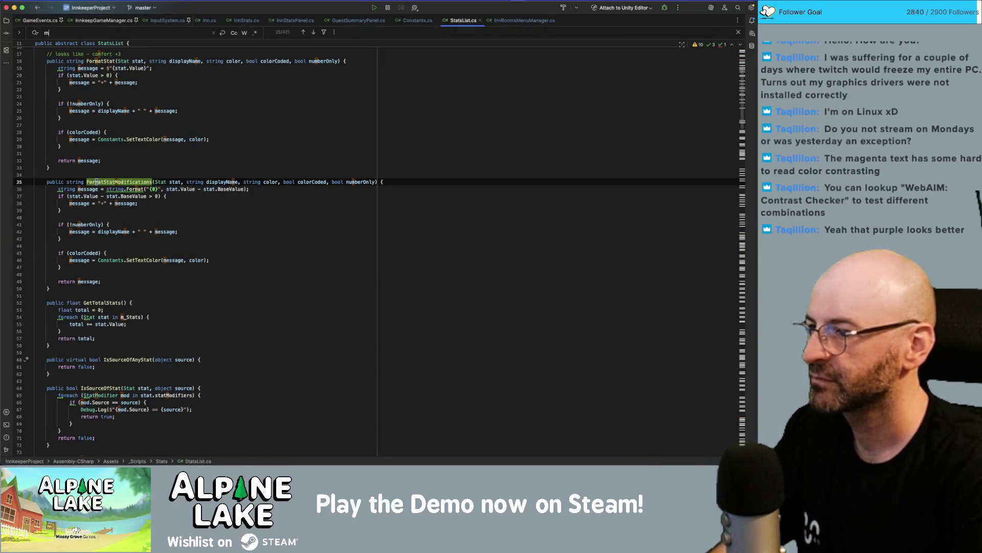
pyautogui.press('BackSpace')
pyautogui.write('style')
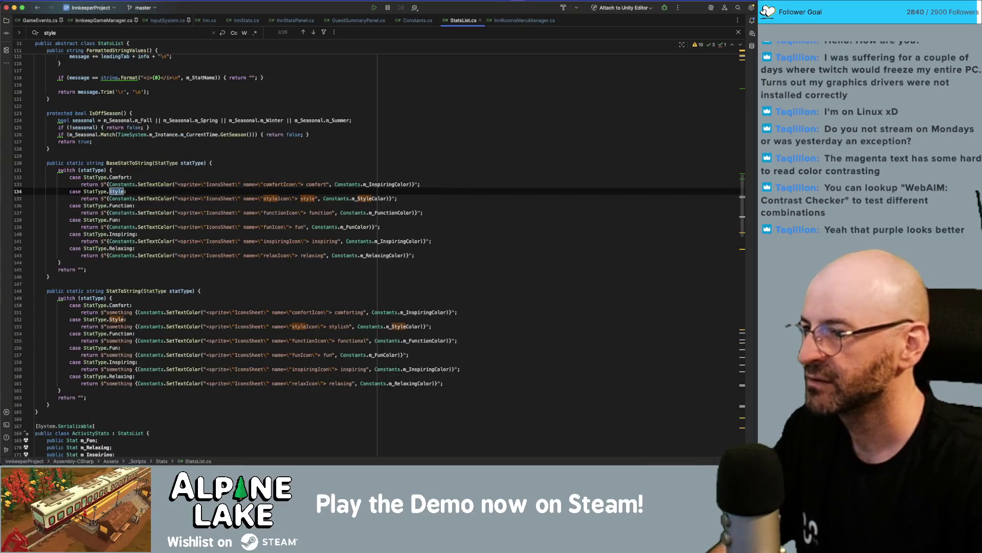
pyautogui.click(178, 199)
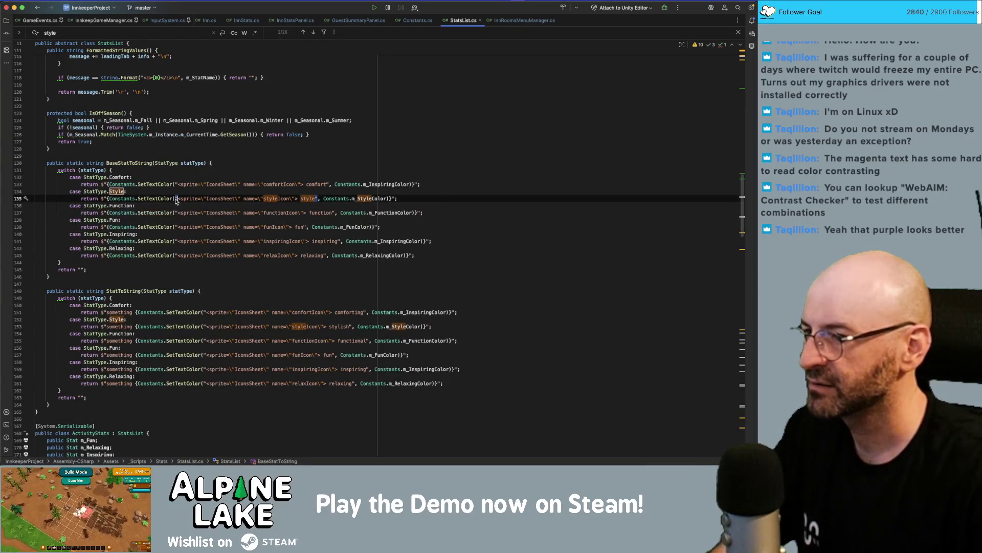
pyautogui.moveTo(178, 202)
pyautogui.mouseDown()
pyautogui.moveTo(310, 202)
pyautogui.moveTo(297, 201)
pyautogui.mouseUp()
pyautogui.press('super+c')
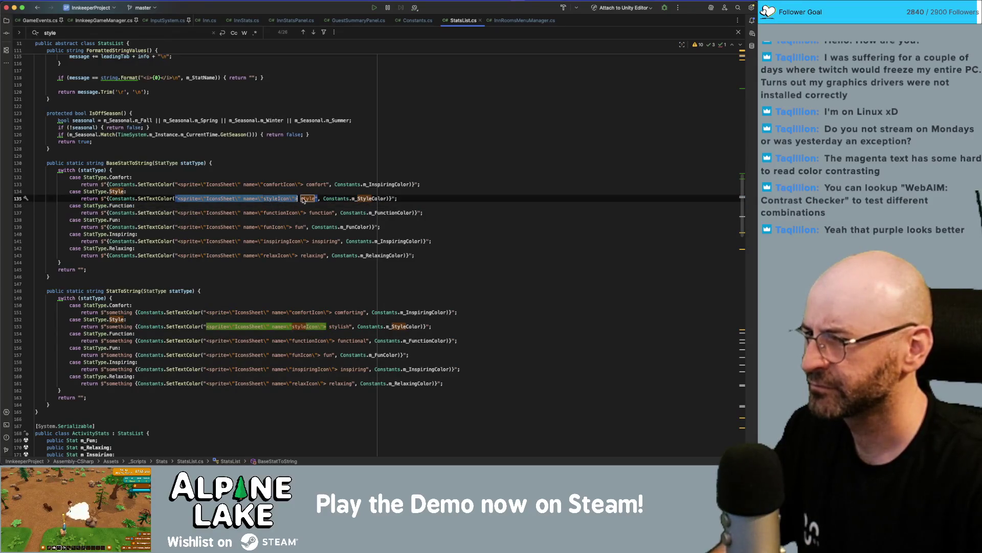
pyautogui.press('super+Tab')
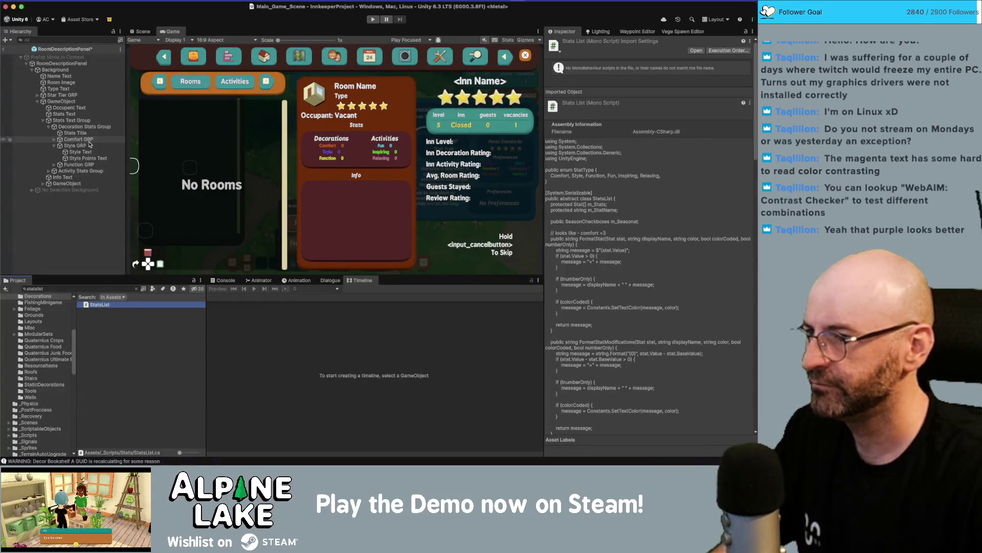
# - Paste the styleIcon sprite tag before 'Style' in Style Text and save the prefab
pyautogui.click(91, 146)
pyautogui.click(80, 152)
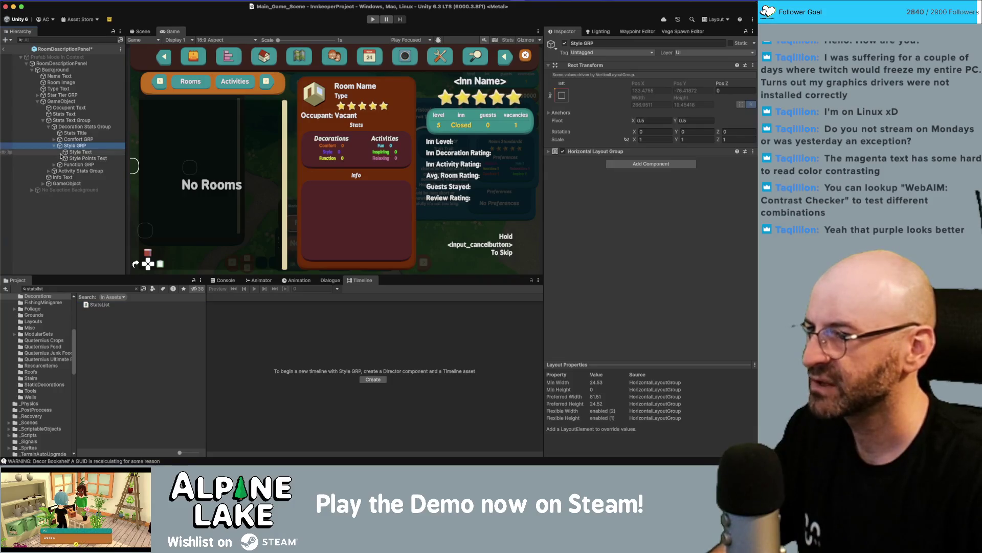
pyautogui.click(603, 202)
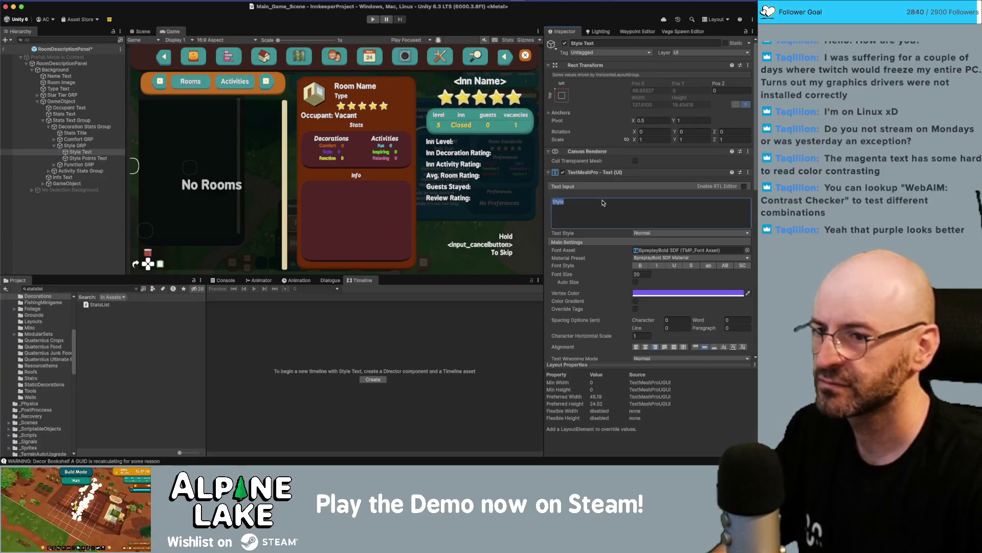
pyautogui.press('Left')
pyautogui.press('super+v')
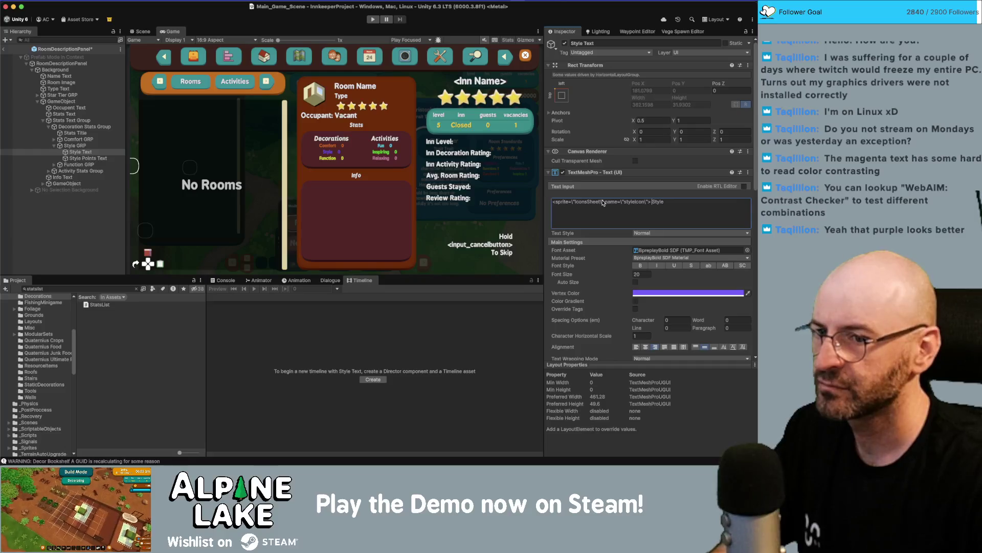
pyautogui.hotkey('ctrl', 's')
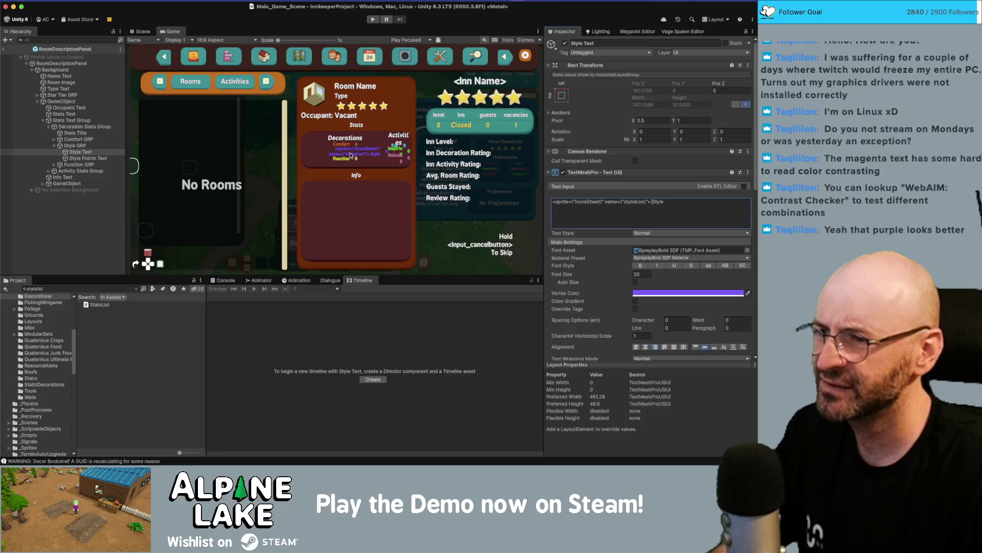
# - Delete the four stray backslashes from the sprite tag so the style icon renders
pyautogui.click(576, 205)
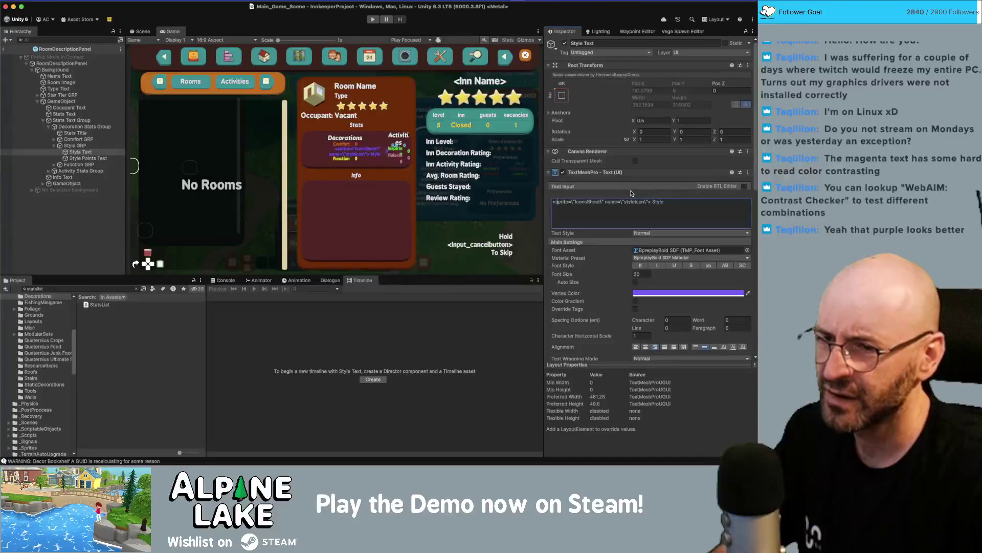
pyautogui.press('Delete')
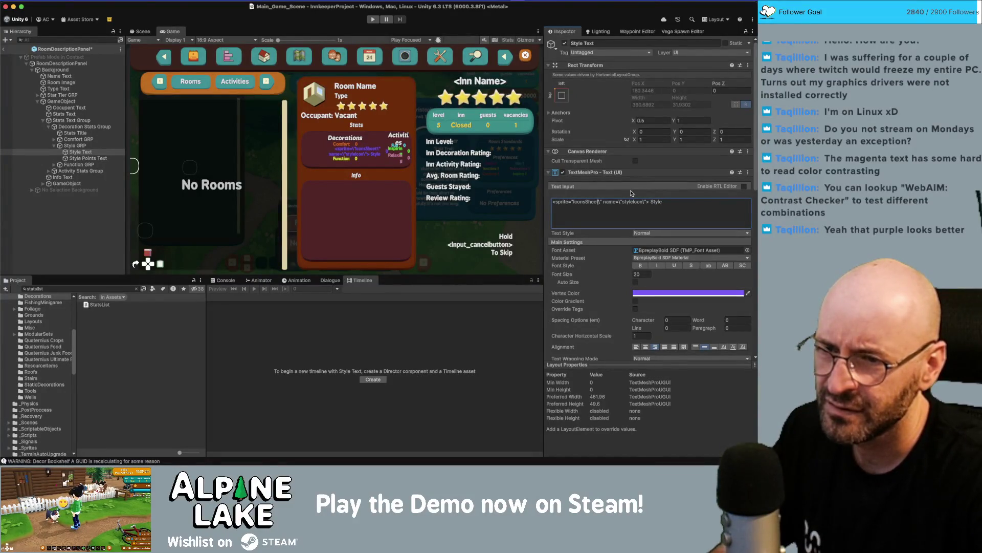
pyautogui.press('Delete')
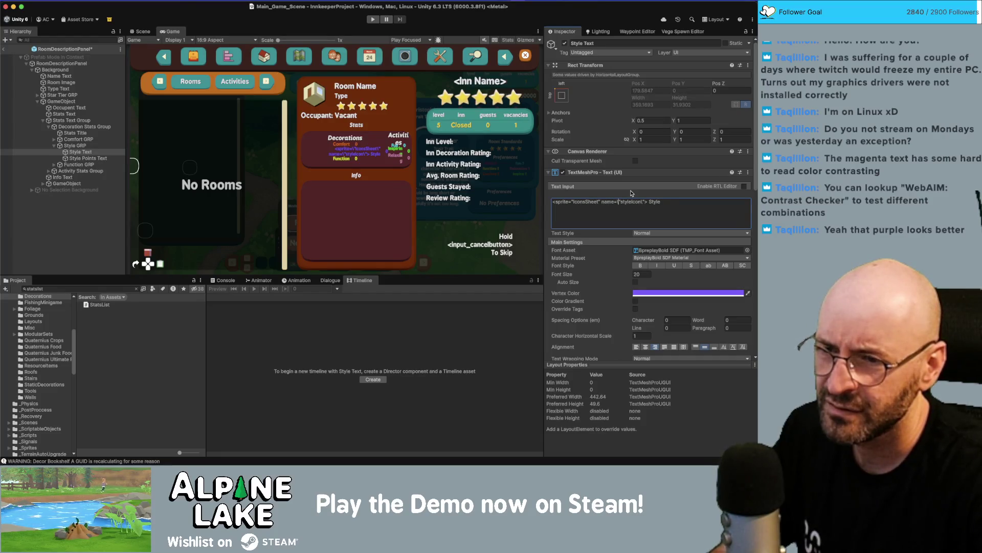
pyautogui.press('Delete')
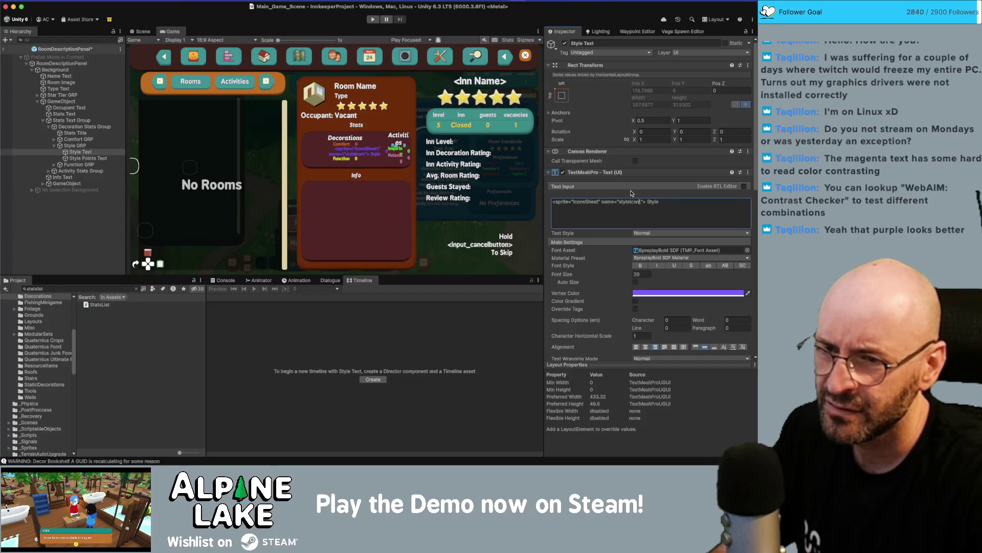
pyautogui.press('Delete')
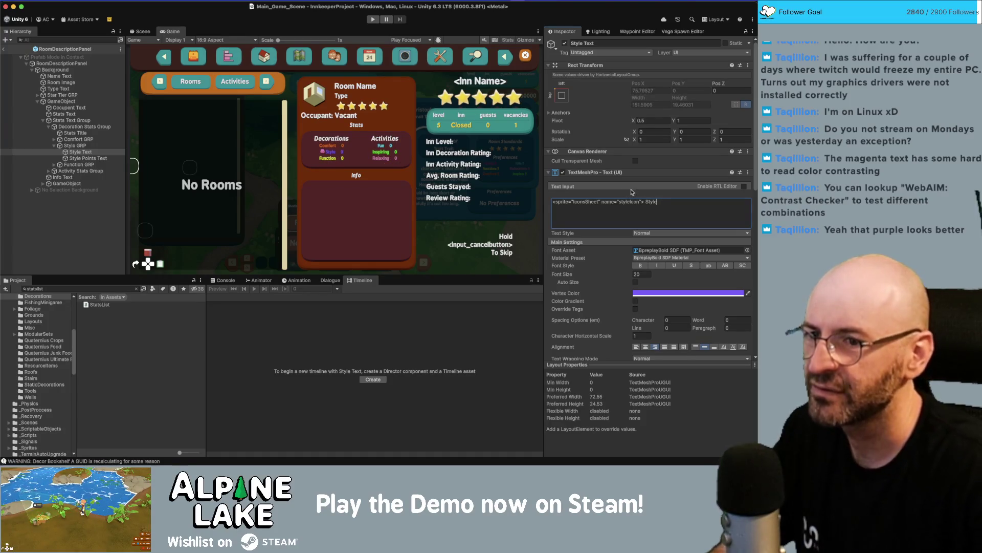
pyautogui.tripleClick(638, 202)
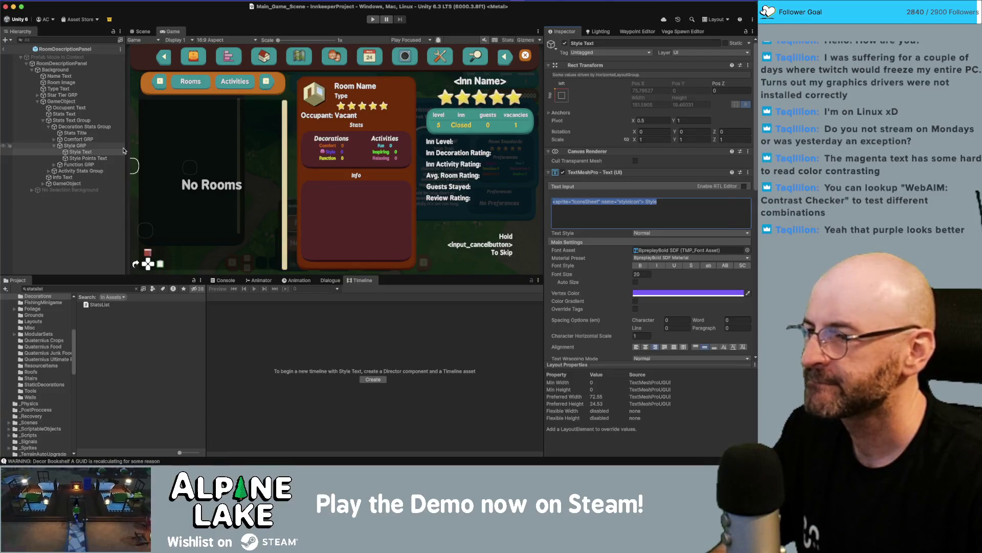
pyautogui.press('super+Tab')
pyautogui.click(168, 210)
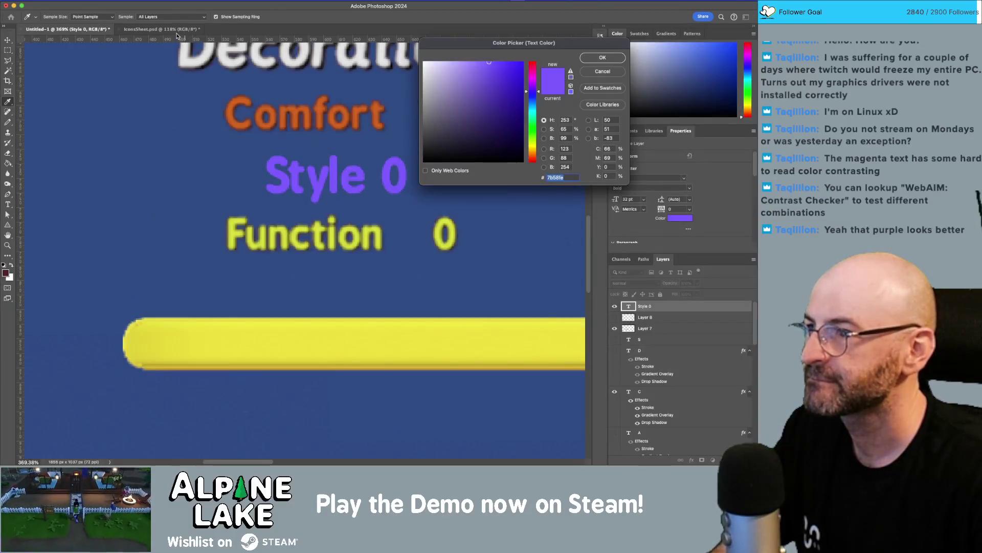
# - Confirm purple for the Style 0 text, then select the armchair icon's Layer 14 in IconsSheet.psd
pyautogui.press('Return')
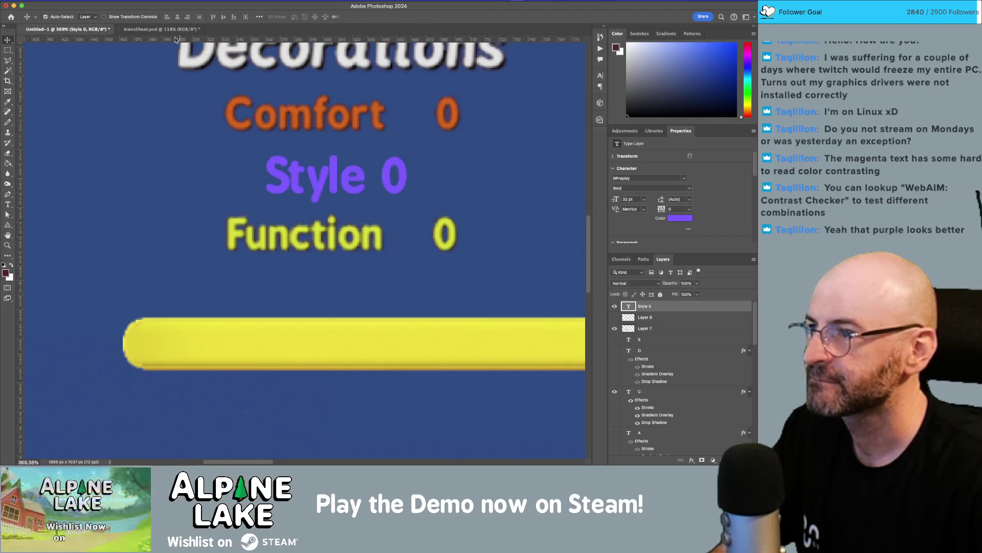
pyautogui.click(161, 29)
pyautogui.press('v')
pyautogui.click(352, 179)
pyautogui.scroll(3, 358, 161)
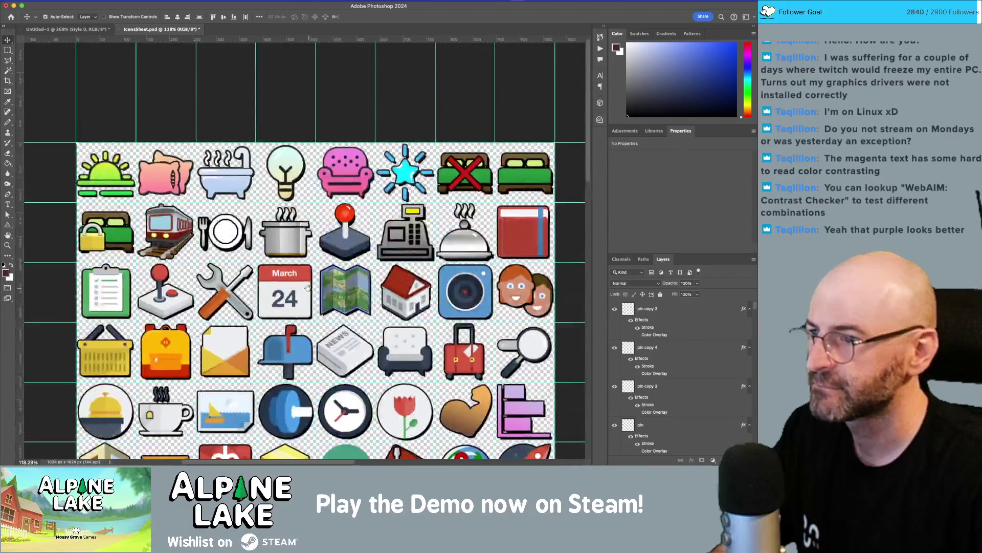
pyautogui.click(521, 205)
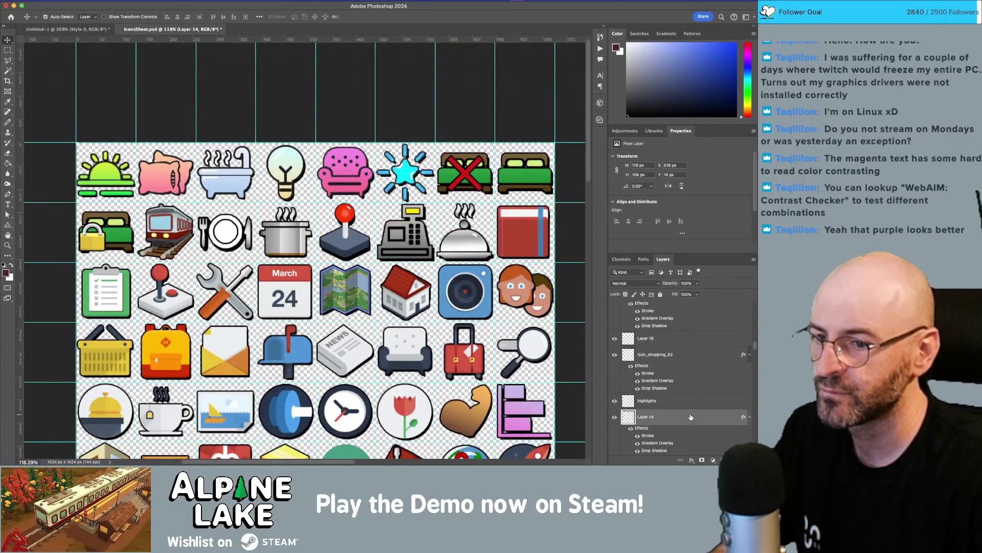
# - Open Layer 14's Gradient Overlay gradient and bring up the right stop's colour chooser
pyautogui.doubleClick(690, 417)
pyautogui.click(499, 236)
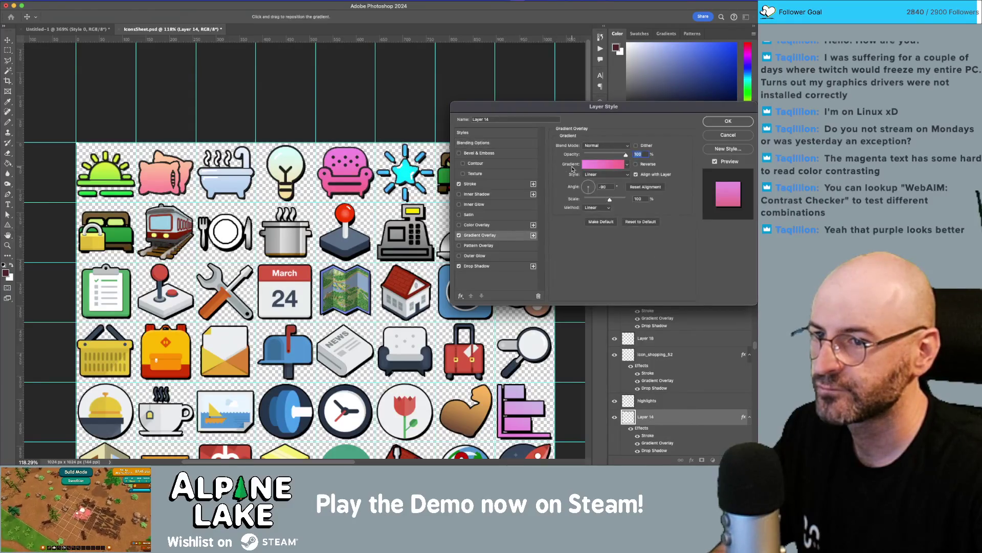
pyautogui.click(602, 165)
pyautogui.click(531, 365)
pyautogui.click(564, 398)
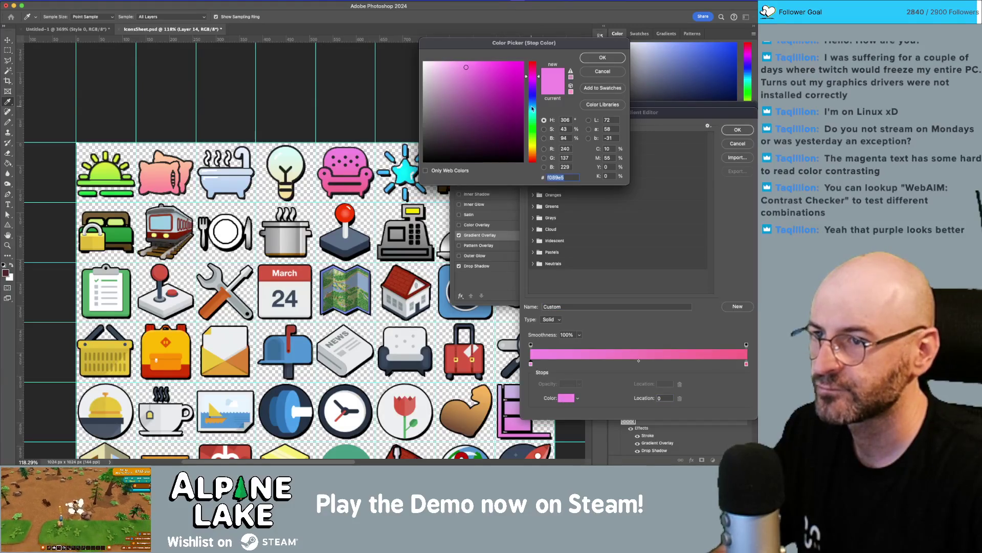
pyautogui.press('Return')
pyautogui.click(746, 365)
pyautogui.click(566, 398)
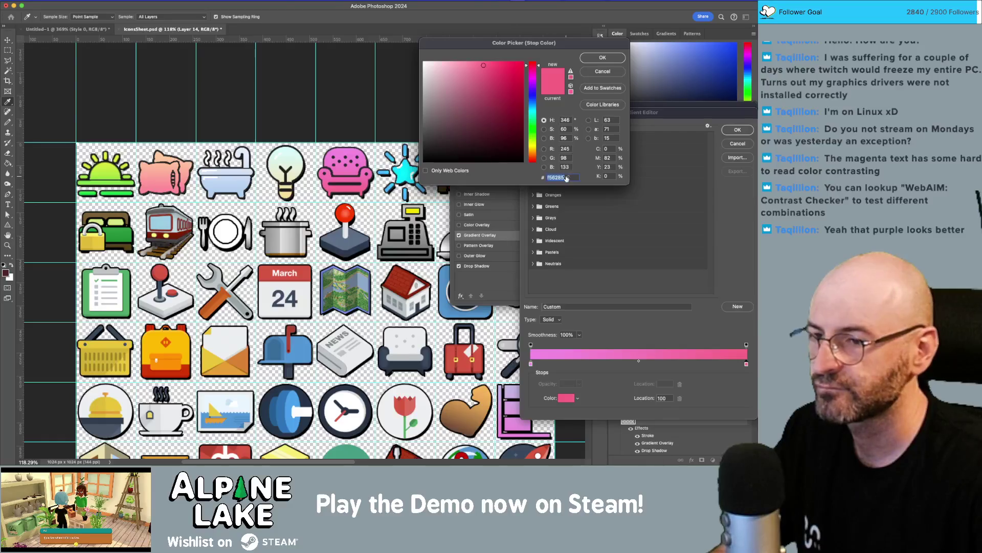
pyautogui.press('super+Tab')
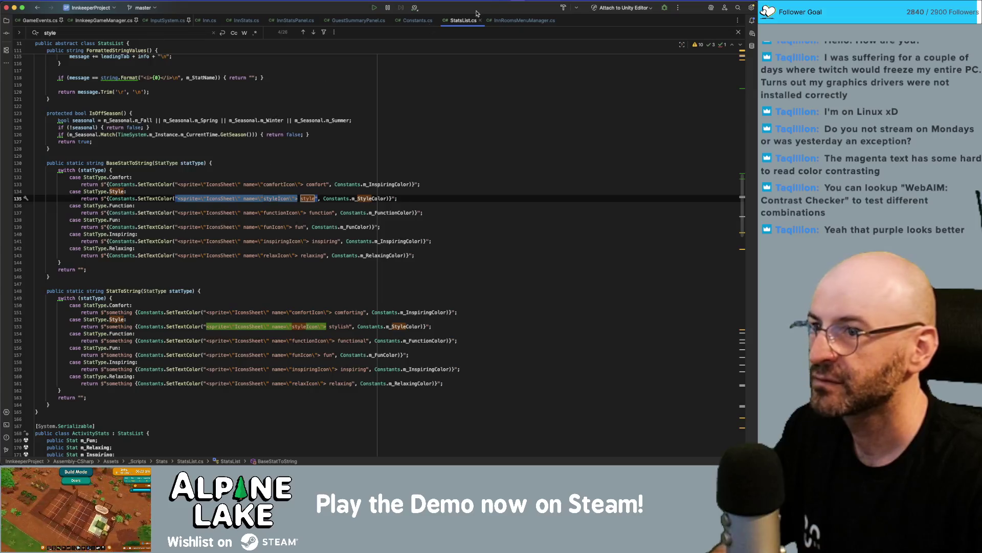
# - Copy 7B58FE from Constants.cs, set the right gradient stop to it, and confirm all three dialogs
pyautogui.click(417, 20)
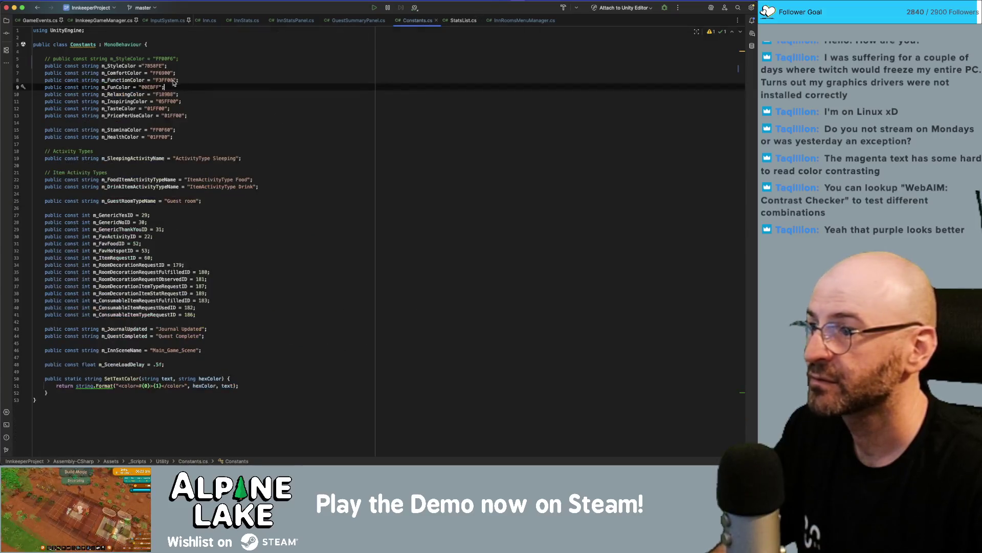
pyautogui.doubleClick(156, 65)
pyautogui.press('super+Tab')
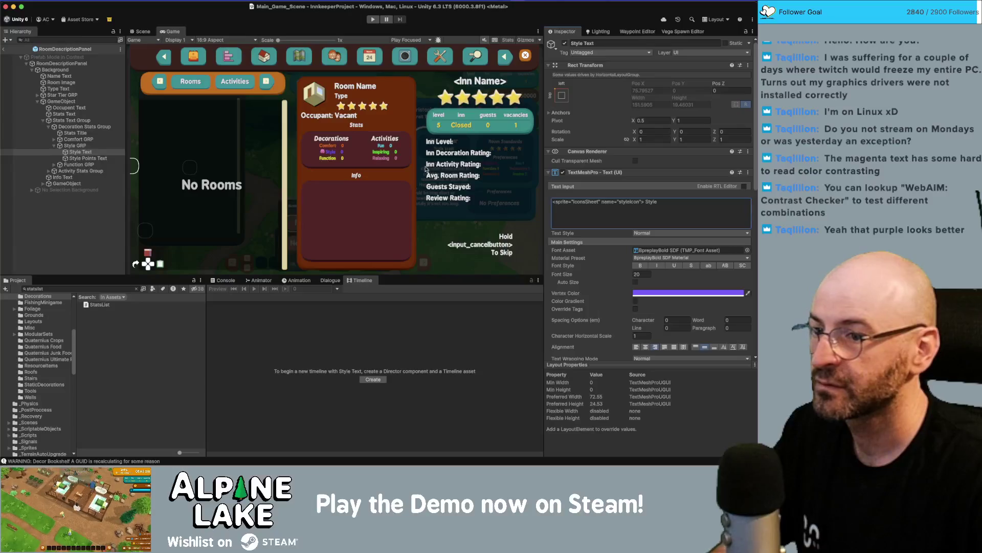
pyautogui.press('super+Tab')
pyautogui.press('Tab')
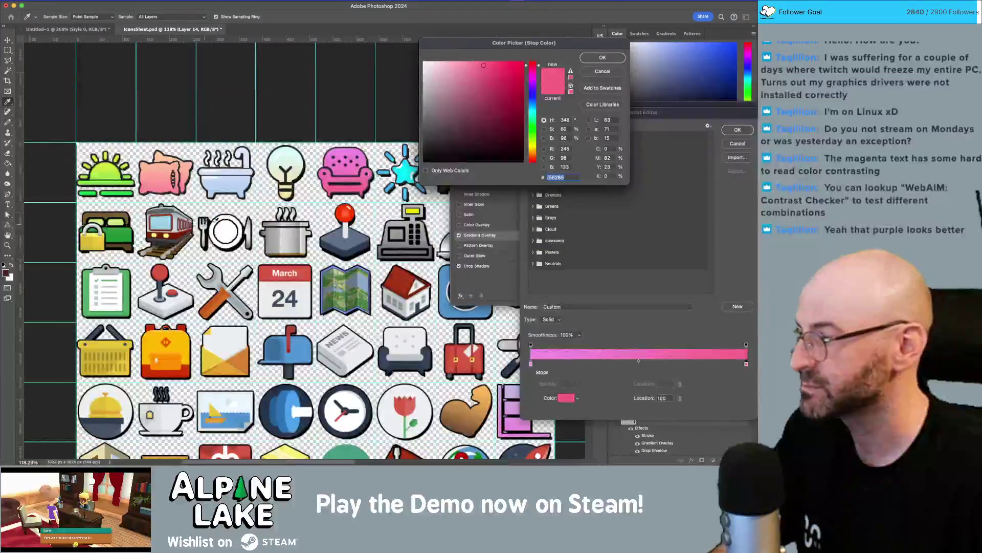
pyautogui.write('7B58FE')
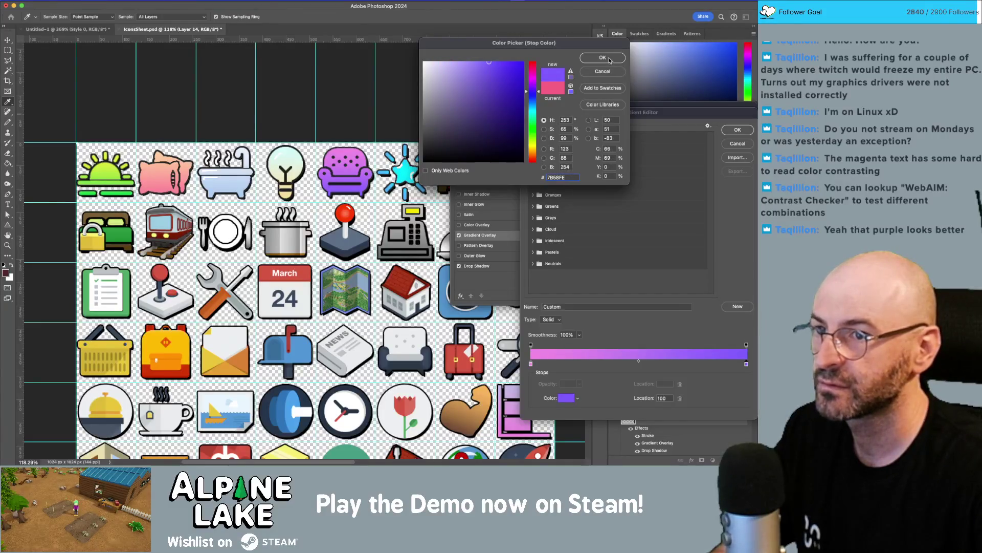
pyautogui.click(603, 58)
pyautogui.click(745, 130)
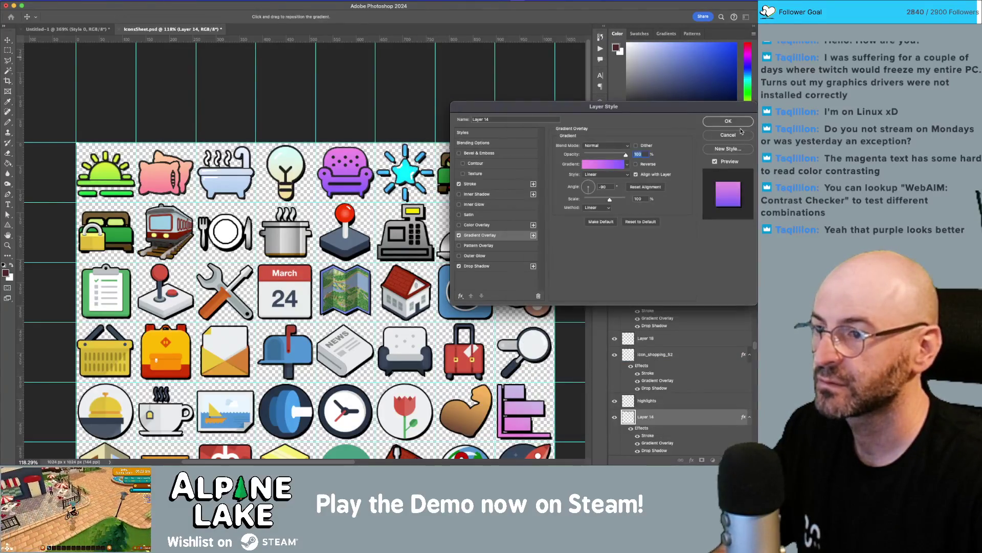
pyautogui.click(739, 123)
pyautogui.press('super+Tab')
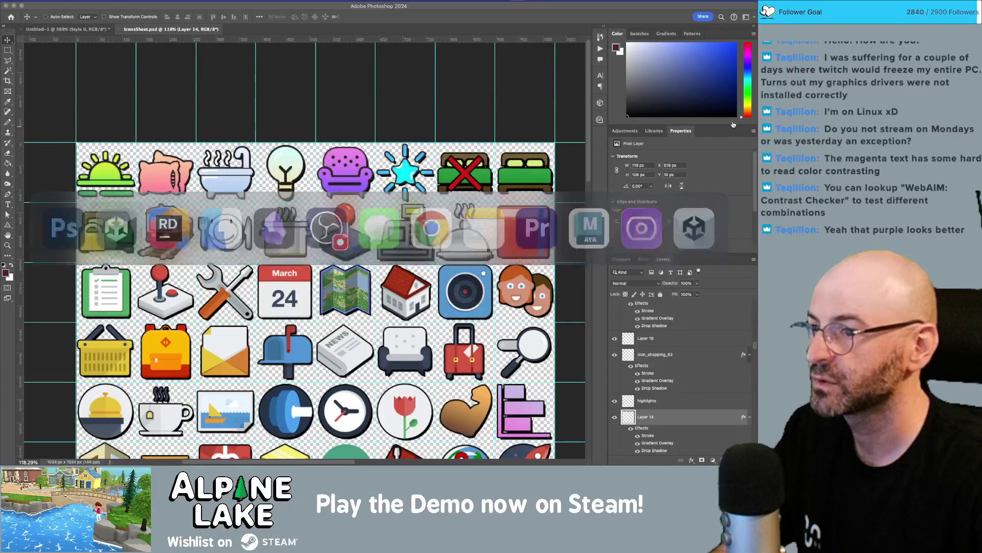
# - Bring Unity to the front and expand Comfort GRP in the Hierarchy
pyautogui.press('super+Tab')
pyautogui.press('Tab')
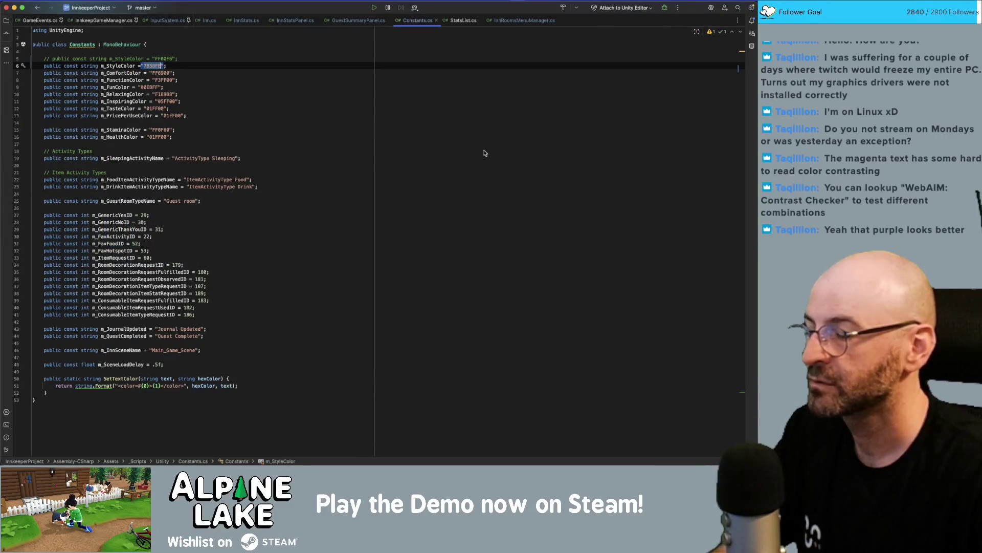
pyautogui.press('super+Tab')
pyautogui.press('super+Tab')
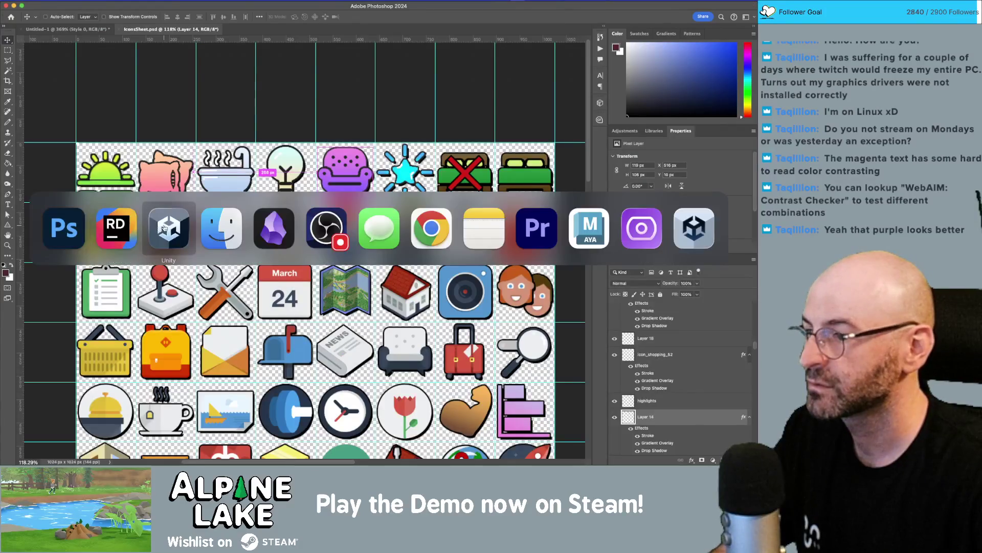
pyautogui.click(164, 228)
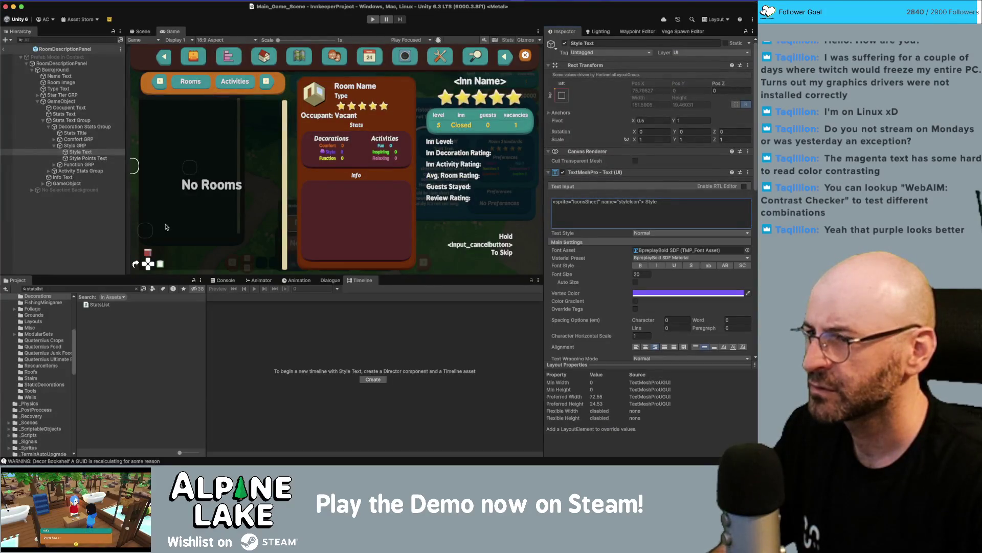
pyautogui.press('super+Tab')
pyautogui.press('super+Tab')
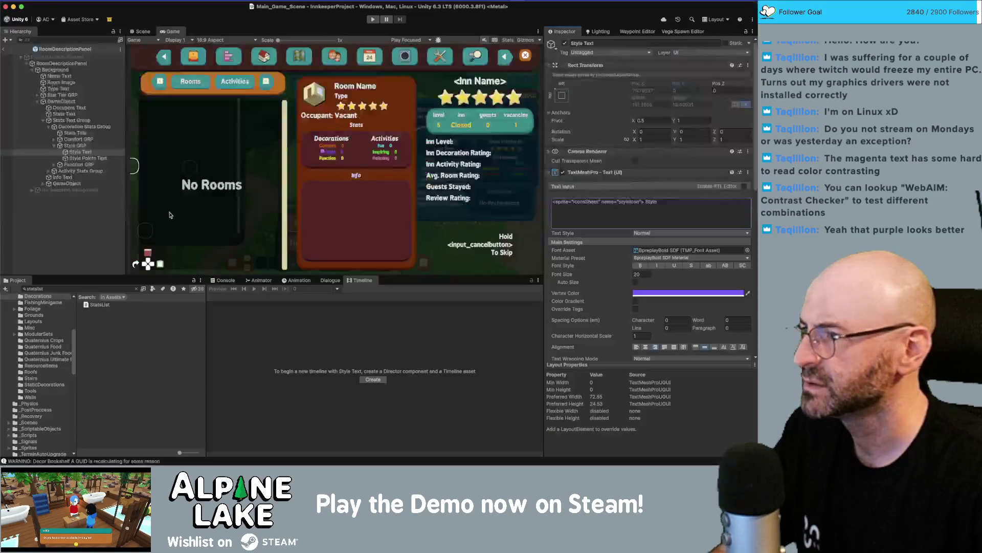
pyautogui.click(54, 139)
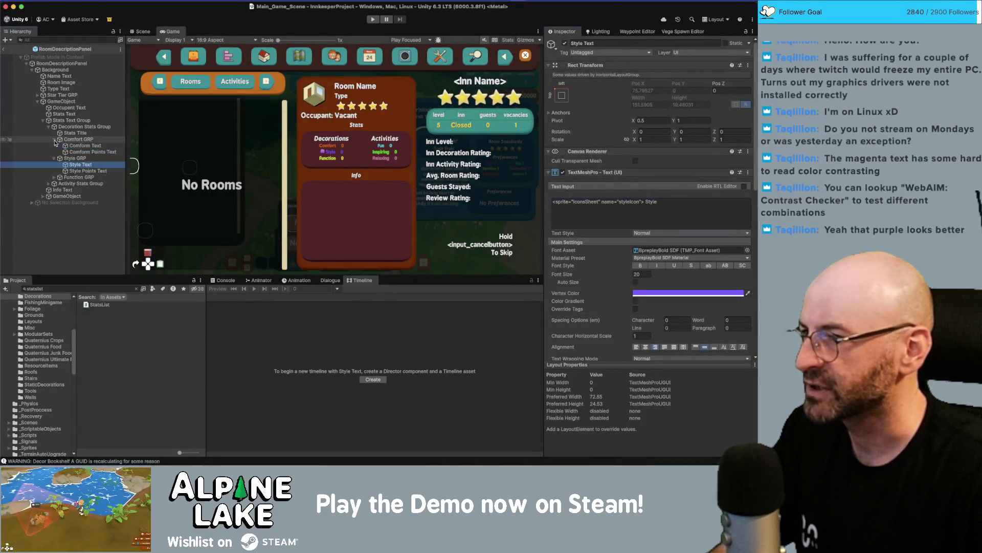
# - Check the comfort line of BaseStatToString in StatsList.cs
pyautogui.press('super+Tab')
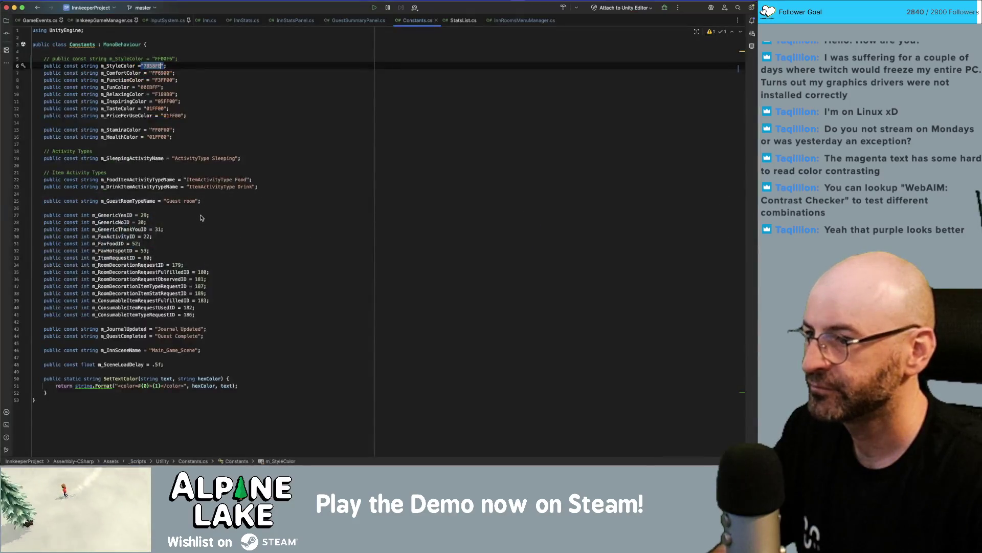
pyautogui.click(463, 20)
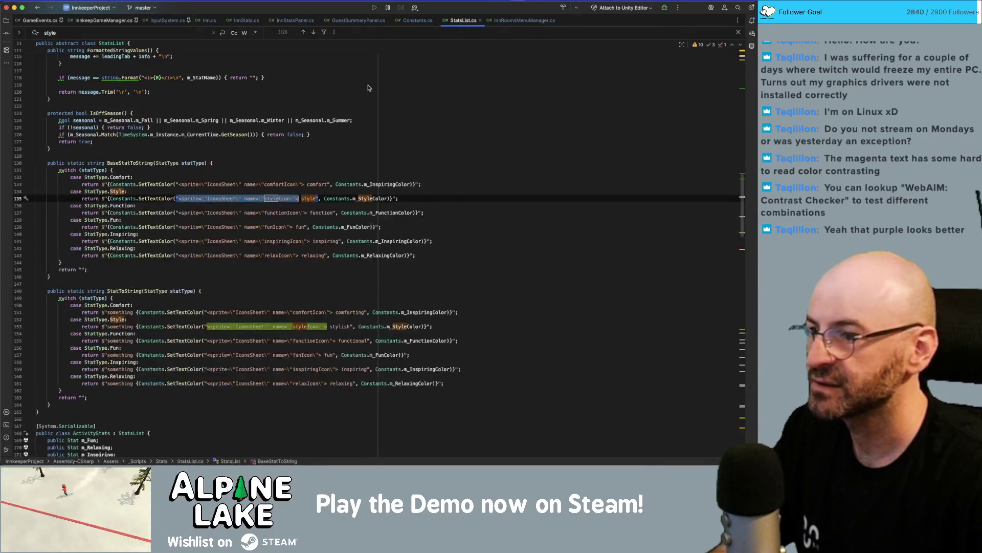
pyautogui.click(301, 185)
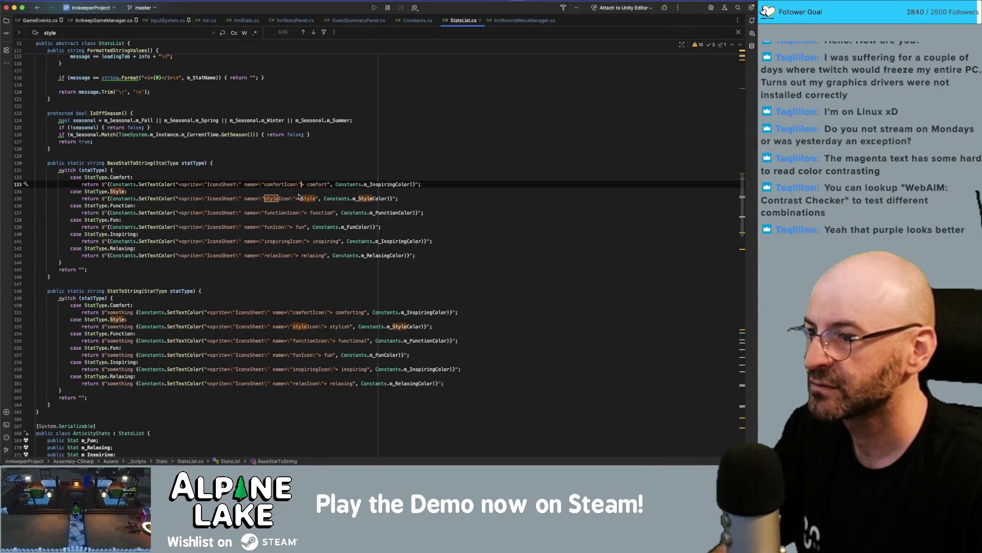
# - Copy the sprite tag from the Style label's text and select the Comfort Text object
pyautogui.press('super+Tab')
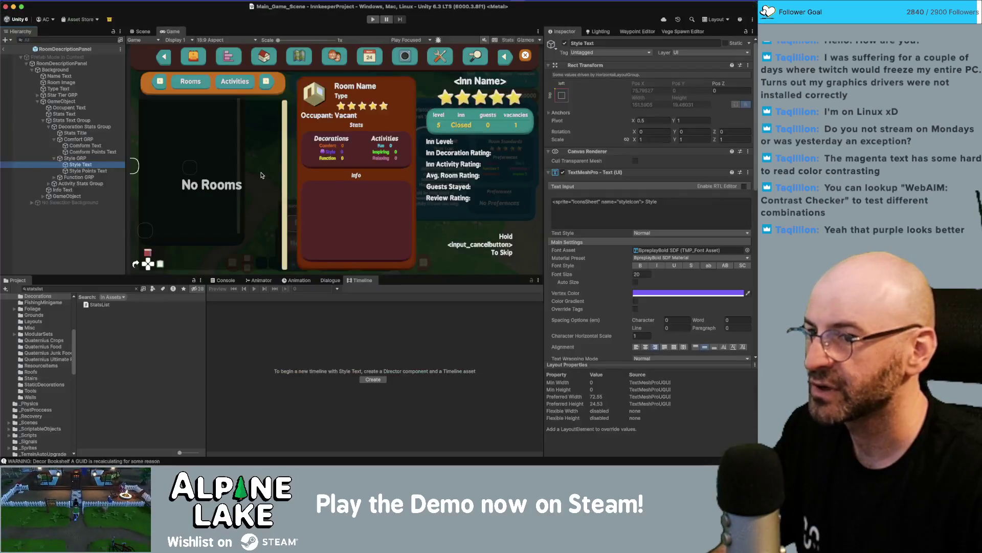
pyautogui.click(634, 204)
pyautogui.hotkey('shift', 'Home')
pyautogui.press('super+c')
pyautogui.click(85, 145)
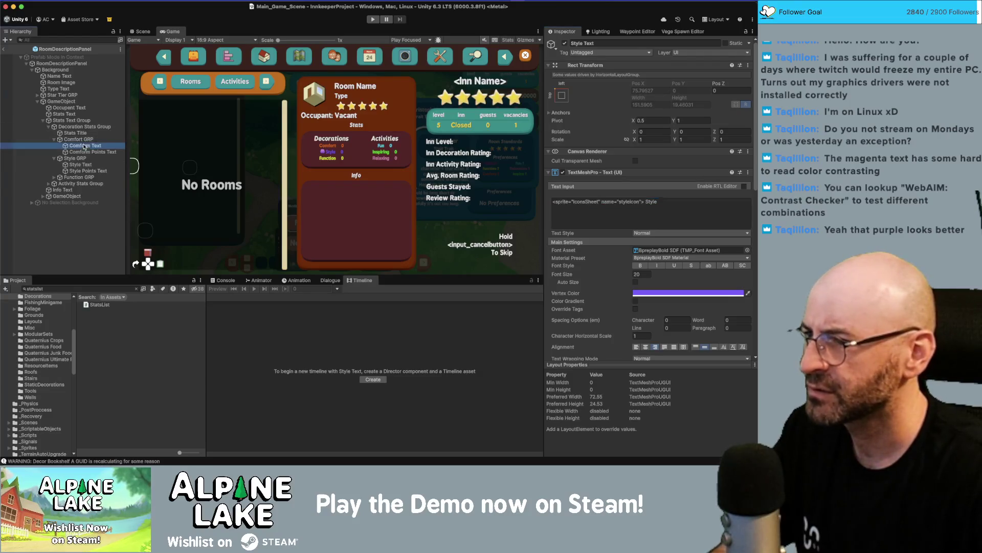
# - Prefix the Comfort label with the sprite tag renamed to comfortIcon
pyautogui.click(672, 212)
pyautogui.press('Home')
pyautogui.press('super+v')
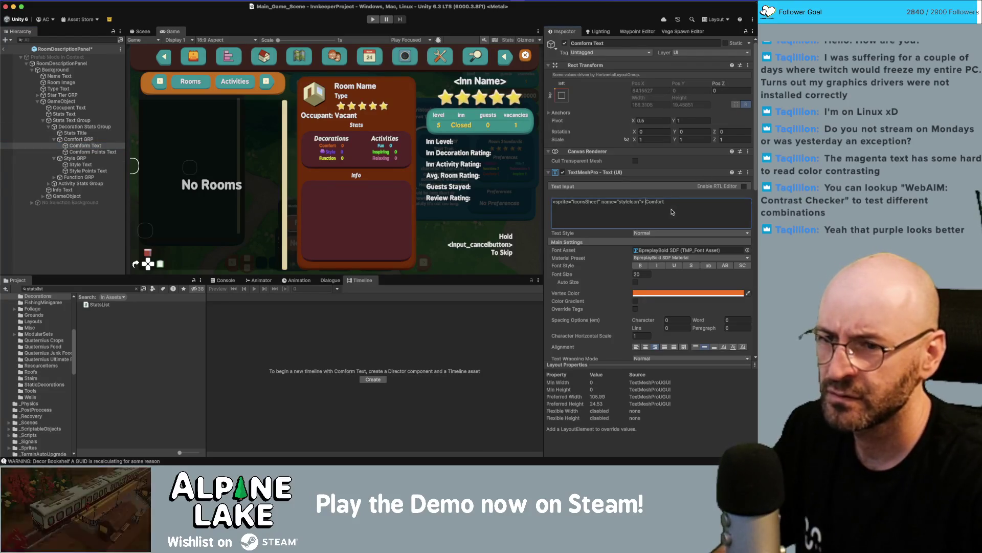
pyautogui.press('BackSpace')
pyautogui.press('BackSpace')
pyautogui.press('BackSpace')
pyautogui.write('comfo')
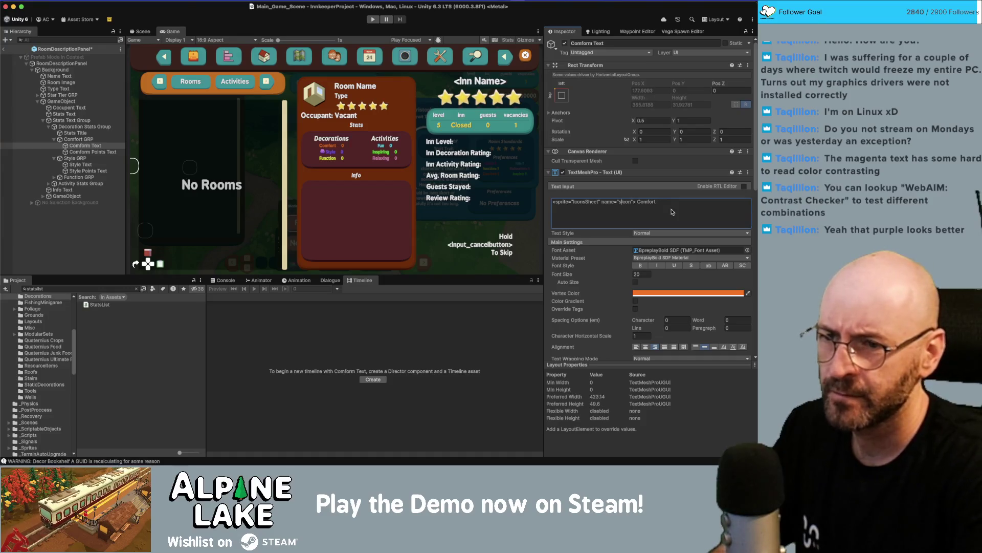
pyautogui.write('rt')
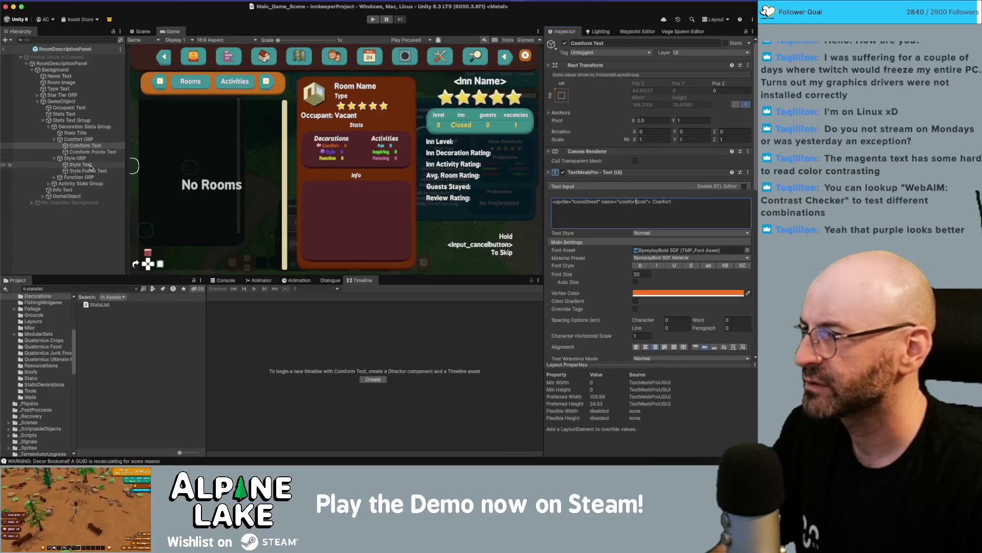
# - Prefix the Function label with a functionIcon sprite tag, then expand Activity Stats Group and Fun
pyautogui.click(55, 177)
pyautogui.click(85, 183)
pyautogui.click(590, 201)
pyautogui.press('Home')
pyautogui.hotkey('ctrl', 'v')
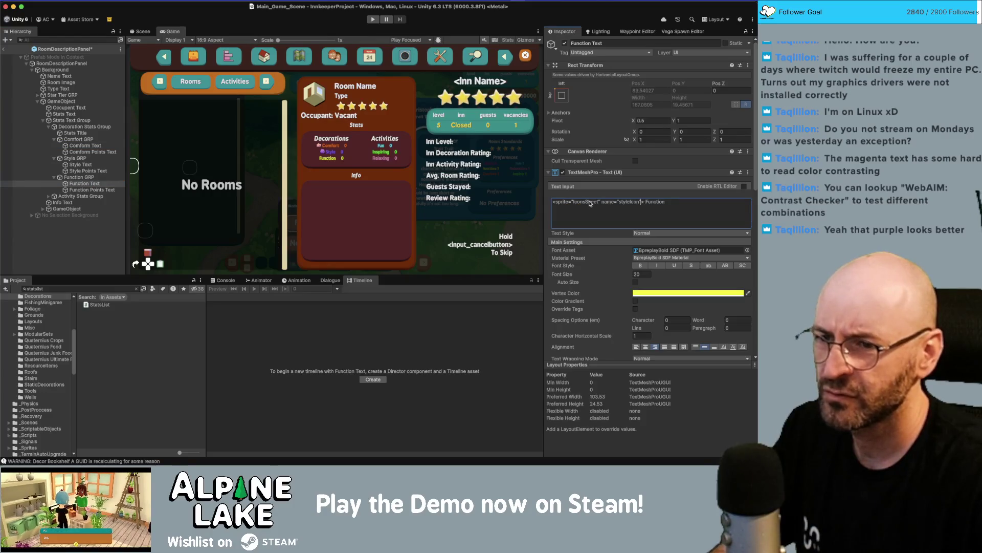
pyautogui.press('BackSpace')
pyautogui.press('BackSpace')
pyautogui.press('BackSpace')
pyautogui.write('function')
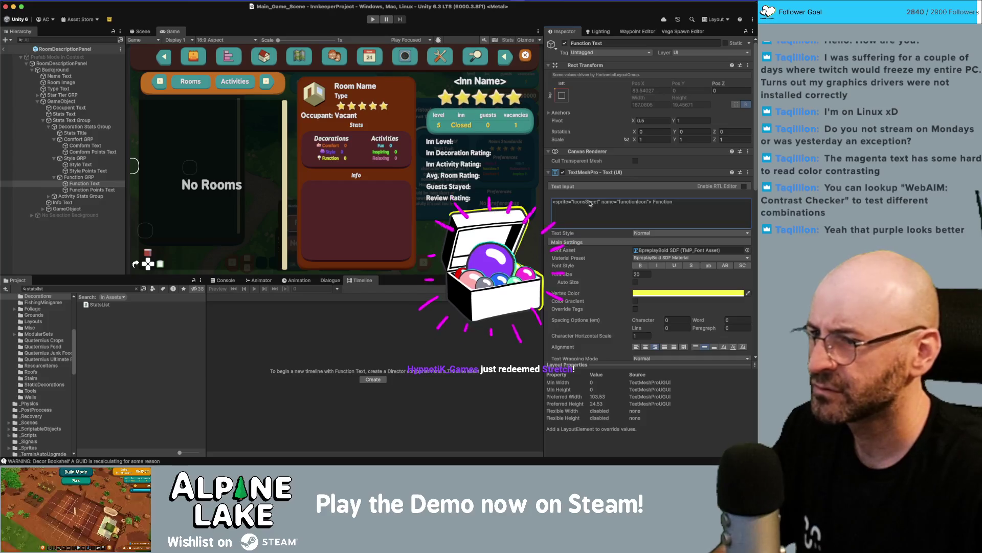
pyautogui.click(49, 196)
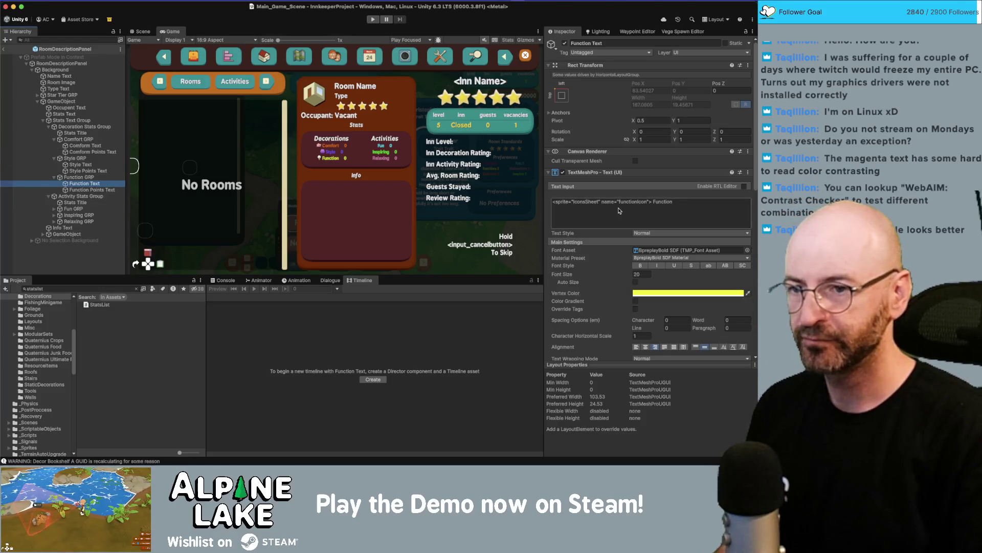
pyautogui.click(54, 210)
# - Add the pasted sprite tag to the front of the Fun label, with the sprite named funIcon
pyautogui.click(77, 215)
pyautogui.click(622, 208)
pyautogui.press('Home')
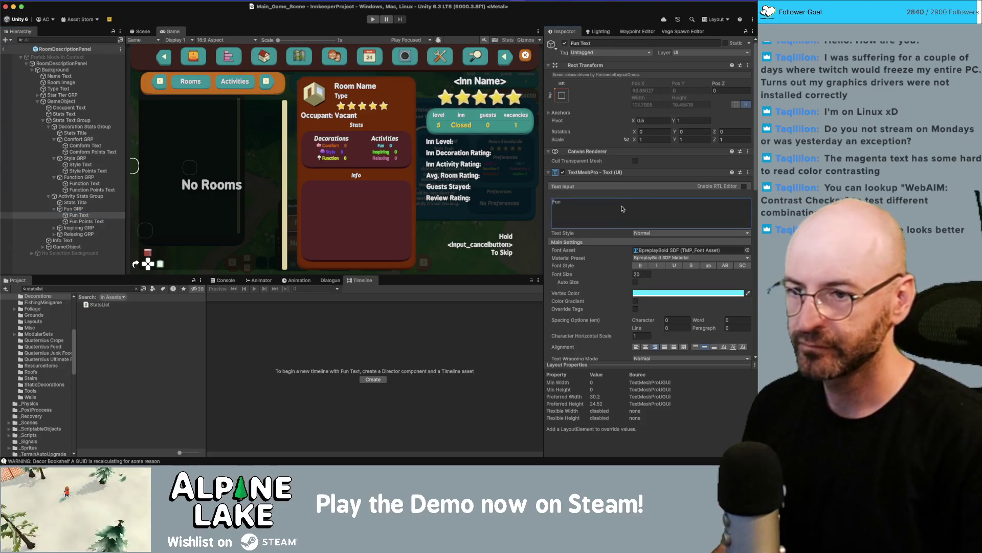
pyautogui.hotkey('ctrl', 'v')
pyautogui.press('BackSpace')
pyautogui.press('BackSpace')
pyautogui.press('BackSpace')
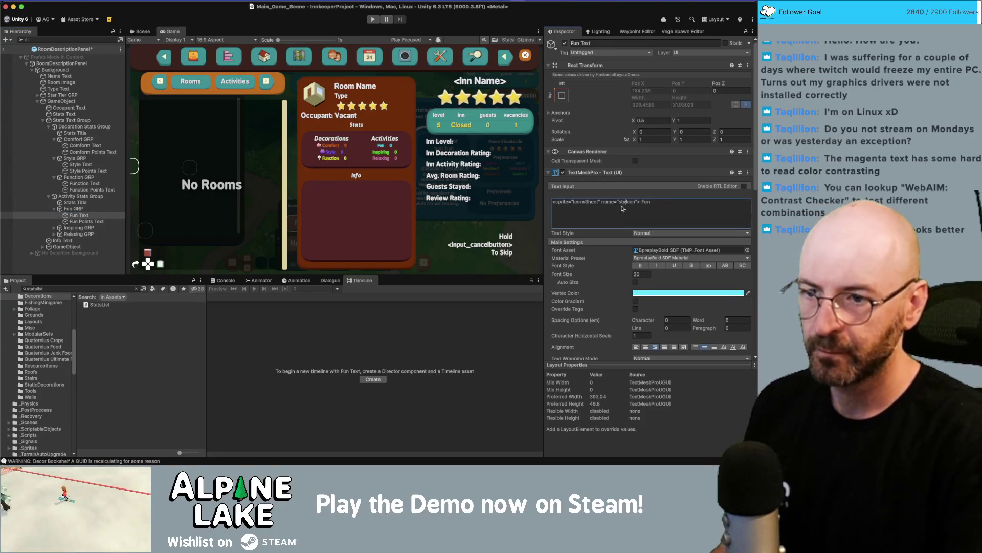
pyautogui.write('fun')
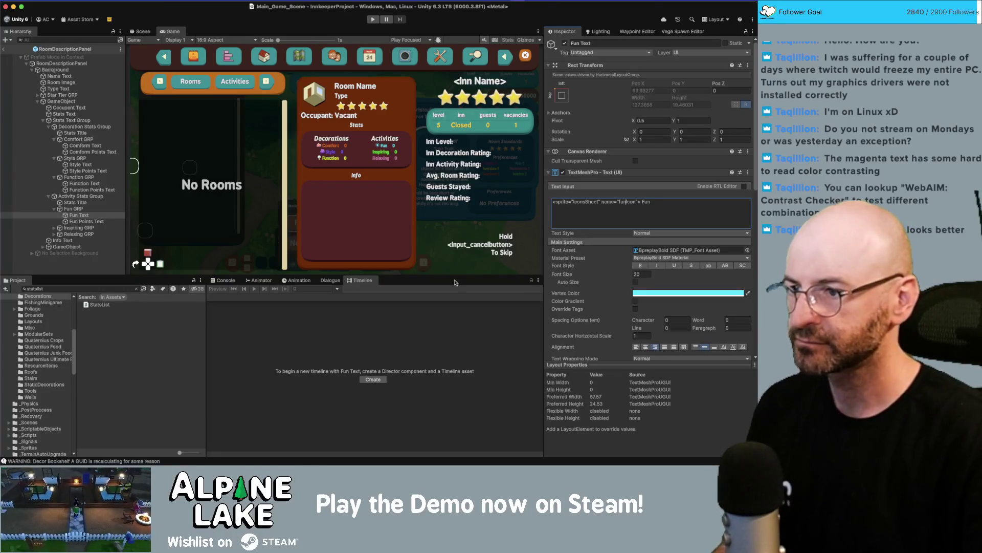
# - Add the sprite tag to the front of the Inspiring label, with the sprite named inspiringIcon
pyautogui.click(72, 228)
pyautogui.press('Right')
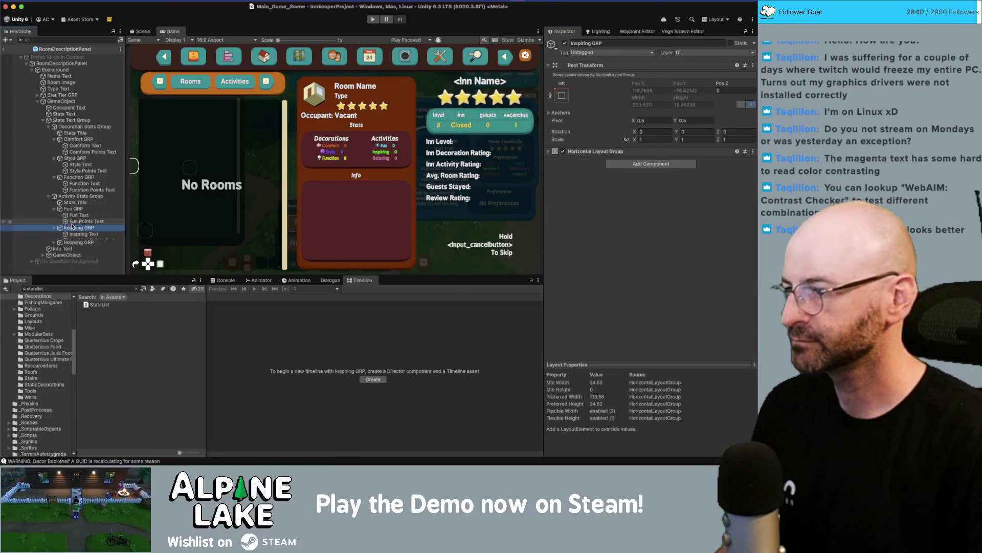
pyautogui.press('Down')
pyautogui.click(685, 208)
pyautogui.press('Home')
pyautogui.hotkey('ctrl', 'v')
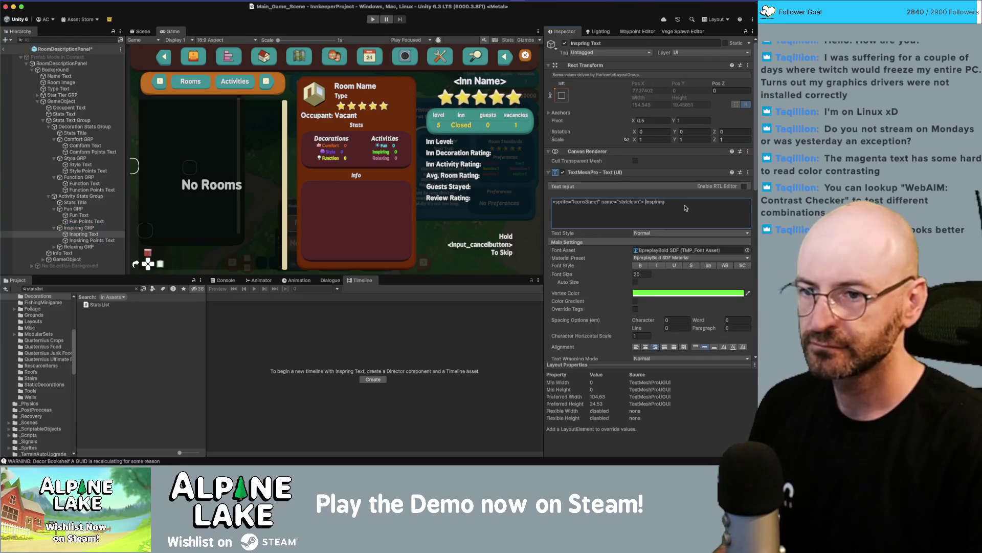
pyautogui.press('BackSpace')
pyautogui.press('BackSpace')
pyautogui.press('BackSpace')
pyautogui.write('inspiring')
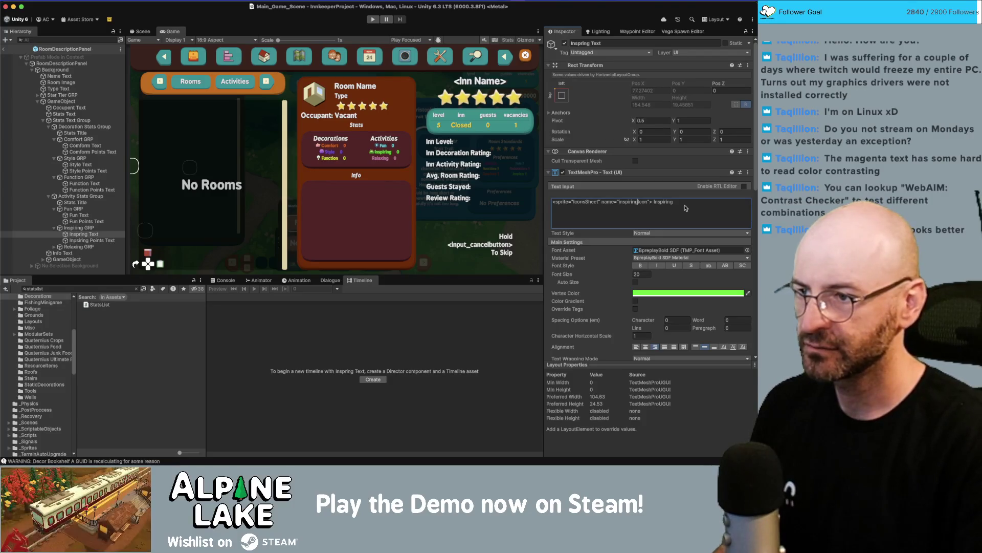
# - Give the Relaxing label a relaxIcon sprite tag and save the prefab
pyautogui.click(93, 252)
pyautogui.click(93, 247)
pyautogui.press('Right')
pyautogui.click(93, 253)
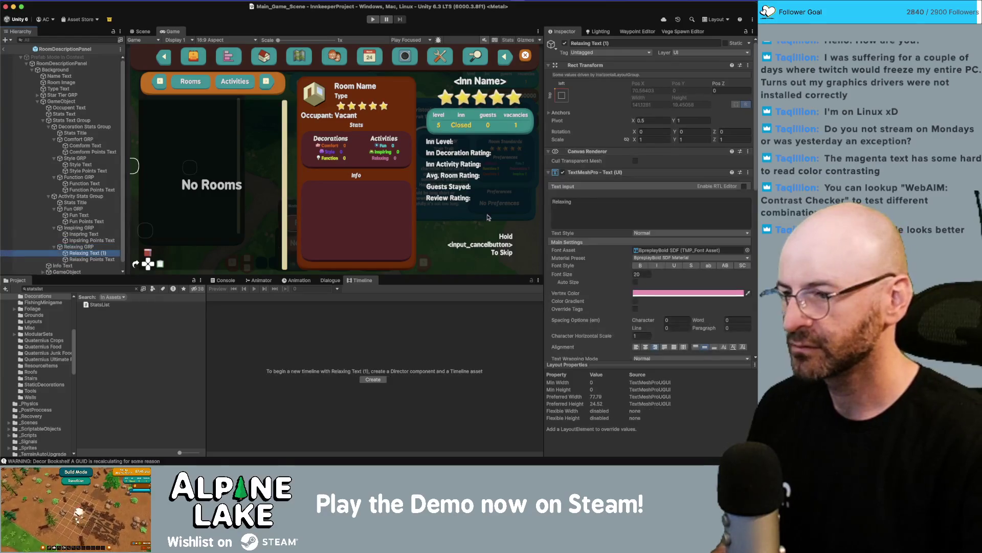
pyautogui.press('super+v')
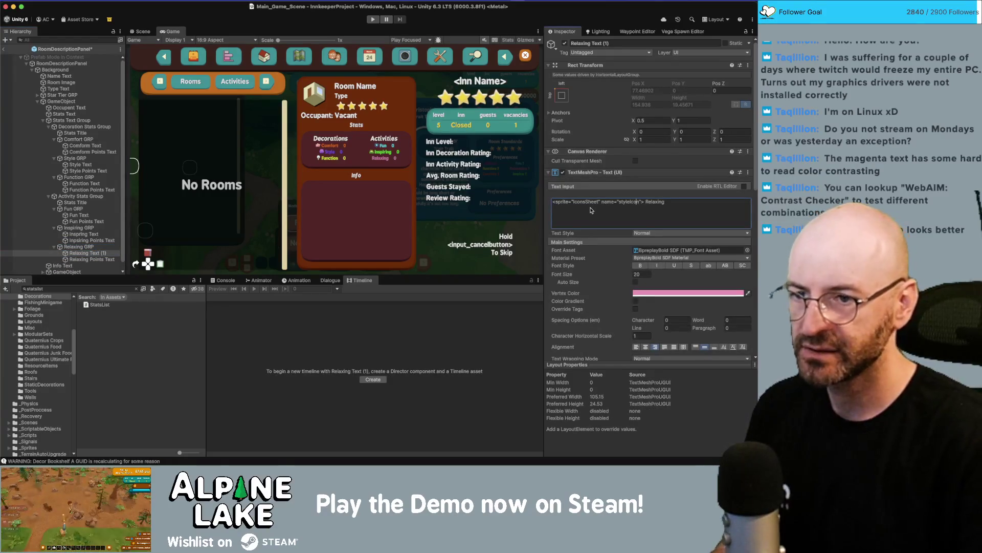
pyautogui.press('BackSpace')
pyautogui.press('BackSpace')
pyautogui.press('BackSpace')
pyautogui.write('relax')
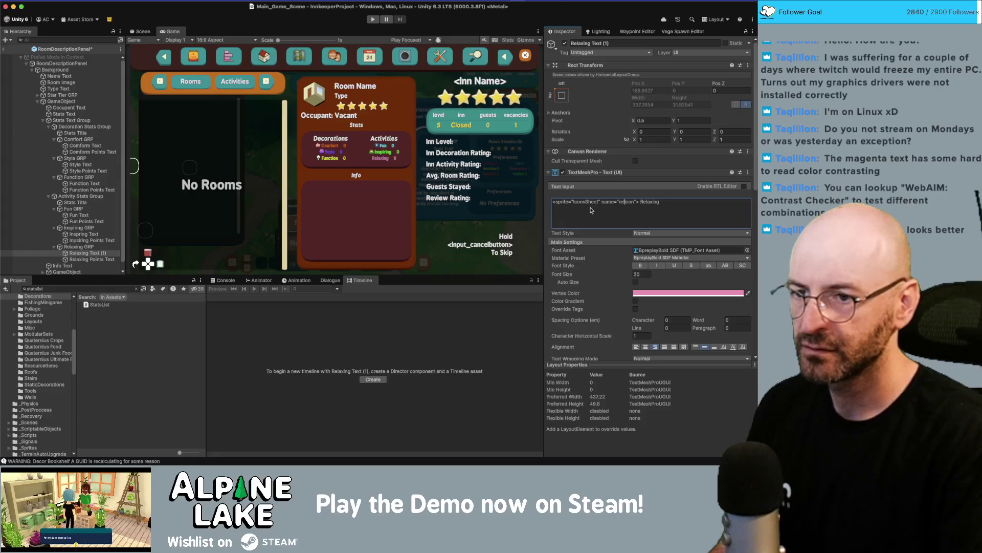
pyautogui.press('super+s')
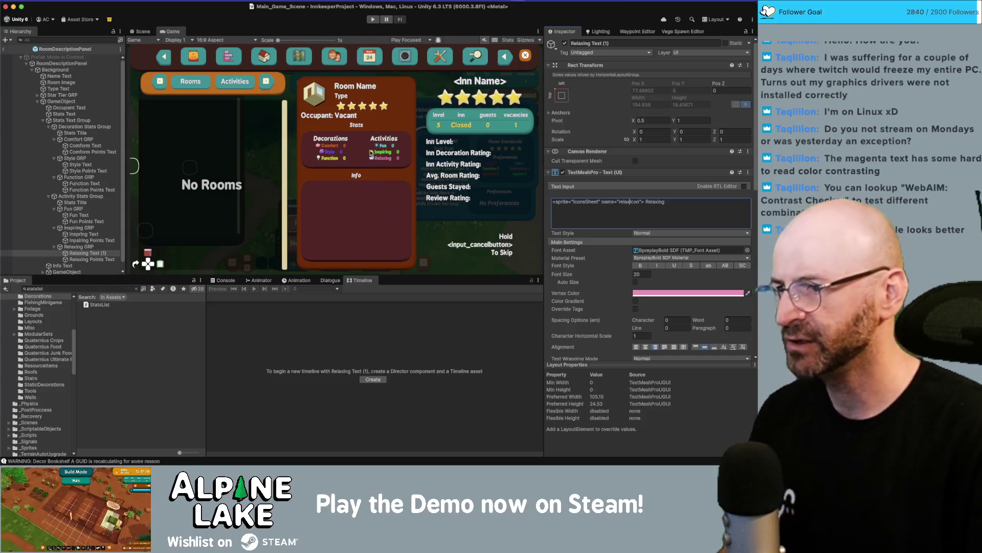
pyautogui.scroll(5, 368, 147)
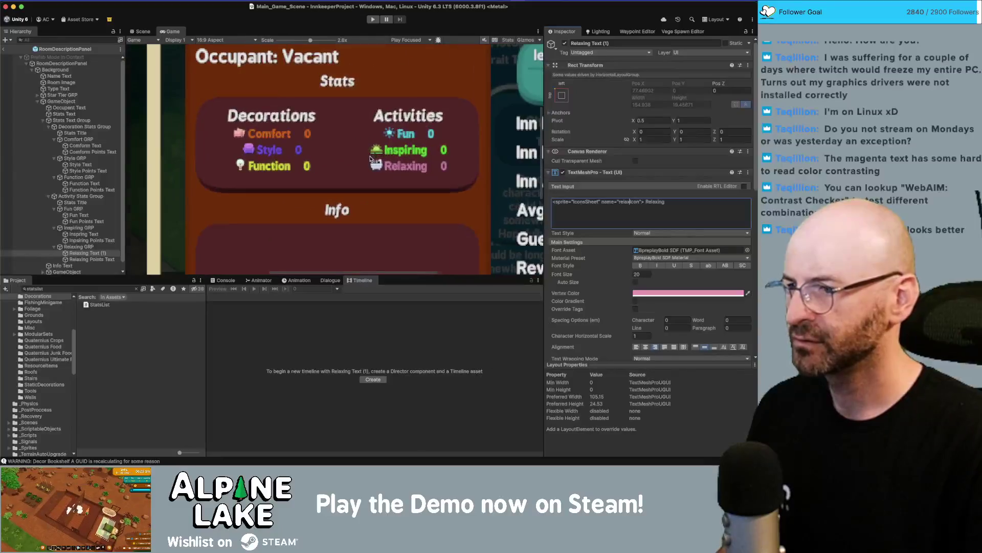
pyautogui.scroll(-5, 328, 103)
pyautogui.moveTo(296, 40); pyautogui.dragTo(307, 40)
pyautogui.click(227, 40)
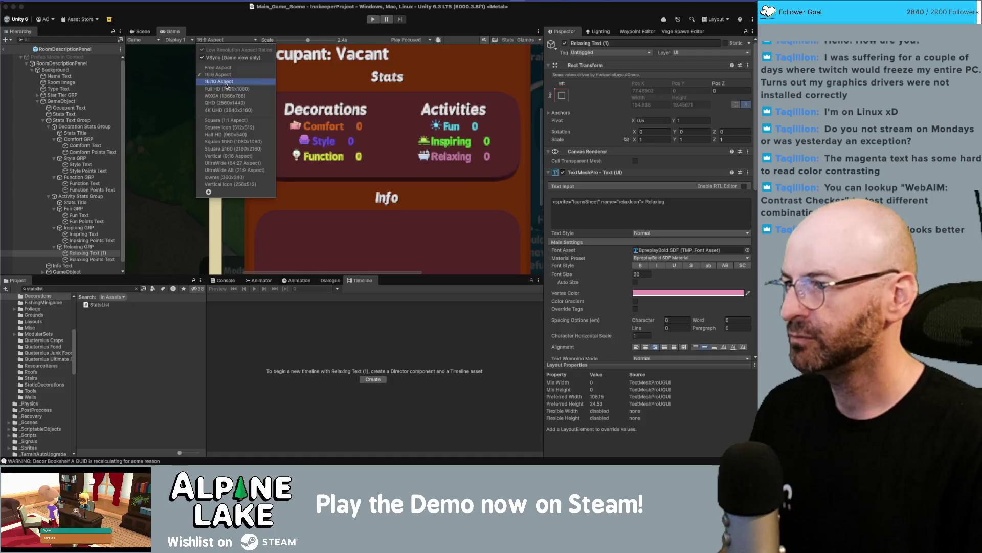
pyautogui.click(227, 89)
pyautogui.scroll(-1, 274, 158)
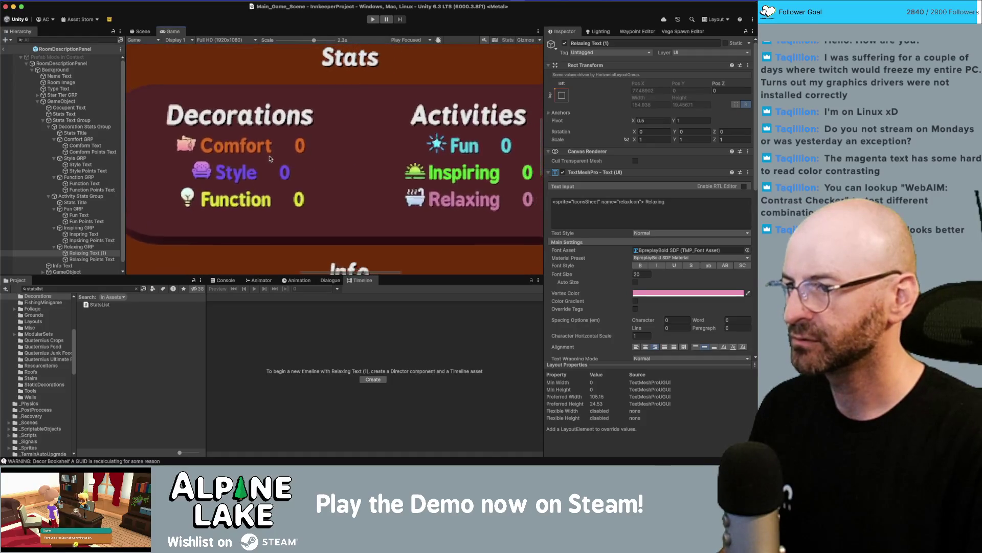
pyautogui.moveTo(312, 40); pyautogui.dragTo(293, 43)
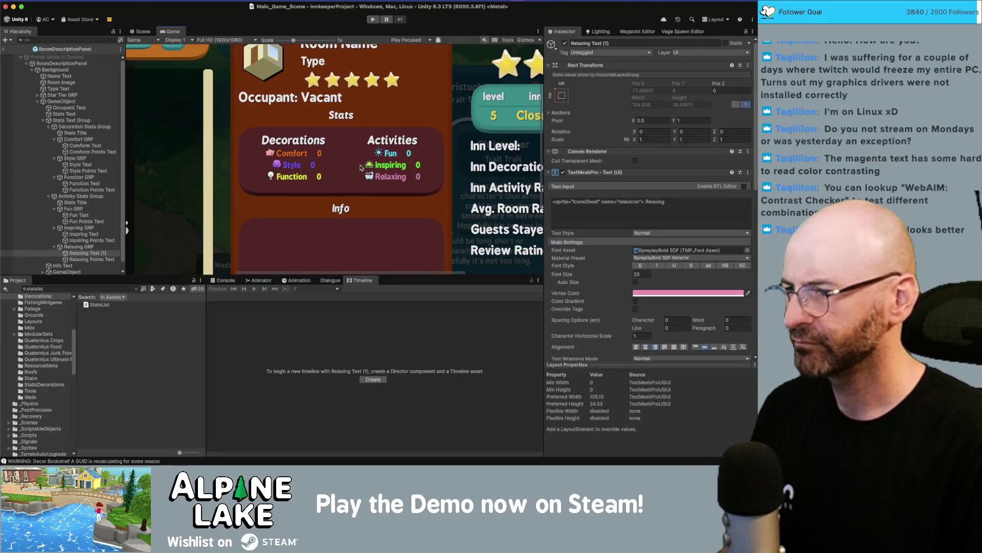
pyautogui.moveTo(296, 40); pyautogui.dragTo(211, 49)
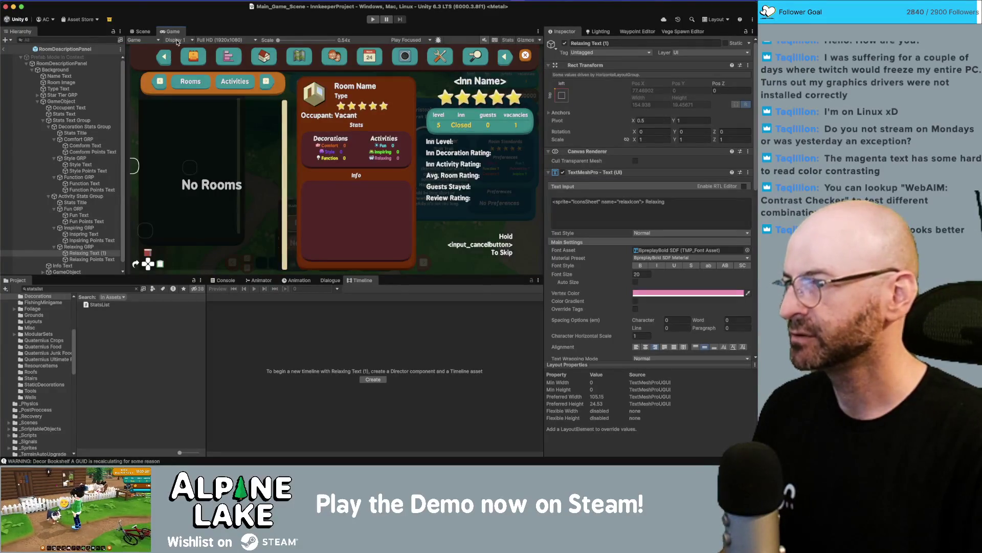
pyautogui.click(220, 40)
pyautogui.click(224, 78)
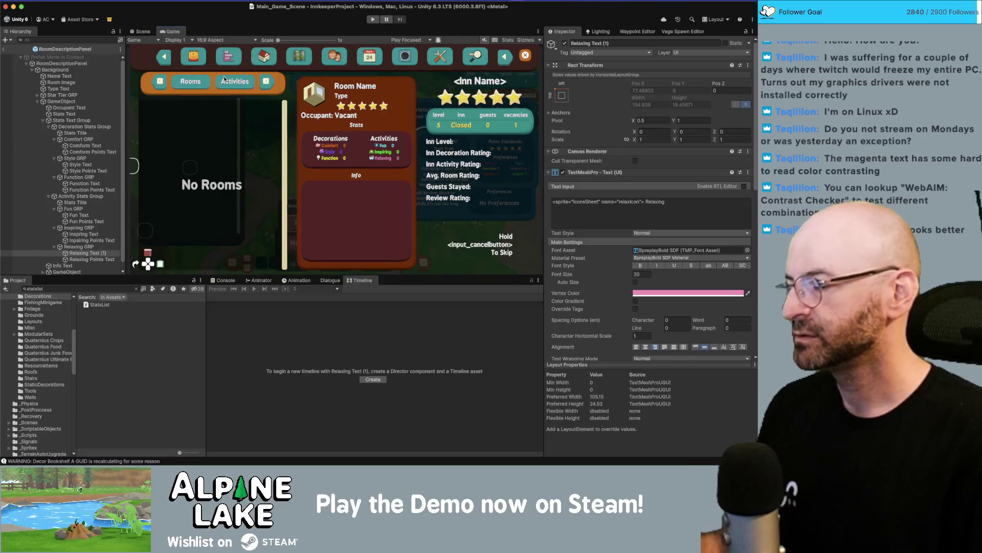
# - Rename Relaxing Text (1) to Relaxing Text and save the prefab
pyautogui.press('Return')
pyautogui.press('Return')
pyautogui.press('Down')
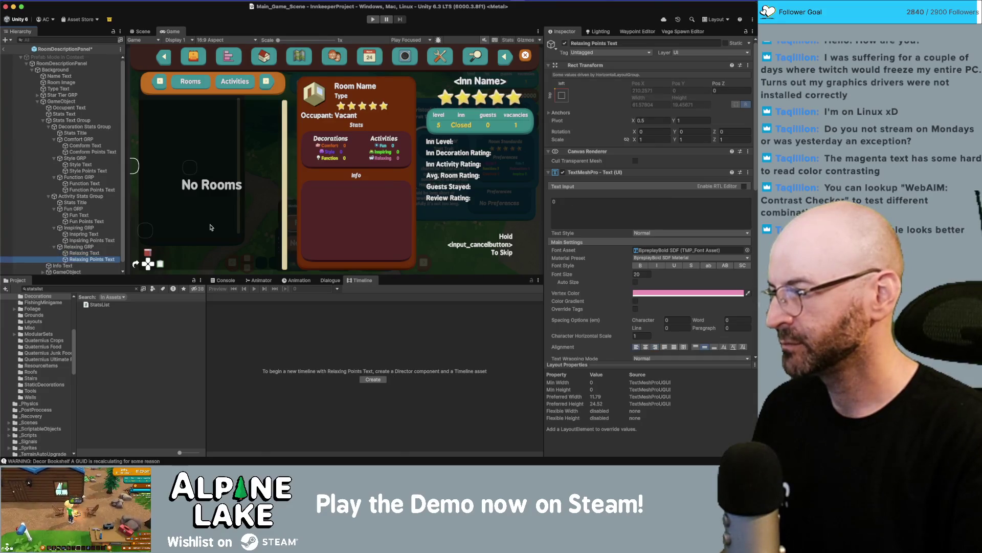
pyautogui.press('Up')
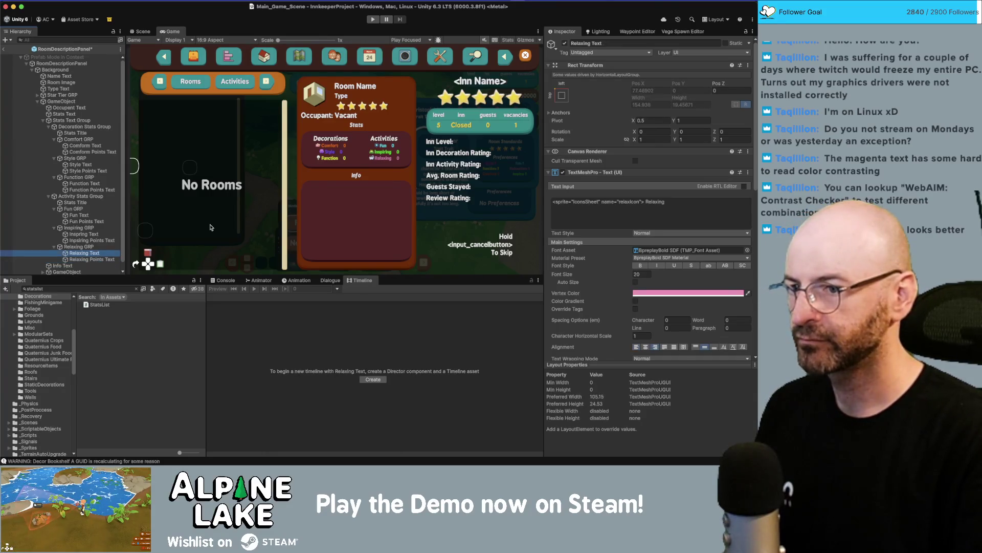
pyautogui.press('super+s')
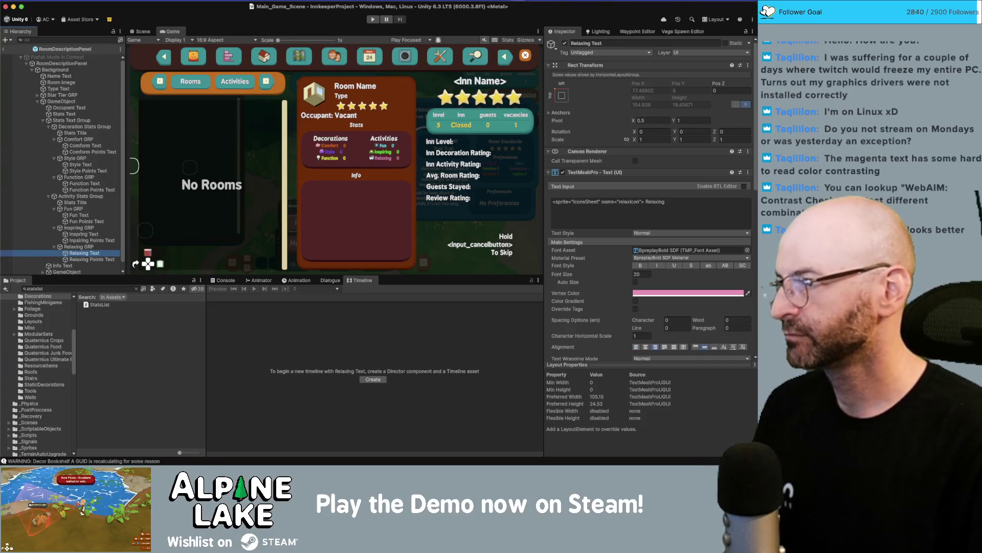
# - Exit prefab mode to return to the Core_Scene hierarchy
pyautogui.click(4, 49)
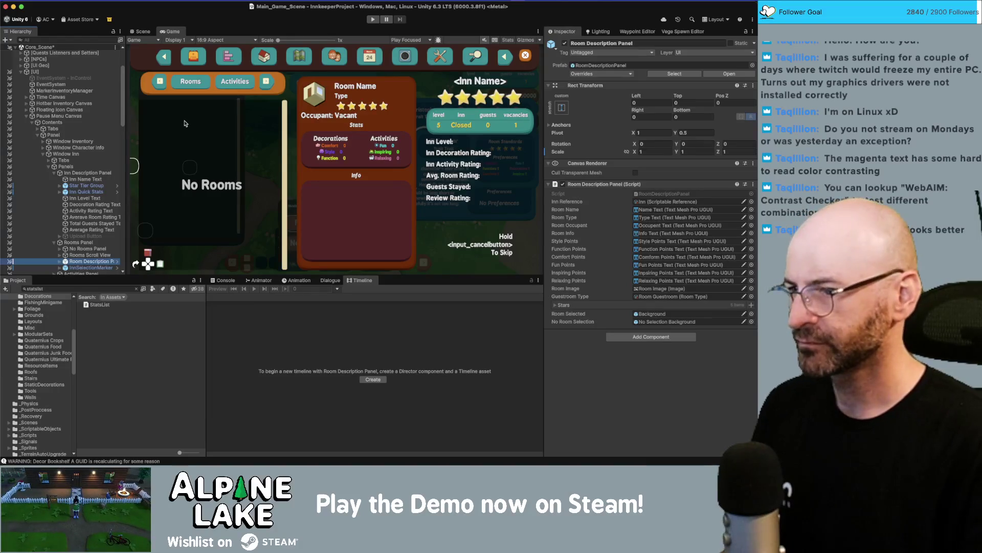
pyautogui.scroll(-3, 90, 215)
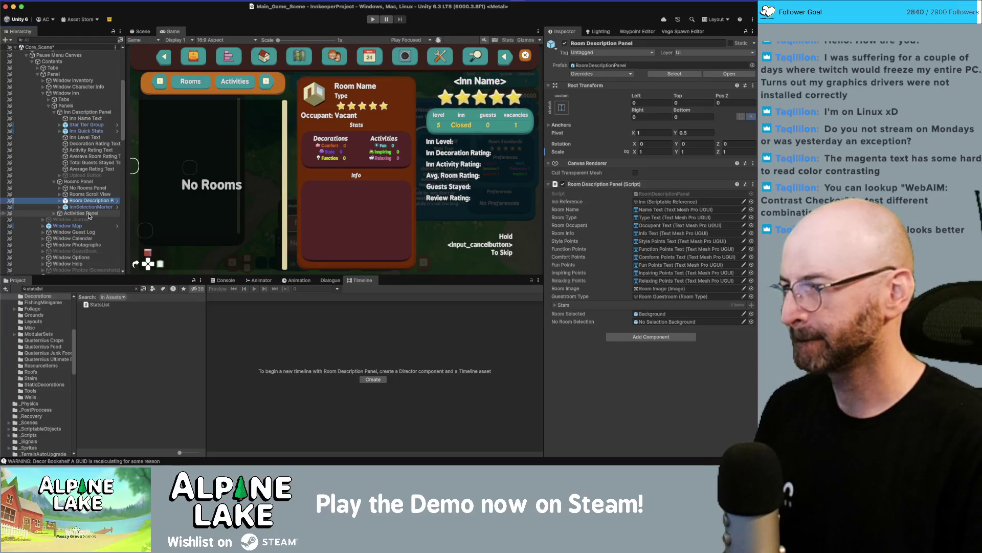
pyautogui.press('Return')
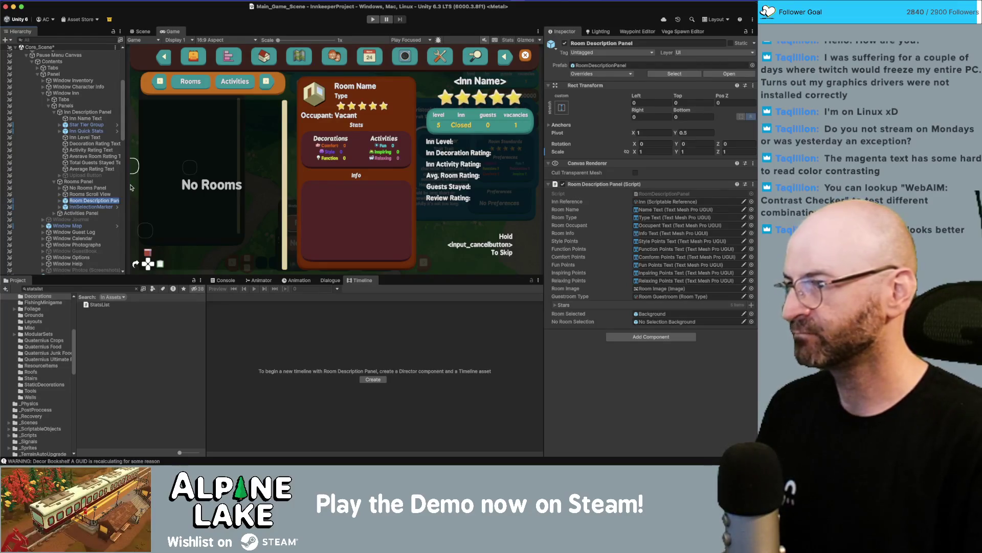
pyautogui.press('super+Tab')
pyautogui.press('super+Tab')
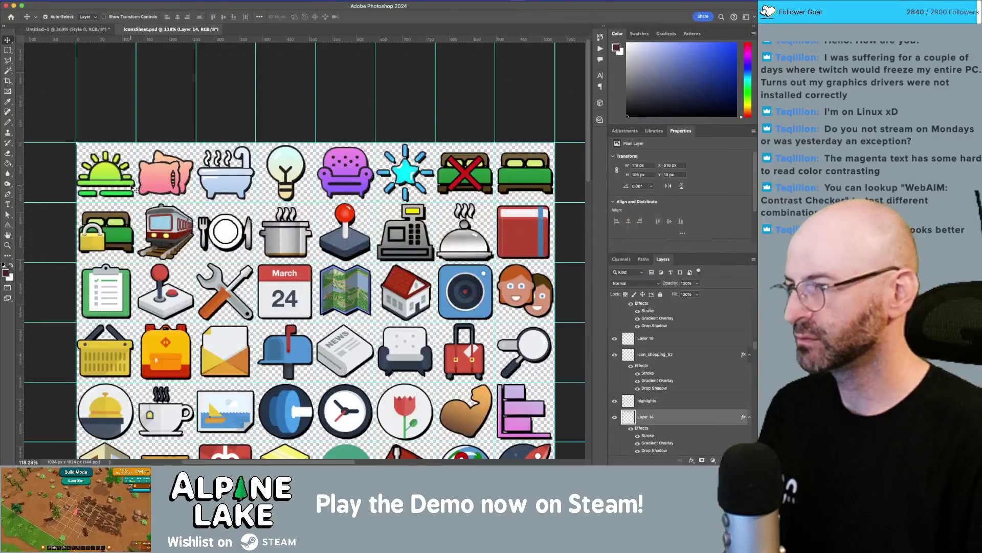
pyautogui.click(60, 29)
pyautogui.press('z')
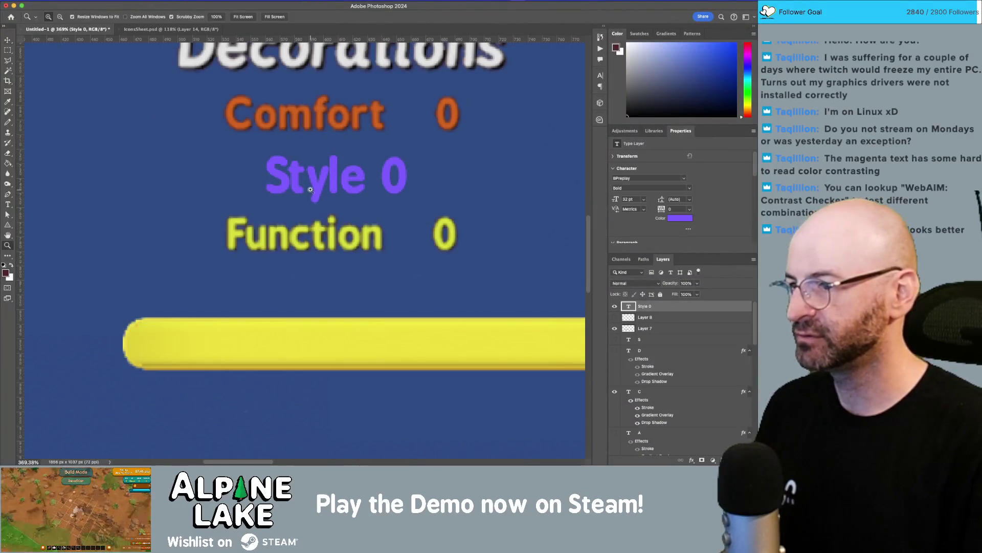
pyautogui.scroll(-5, 280, 212)
pyautogui.scroll(-4, 280, 213)
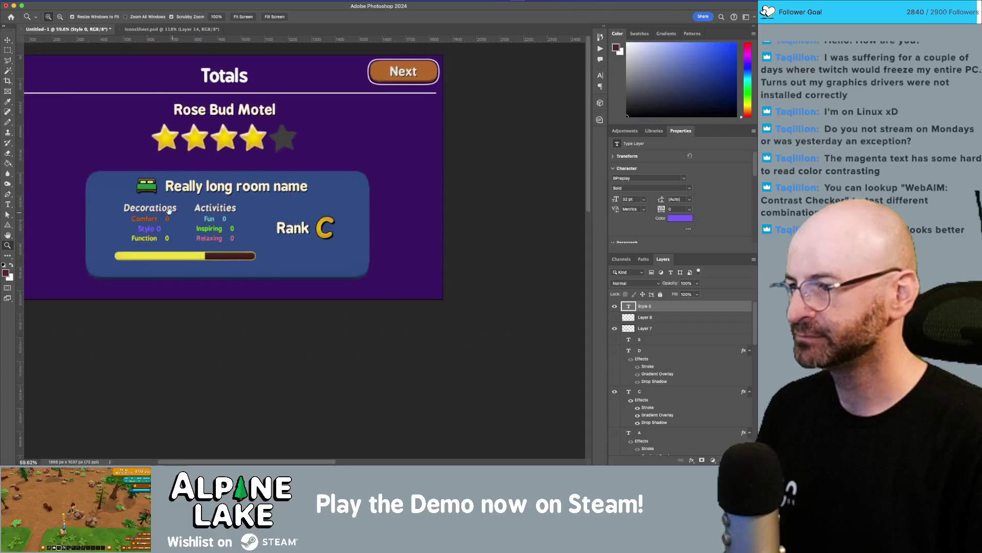
pyautogui.scroll(-1, 246, 210)
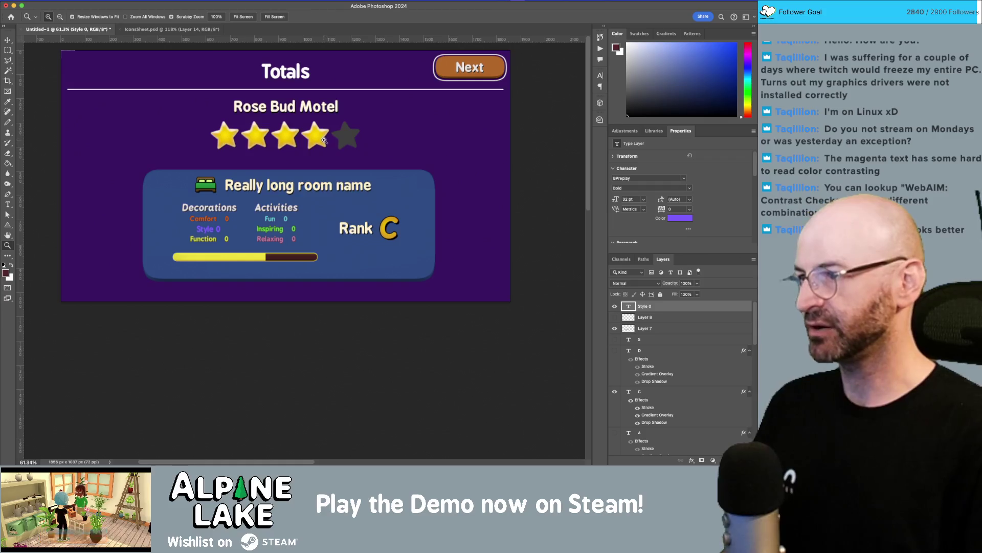
pyautogui.moveTo(286, 139); pyautogui.dragTo(298, 155)
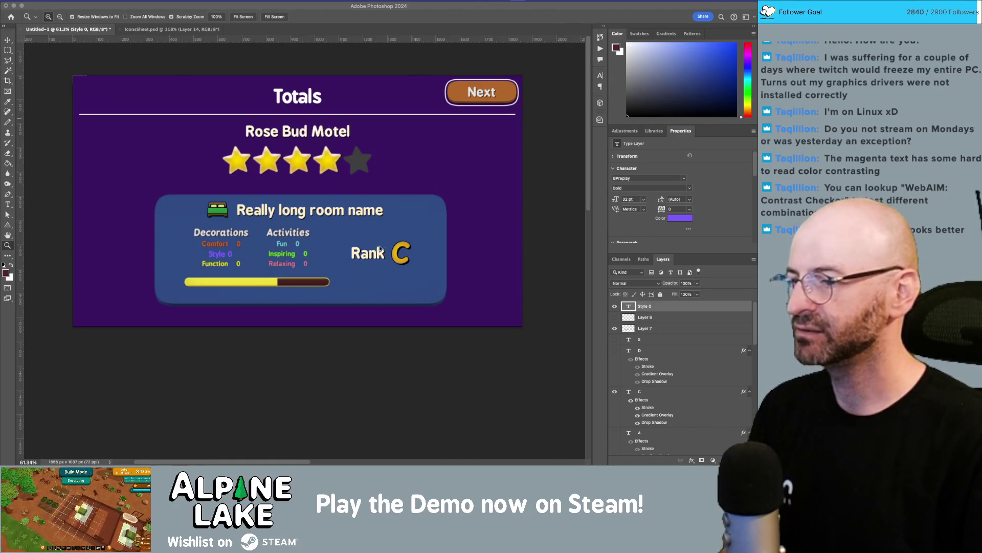
pyautogui.press('super+Tab')
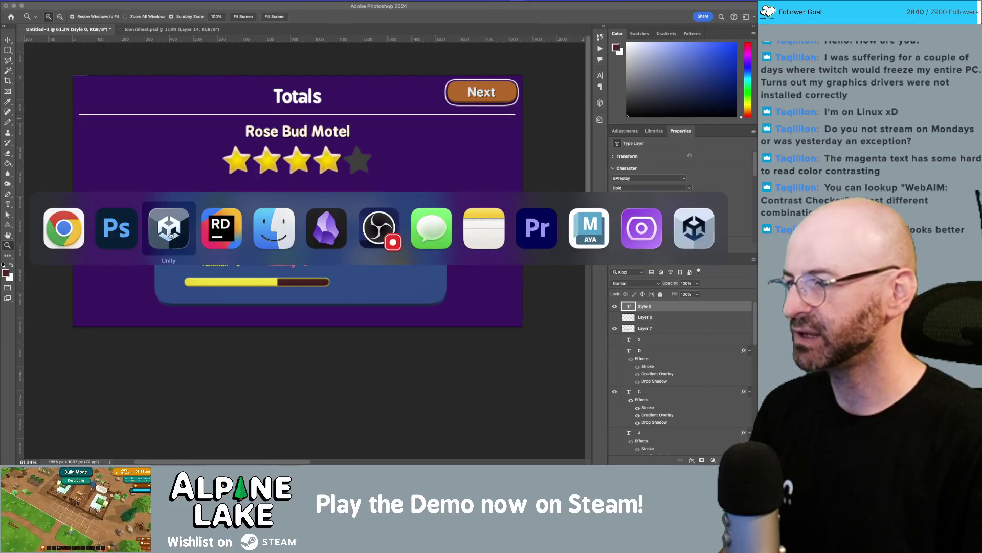
# - Bring Unity forward and step through the UI canvases to select Guest Summary Panel
pyautogui.click(179, 222)
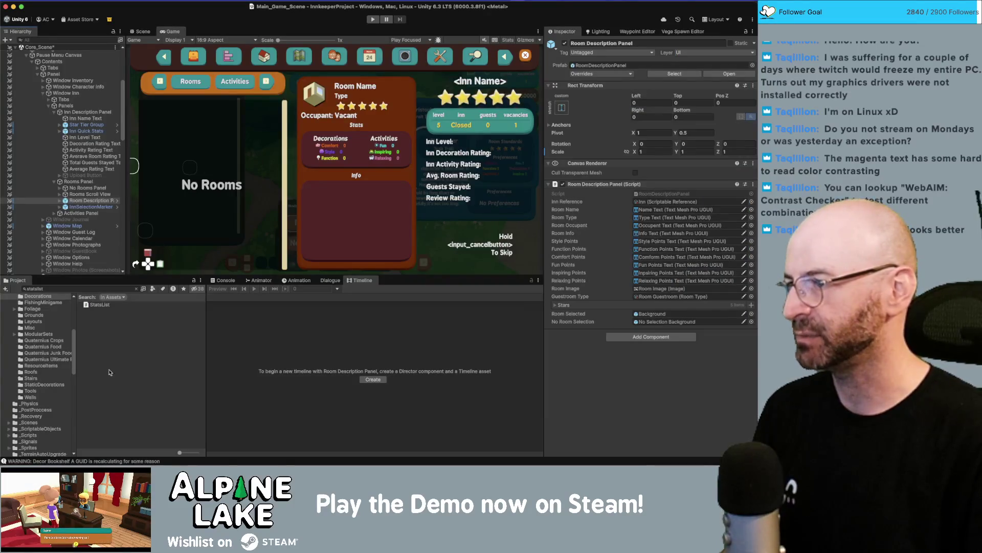
pyautogui.click(87, 112)
pyautogui.press('Left')
pyautogui.press('Left')
pyautogui.press('Left')
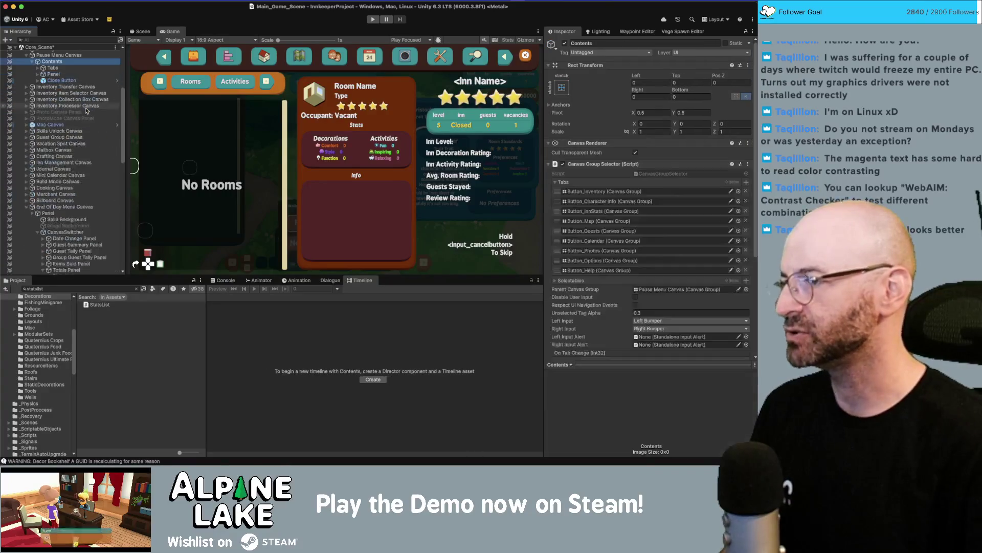
pyautogui.press('Down')
pyautogui.press('Down')
pyautogui.press('Down')
pyautogui.press('Down')
pyautogui.press('Down')
pyautogui.press('Down')
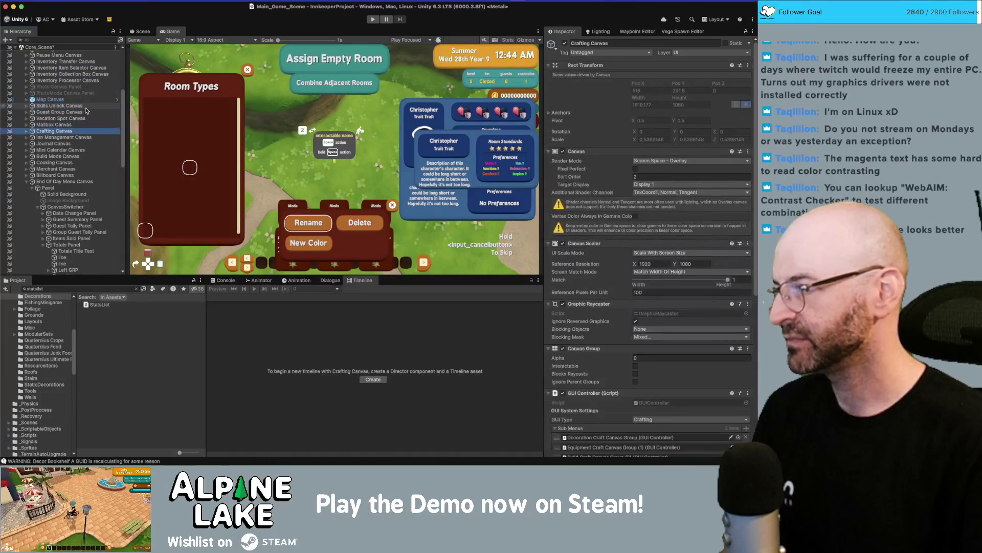
pyautogui.press('Up')
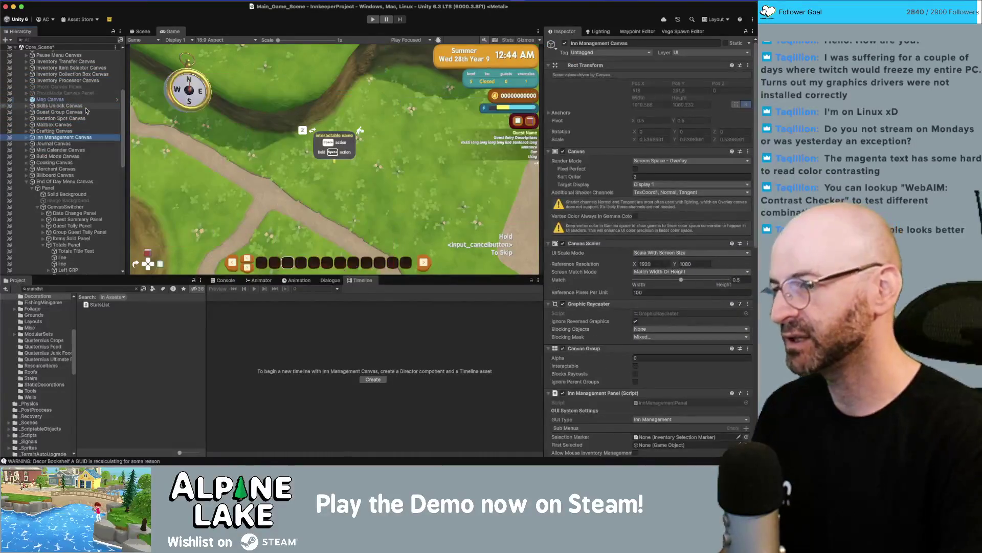
pyautogui.press('Down')
pyautogui.press('Down')
pyautogui.press('Down')
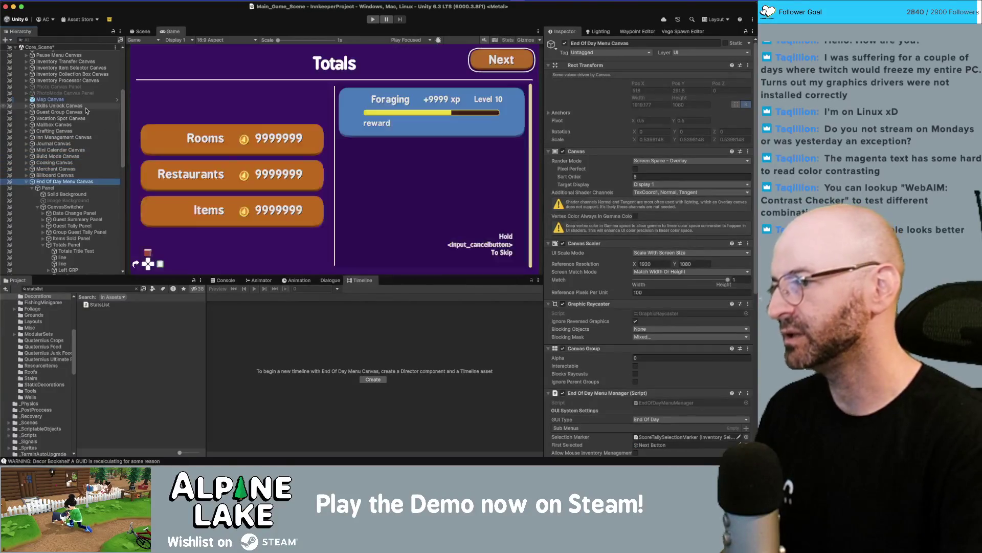
pyautogui.press('Down')
pyautogui.press('Down')
pyautogui.press('Down')
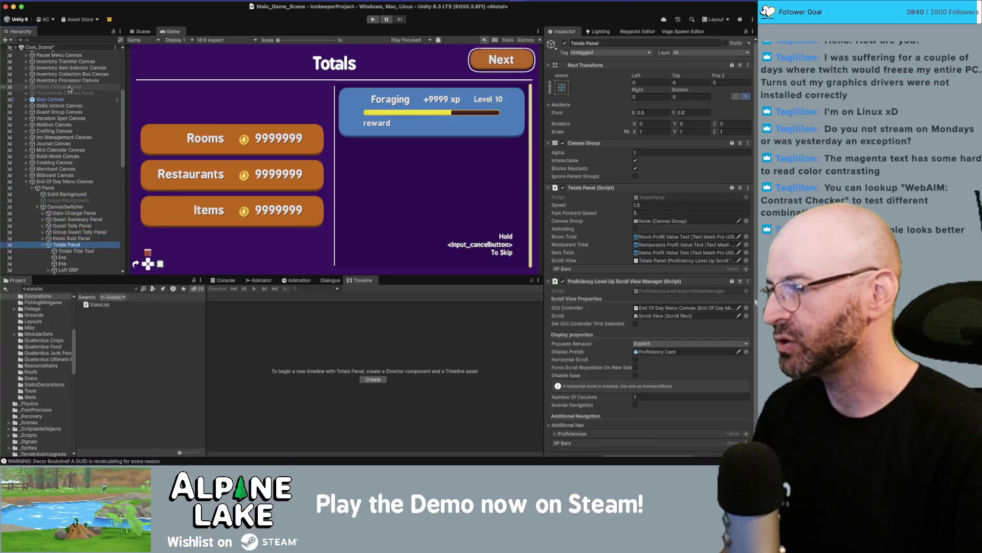
pyautogui.press('Left')
pyautogui.press('Up')
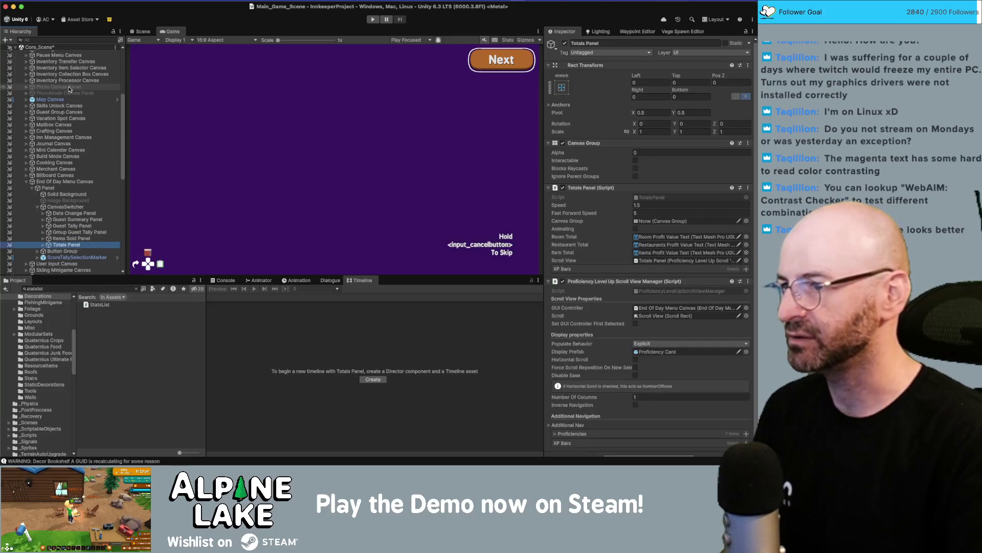
pyautogui.press('Up')
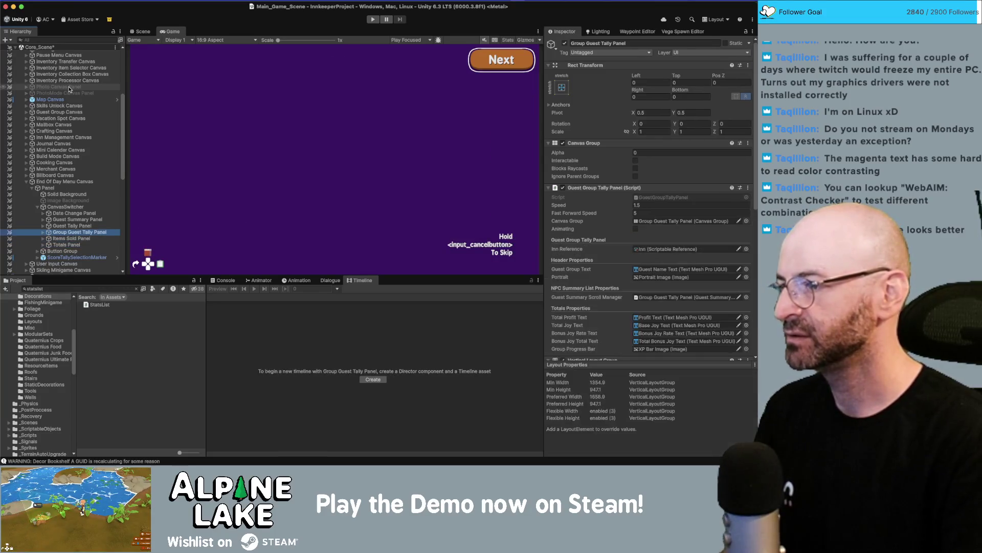
pyautogui.press('Up')
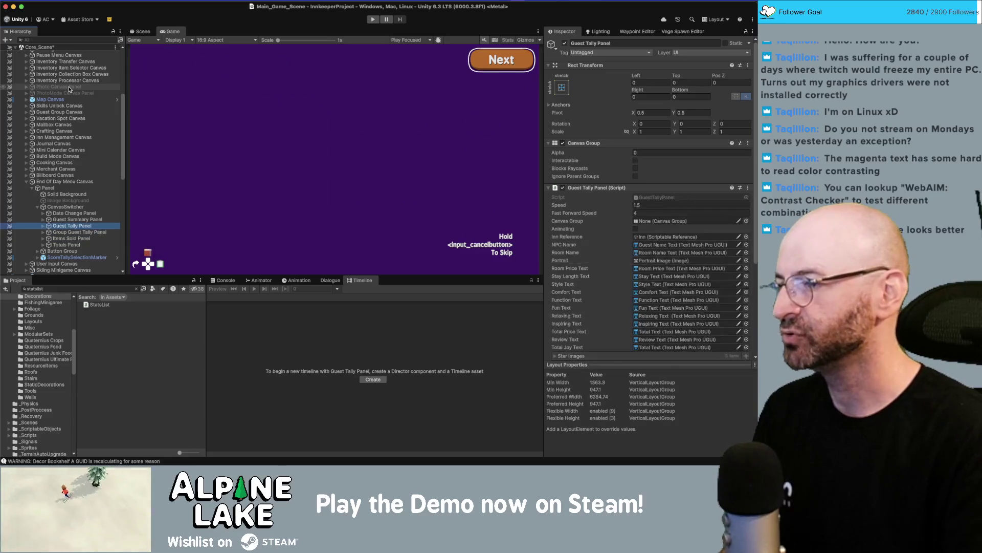
pyautogui.press('Up')
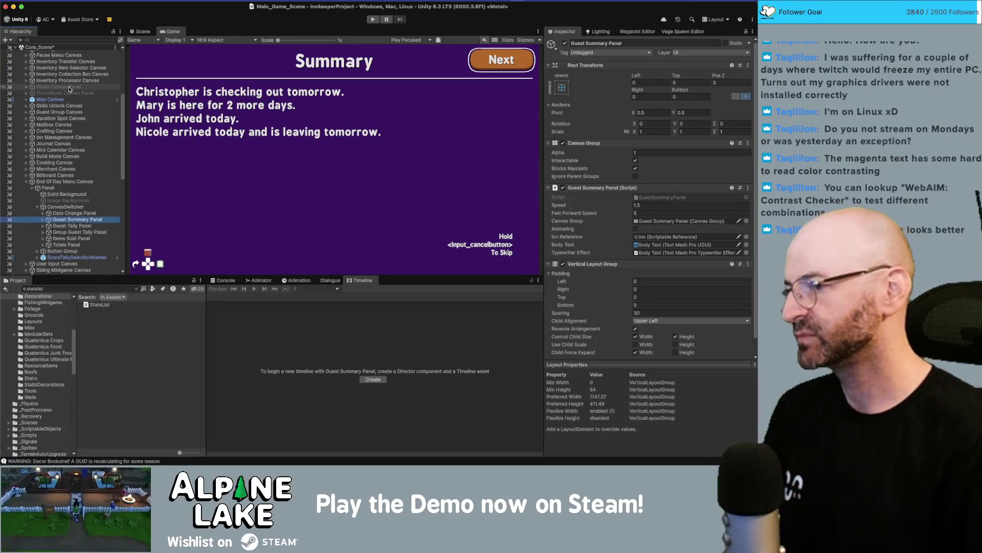
# - Duplicate Guest Summary Panel and name the copy Inn Summary Panel
pyautogui.hotkey('ctrl', 'd')
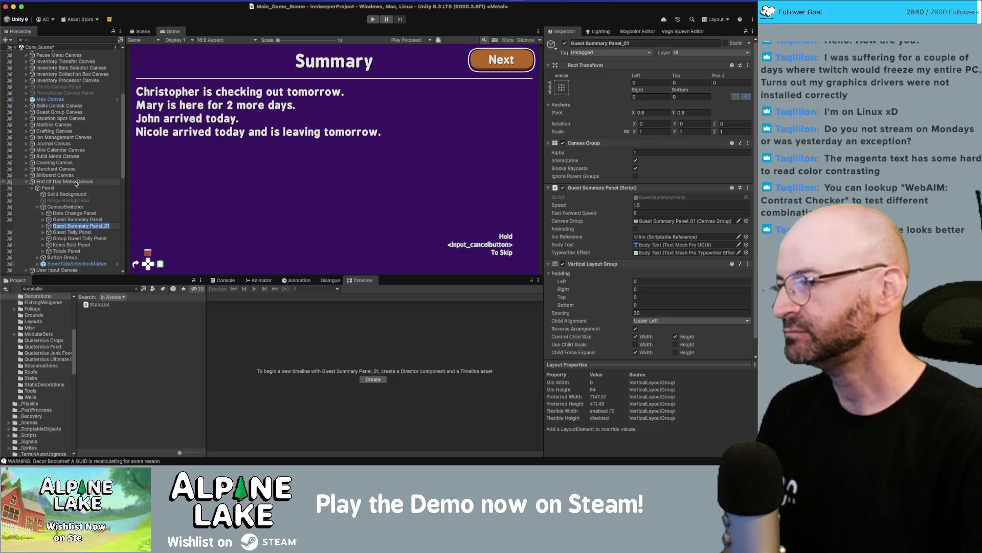
pyautogui.write('Inn')
pyautogui.press('Return')
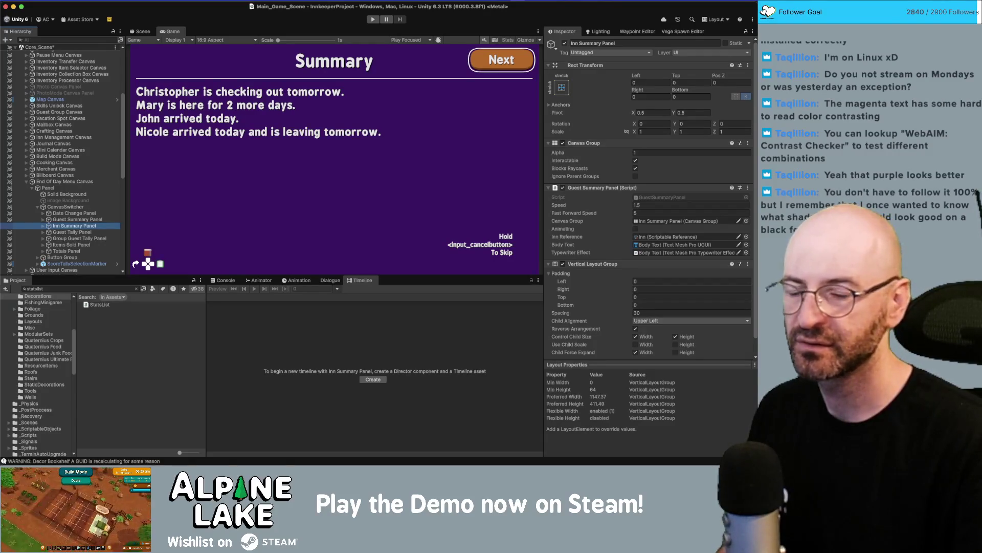
pyautogui.click(71, 226)
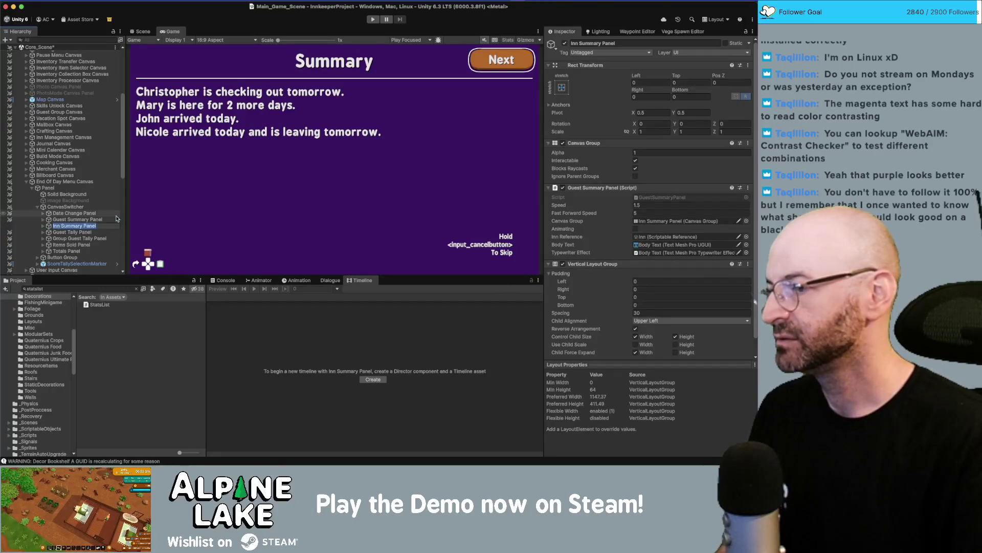
# - Change the duplicated panel's Summary Title Text to 'Inn Summary'
pyautogui.press('Escape')
pyautogui.press('Right')
pyautogui.press('Right')
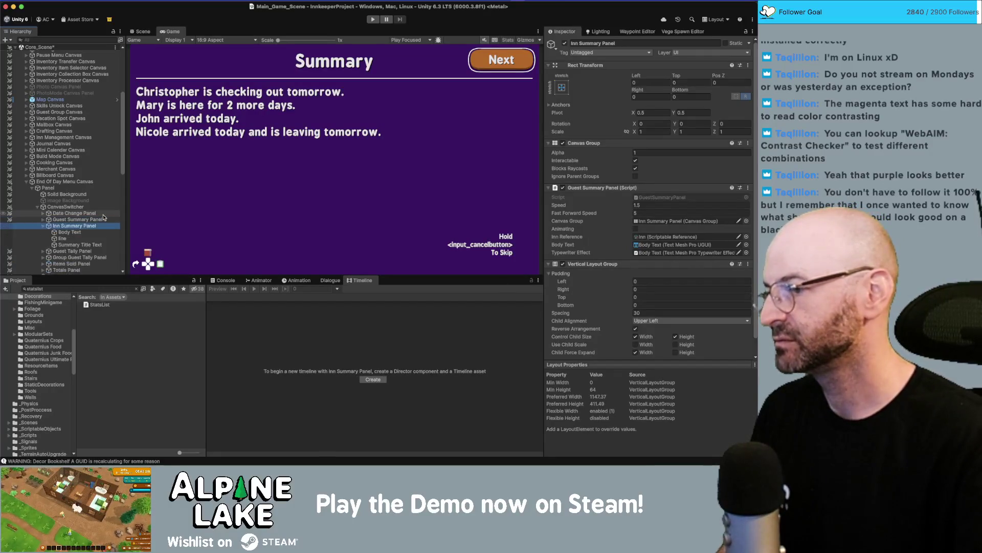
pyautogui.press('Down')
pyautogui.press('Down')
pyautogui.click(610, 204)
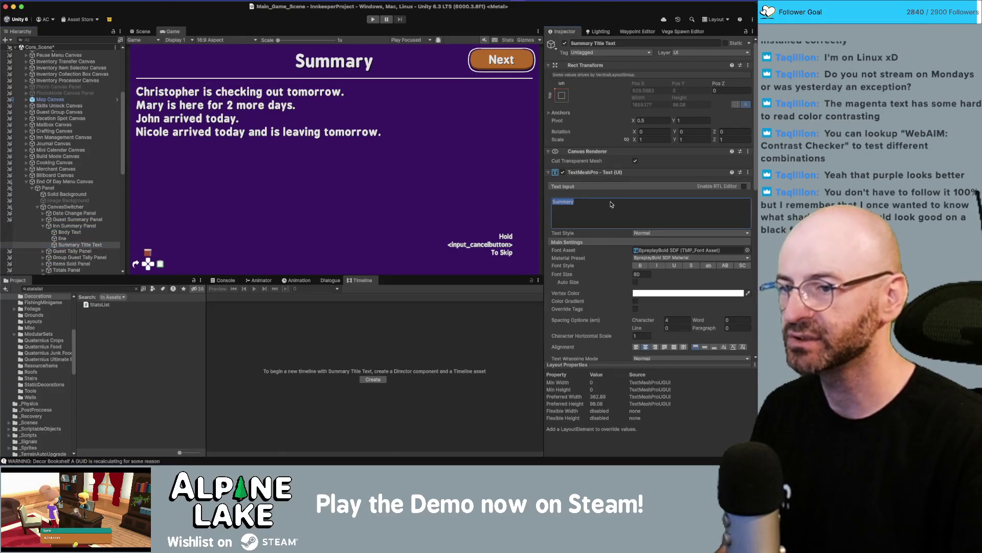
pyautogui.write('Inn')
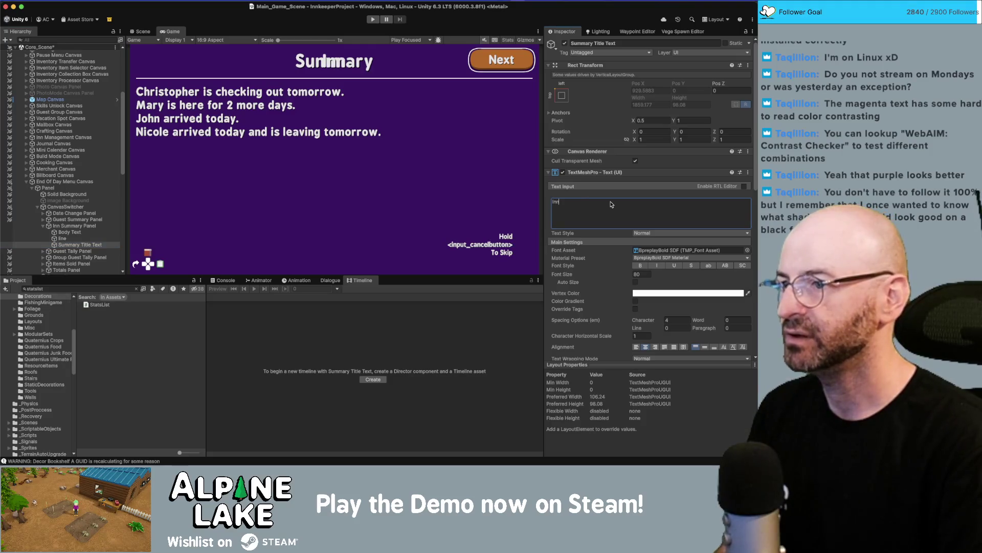
pyautogui.write(' Summary')
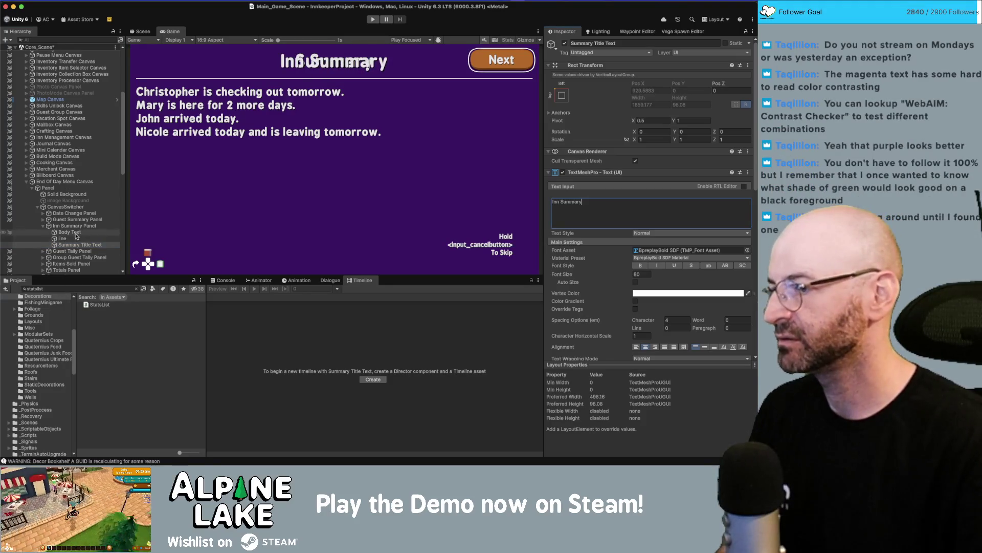
pyautogui.click(76, 220)
pyautogui.click(73, 226)
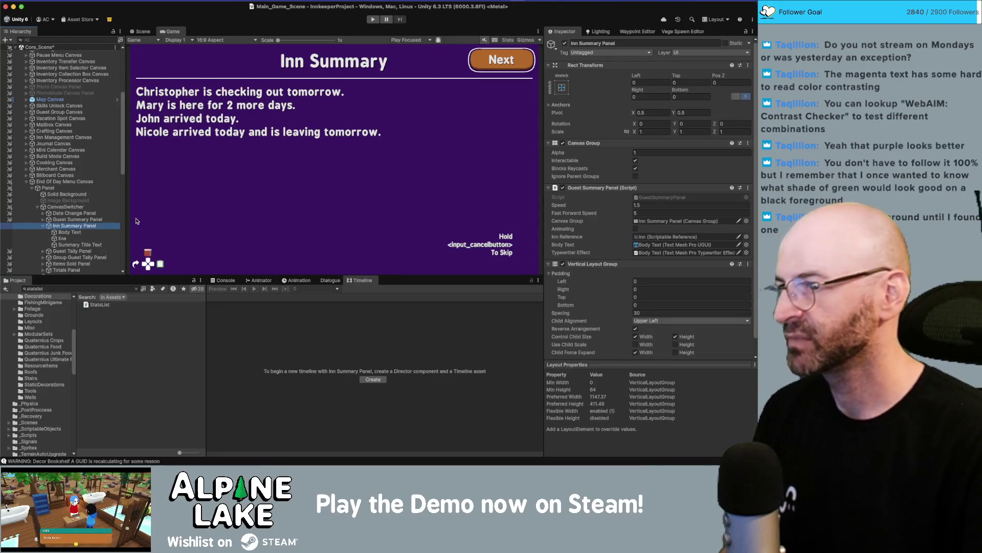
pyautogui.press('super+Tab')
pyautogui.press('super+Tab')
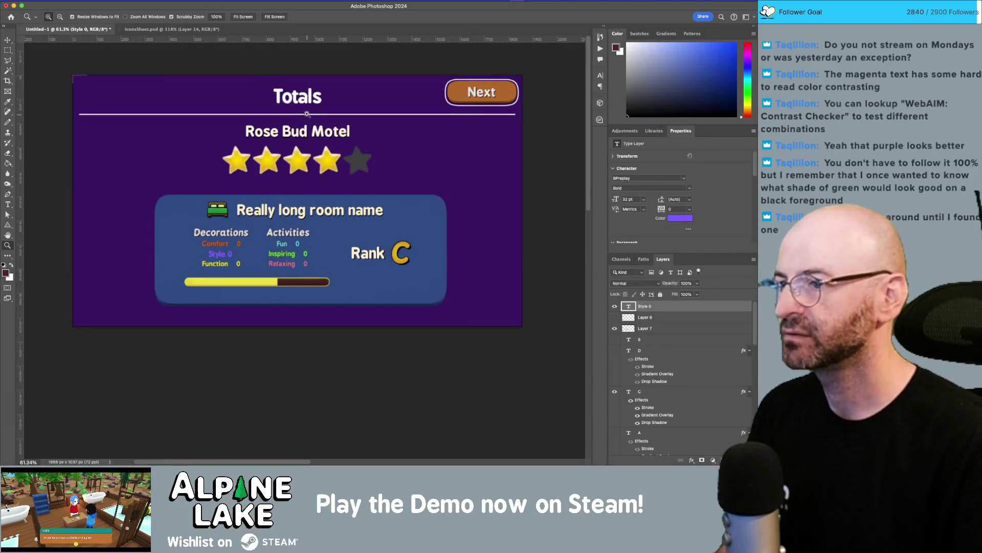
# - Paint over the Totals heading in the canvas purple with a size-150 pencil
pyautogui.press('v')
pyautogui.click(309, 103)
pyautogui.moveTo(306, 137); pyautogui.dragTo(307, 101)
pyautogui.hotkey('ctrl', 'z')
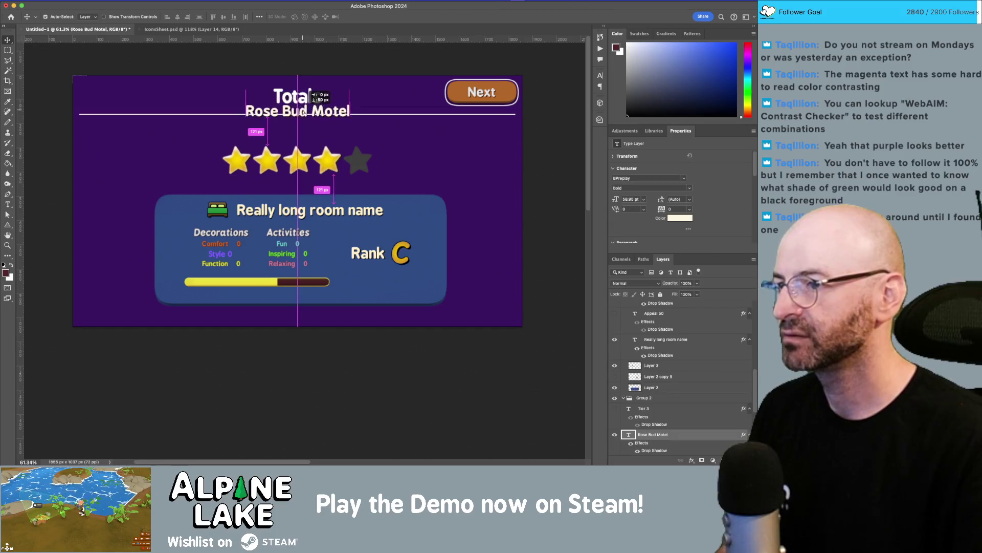
pyautogui.hotkey('ctrl', 'z')
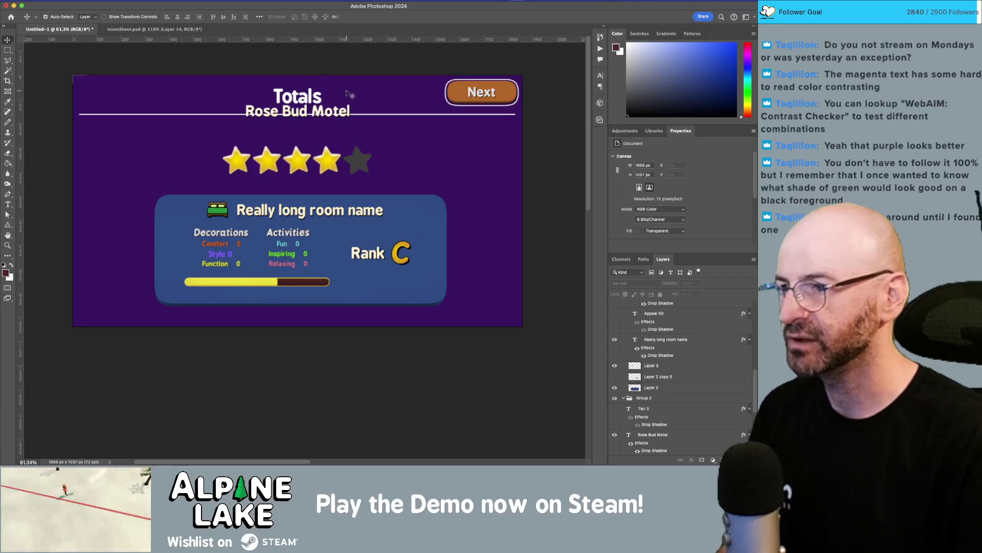
pyautogui.scroll(-5, 686, 359)
pyautogui.click(683, 439)
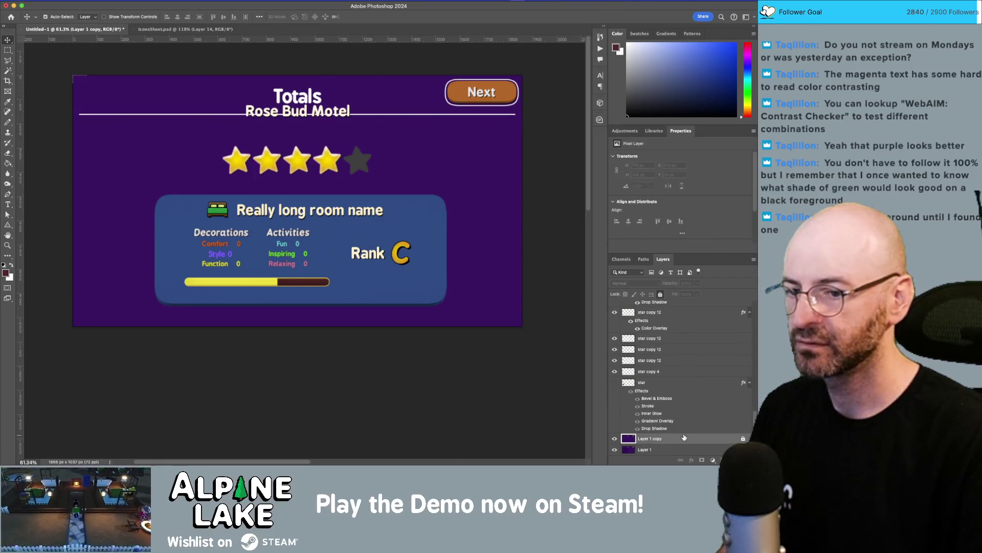
pyautogui.press('b')
pyautogui.keyDown('alt'); pyautogui.click(431, 185); pyautogui.keyUp('alt')
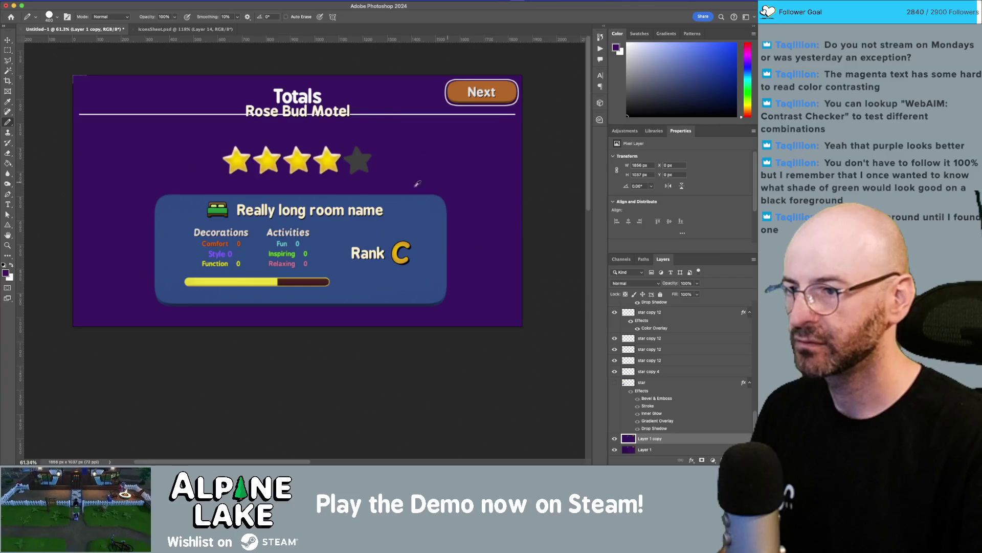
pyautogui.press('[')
pyautogui.press('[')
pyautogui.press('[')
pyautogui.moveTo(328, 91); pyautogui.dragTo(264, 96)
# - Move the Rose Bud Motel title up into the header and enlarge it with Free Transform
pyautogui.press('v')
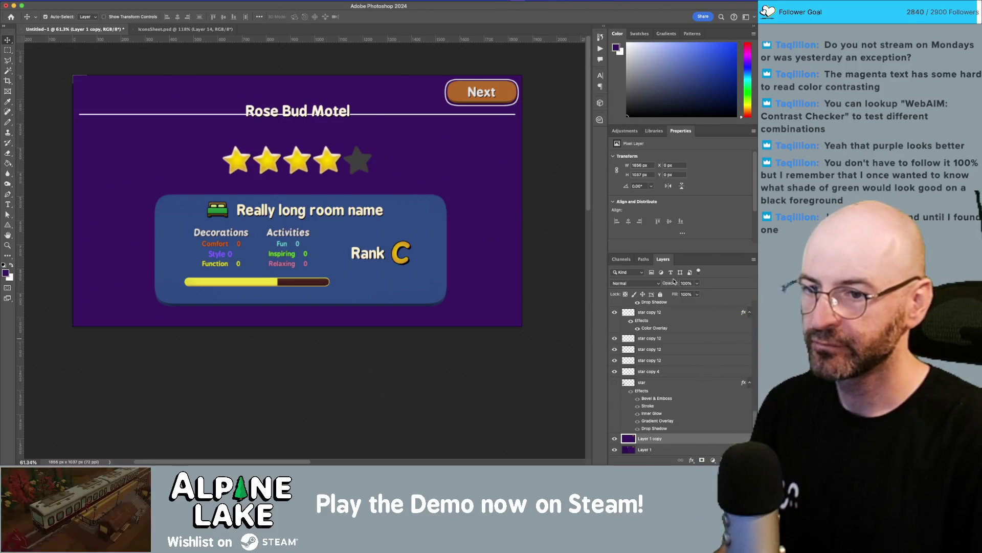
pyautogui.click(660, 294)
pyautogui.moveTo(326, 111)
pyautogui.mouseDown()
pyautogui.moveTo(325, 93)
pyautogui.moveTo(387, 110)
pyautogui.mouseUp()
pyautogui.hotkey('ctrl', 't')
pyautogui.press('Return')
pyautogui.moveTo(317, 144)
pyautogui.mouseDown()
pyautogui.moveTo(297, 150)
pyautogui.moveTo(318, 146)
pyautogui.mouseUp()
# - Move the five-star row up under the title and nudge the title down slightly
pyautogui.moveTo(187, 133); pyautogui.dragTo(403, 187)
pyautogui.moveTo(330, 164); pyautogui.dragTo(330, 139)
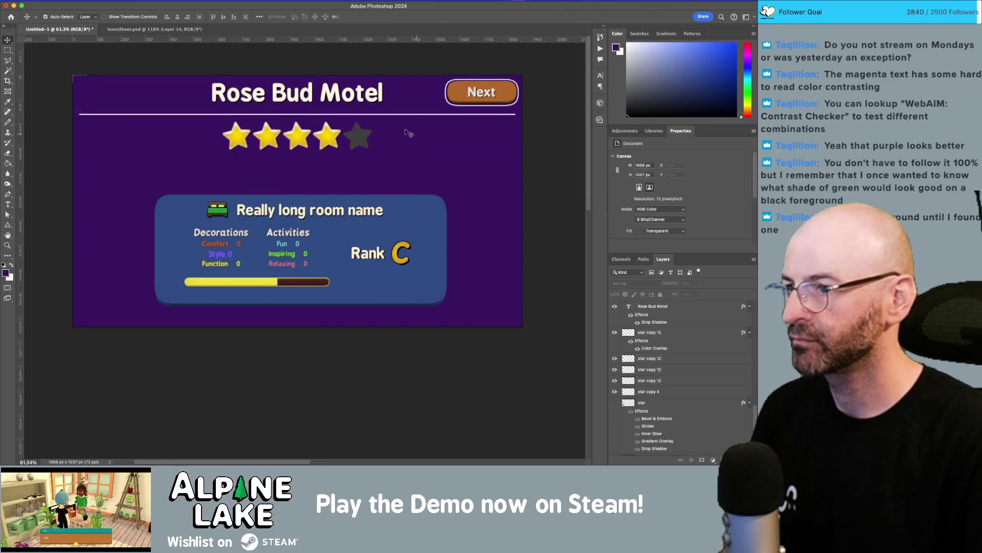
pyautogui.click(353, 95)
pyautogui.press('Down')
pyautogui.press('Down')
pyautogui.press('Down')
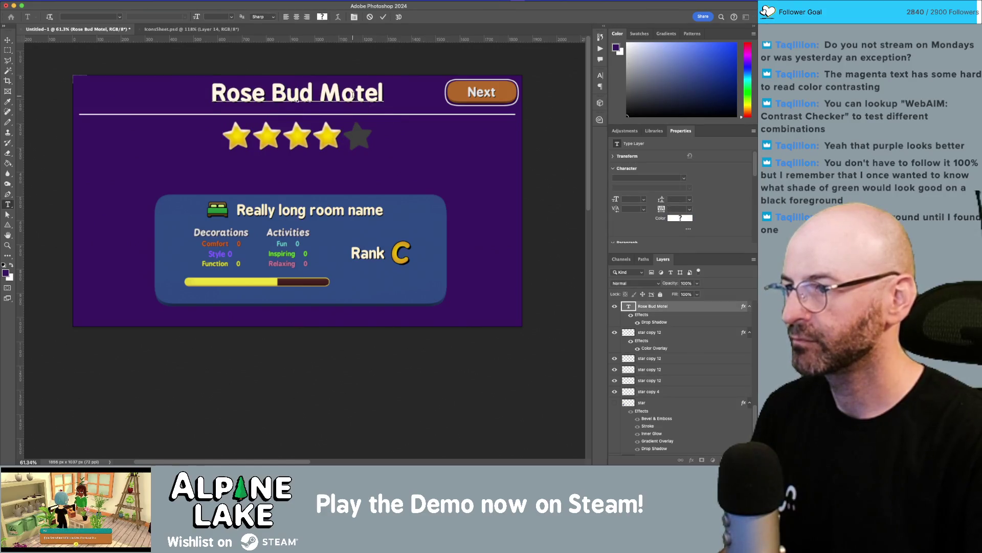
pyautogui.press('Down')
pyautogui.press('Down')
pyautogui.press('Down')
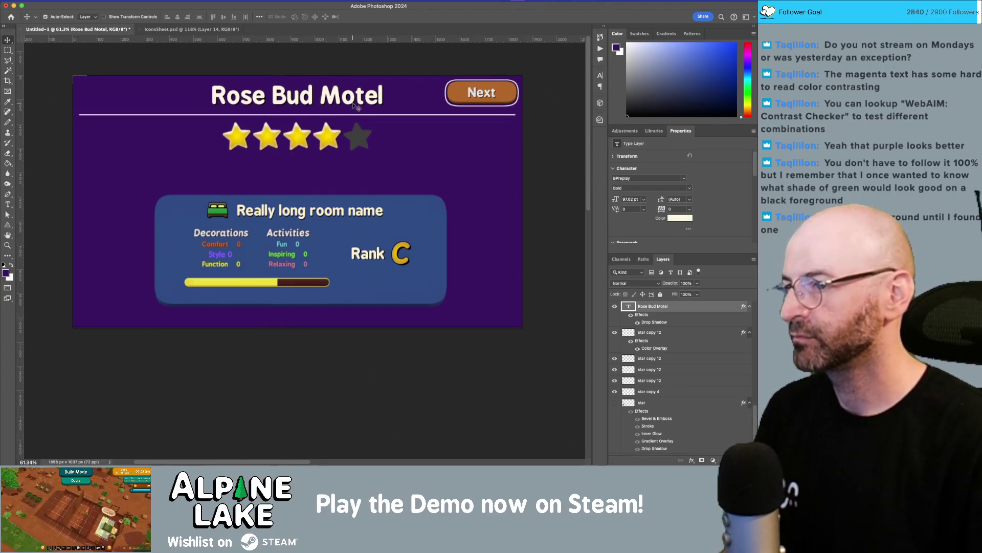
pyautogui.press('super+Tab')
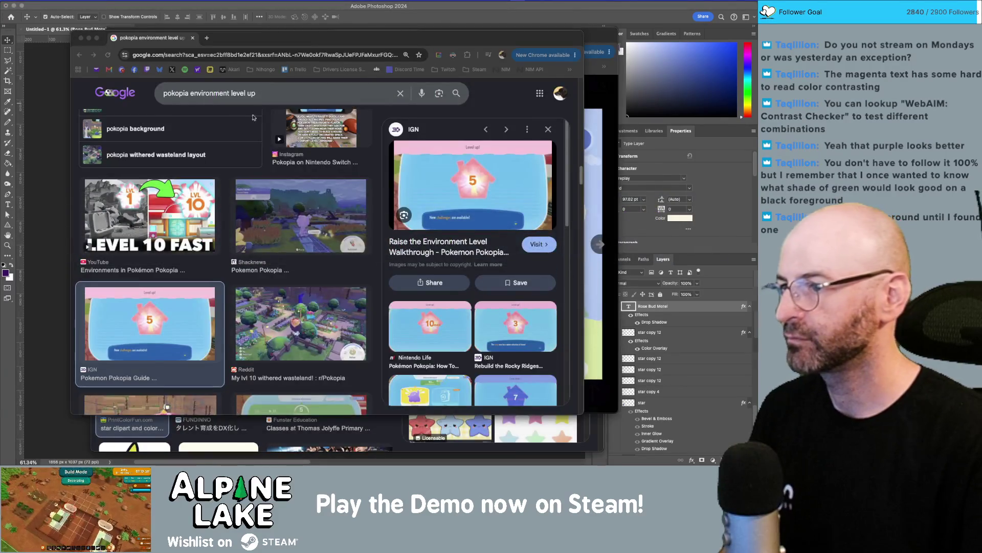
pyautogui.press('super+Tab')
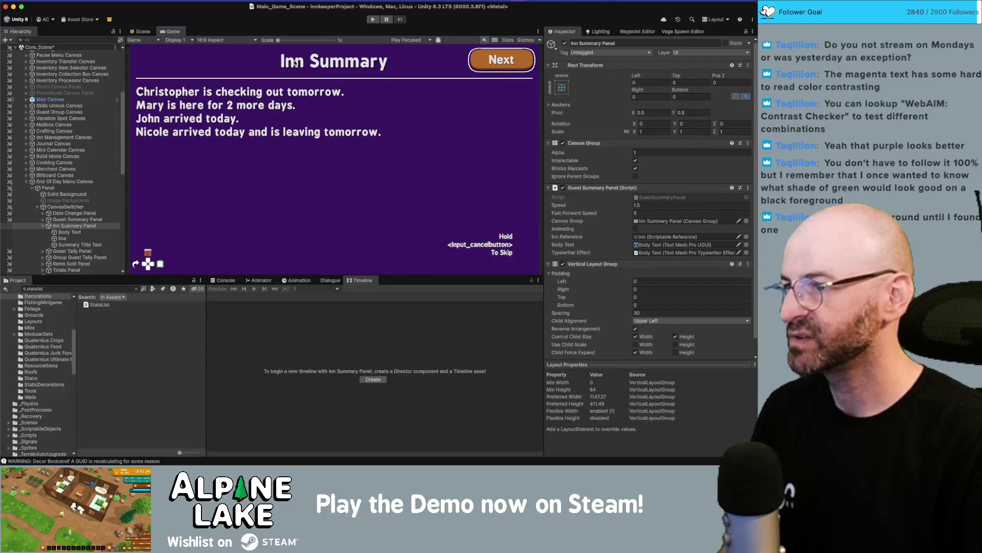
# - Replace the Summary Title Text with '<Inn Name>' and switch to the Scene view
pyautogui.click(75, 245)
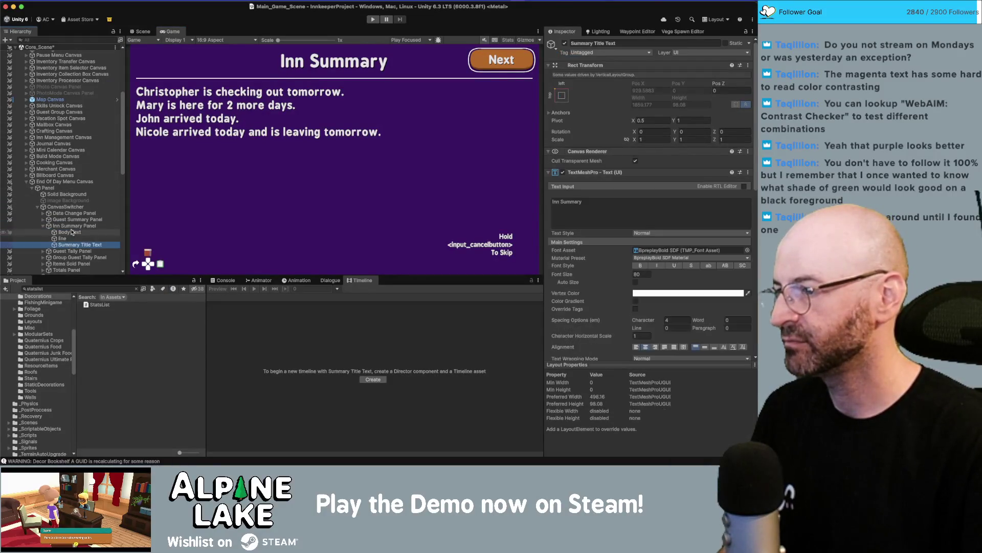
pyautogui.click(681, 211)
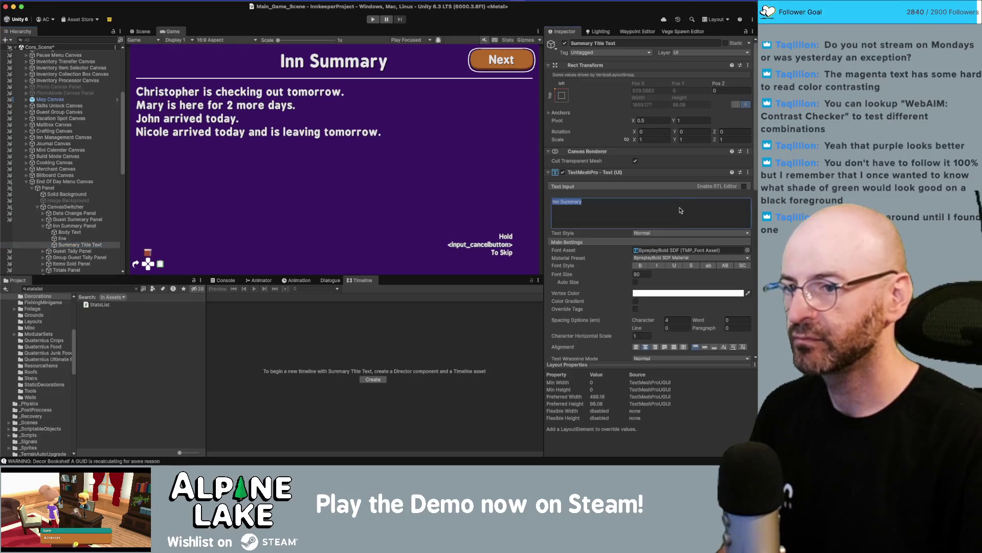
pyautogui.write('<Inn')
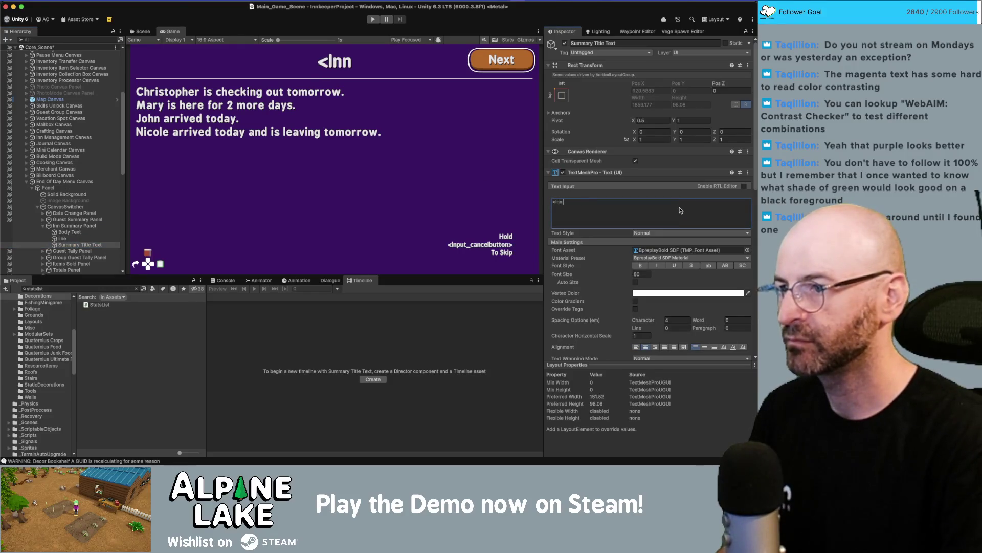
pyautogui.write(' Name>')
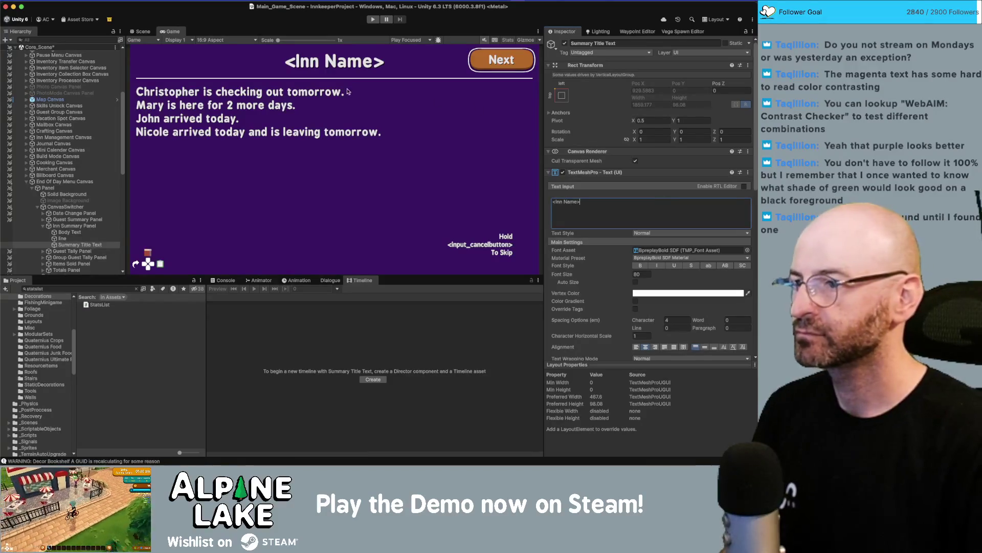
pyautogui.click(141, 31)
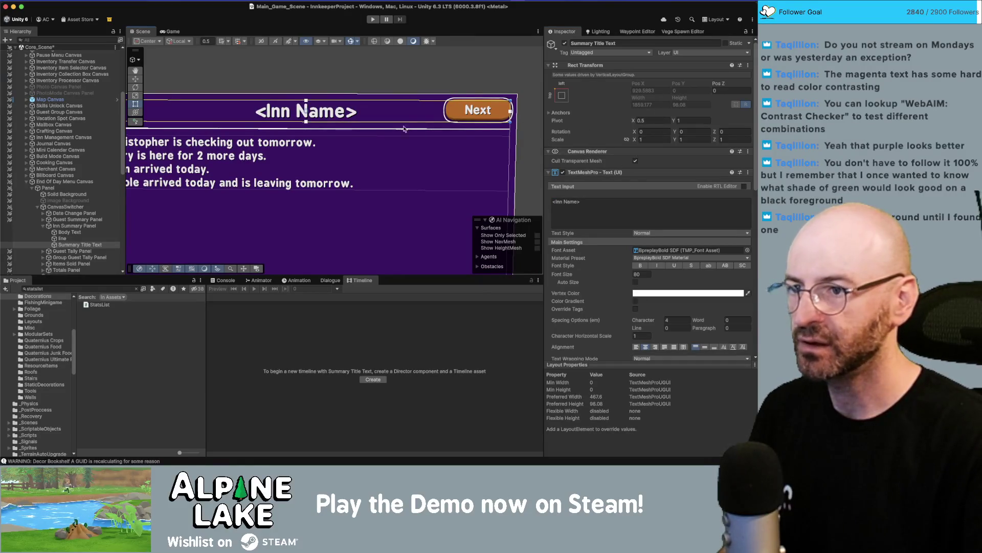
# - Keep Inn Summary Panel's child alignment at Upper Center and uncheck Control Child Size Width
pyautogui.scroll(-3, 322, 138)
pyautogui.scroll(2, 317, 131)
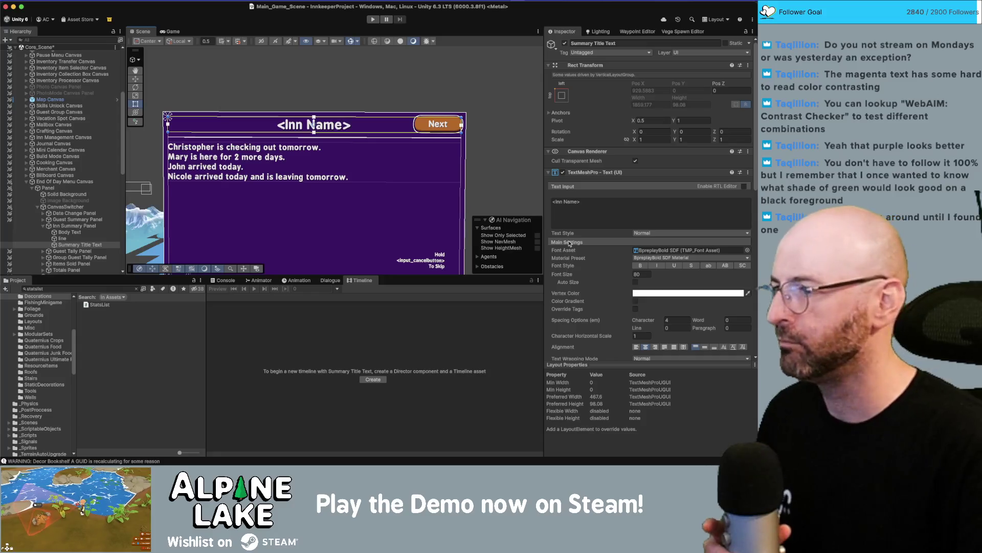
pyautogui.click(78, 227)
pyautogui.scroll(-1, 609, 221)
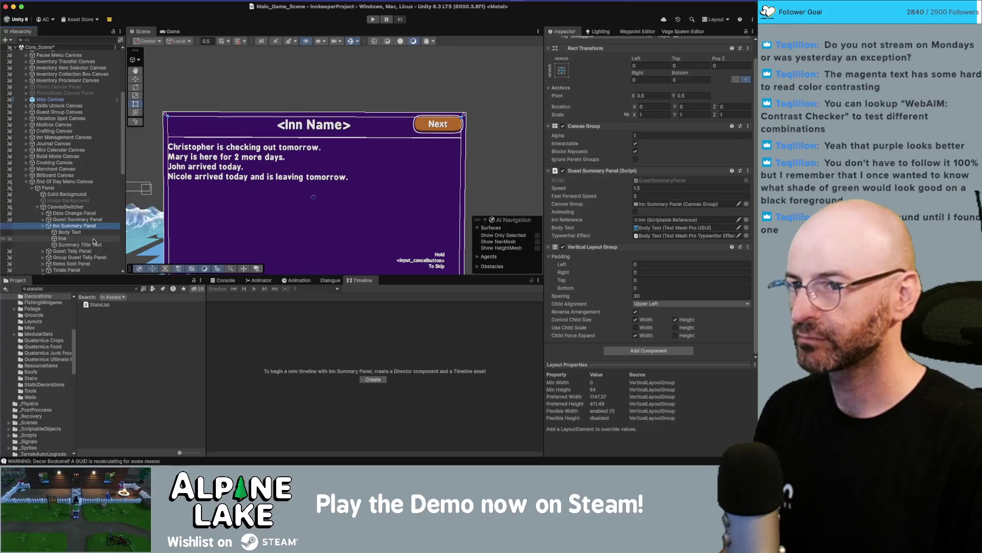
pyautogui.click(656, 304)
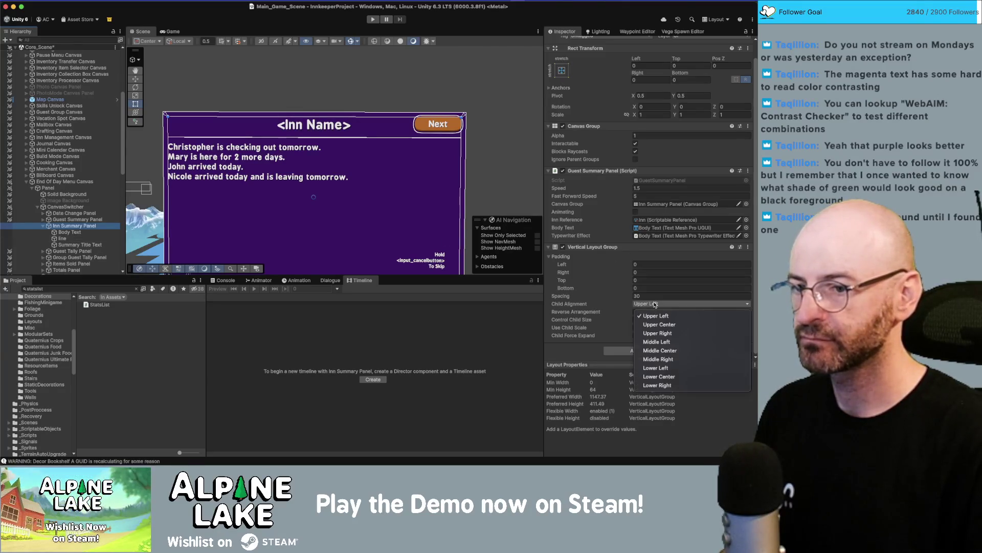
pyautogui.click(659, 352)
pyautogui.click(658, 304)
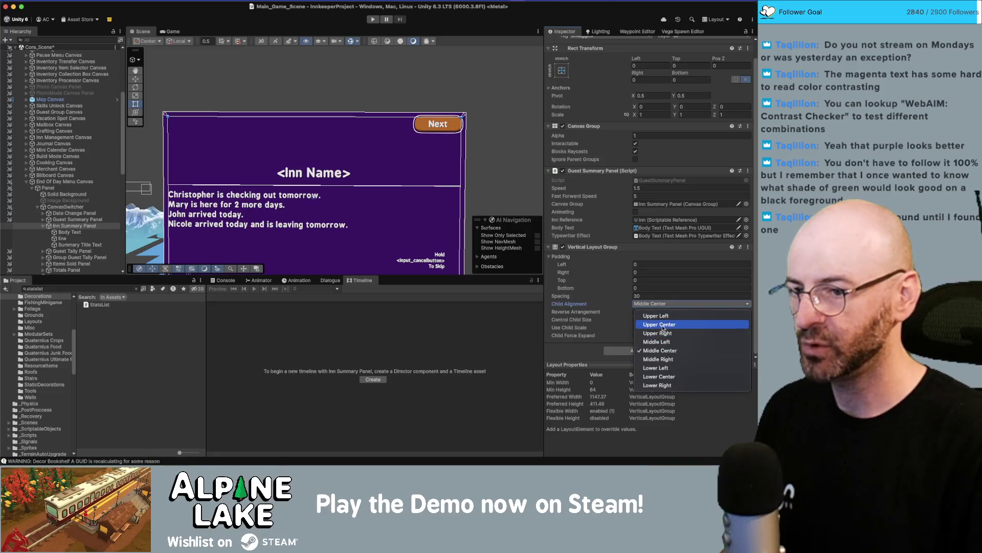
pyautogui.click(660, 325)
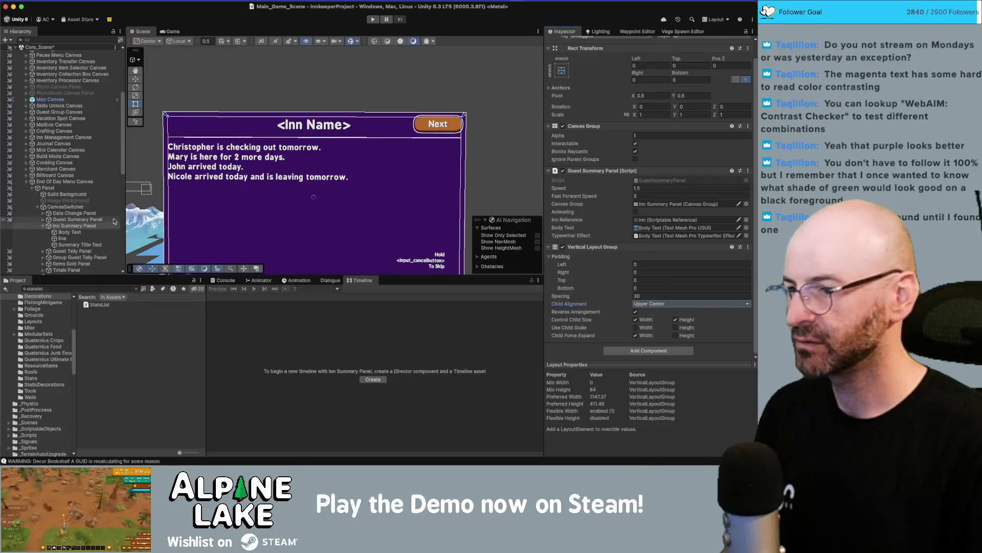
pyautogui.click(651, 322)
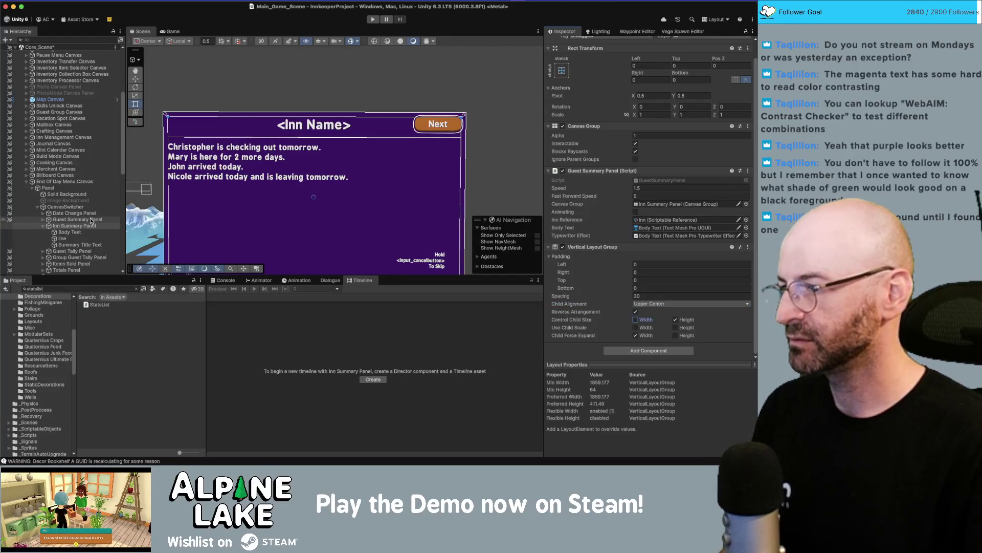
# - Narrow the Summary Title Text width to about 1065
pyautogui.click(62, 239)
pyautogui.click(83, 245)
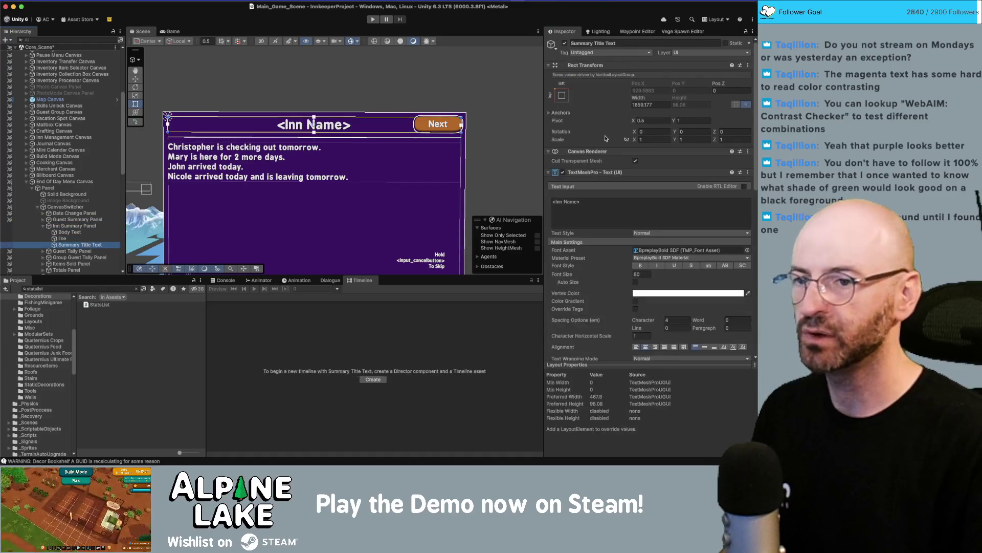
pyautogui.click(648, 104)
pyautogui.moveTo(608, 102); pyautogui.dragTo(552, 101)
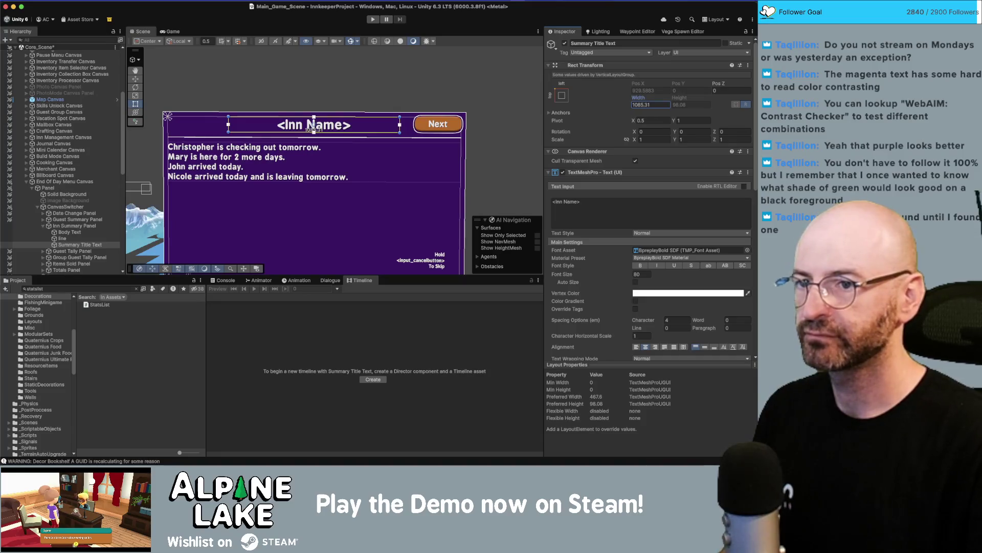
# - Set the title width to 1000, enable Auto Size, and enter a long test inn name
pyautogui.click(658, 105)
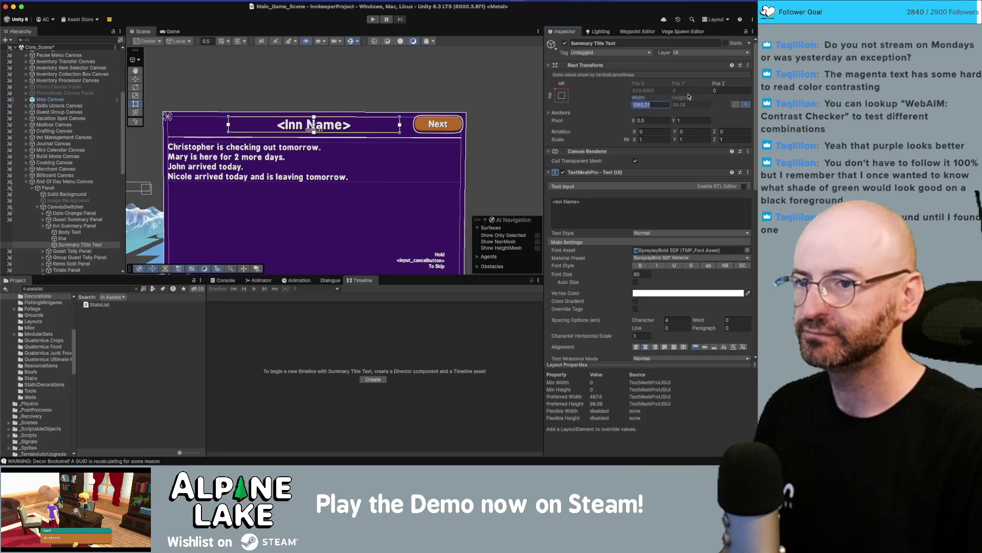
pyautogui.write('1000')
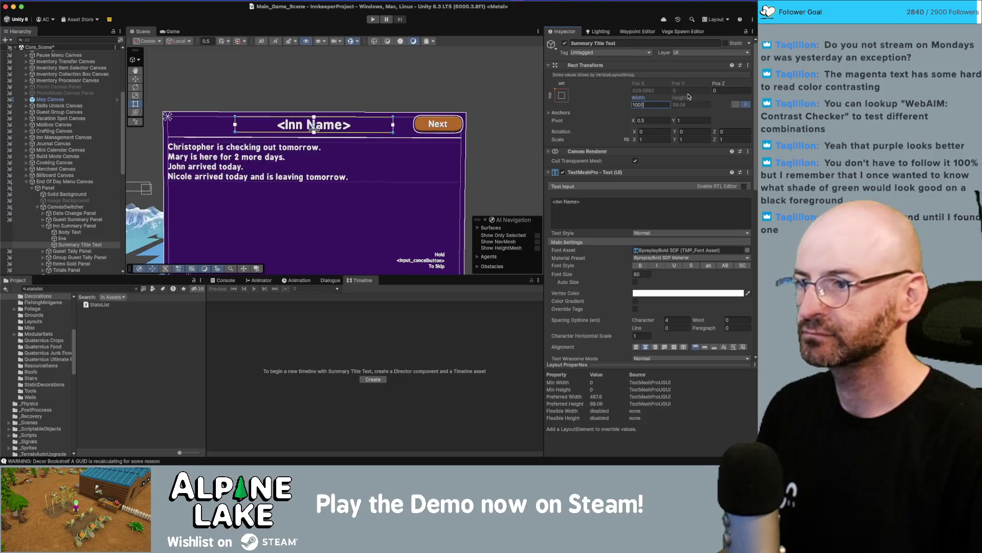
pyautogui.click(635, 282)
pyautogui.click(634, 216)
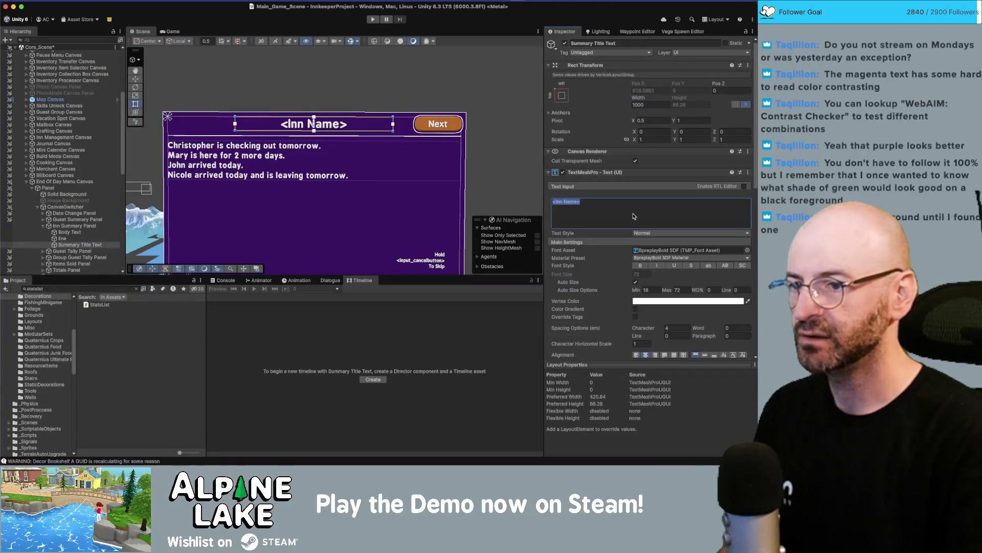
pyautogui.write('This is a really really long stupid inn name')
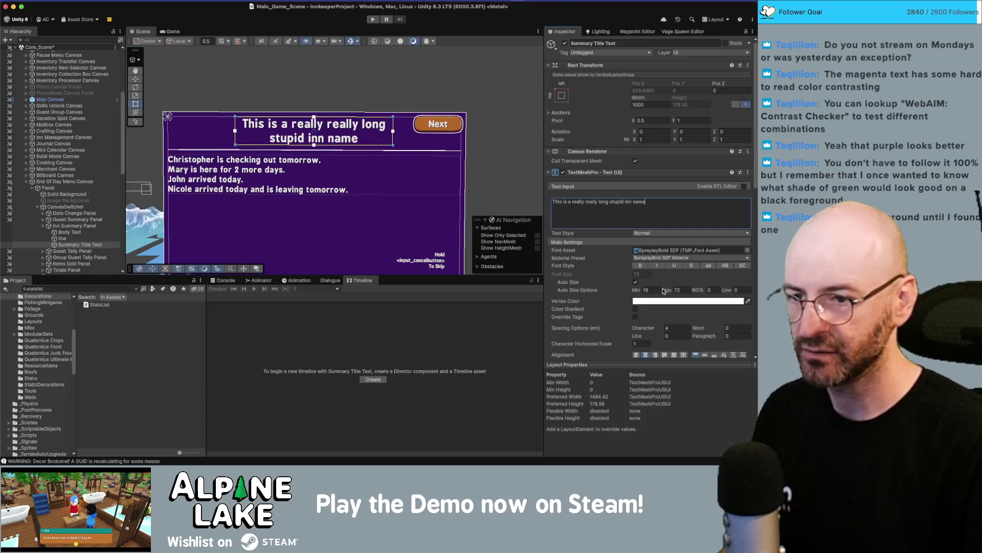
# - Set Text Wrapping Mode to No Wrap, center the title vertically, and retype a longer test name
pyautogui.scroll(-2, 614, 326)
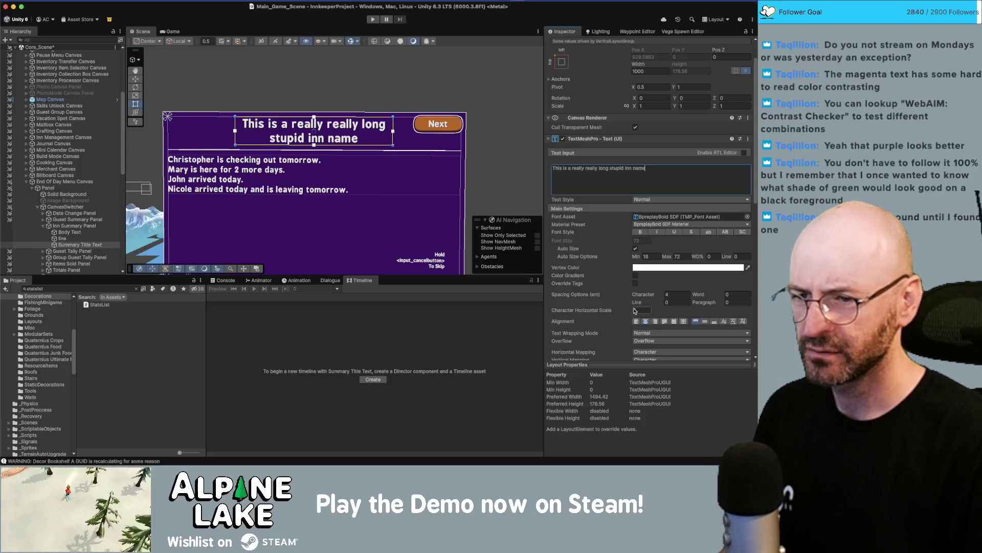
pyautogui.scroll(-2, 637, 305)
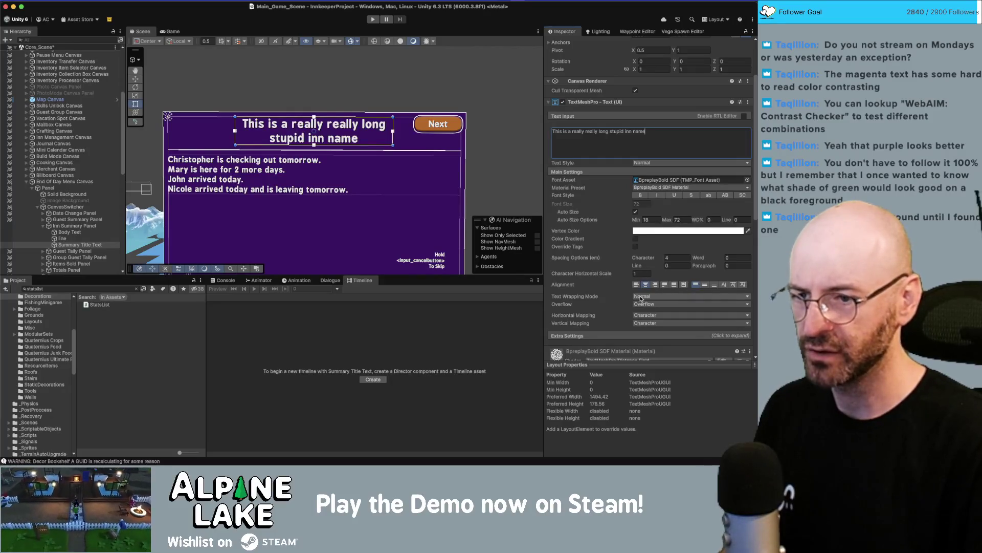
pyautogui.click(640, 309)
pyautogui.click(615, 307)
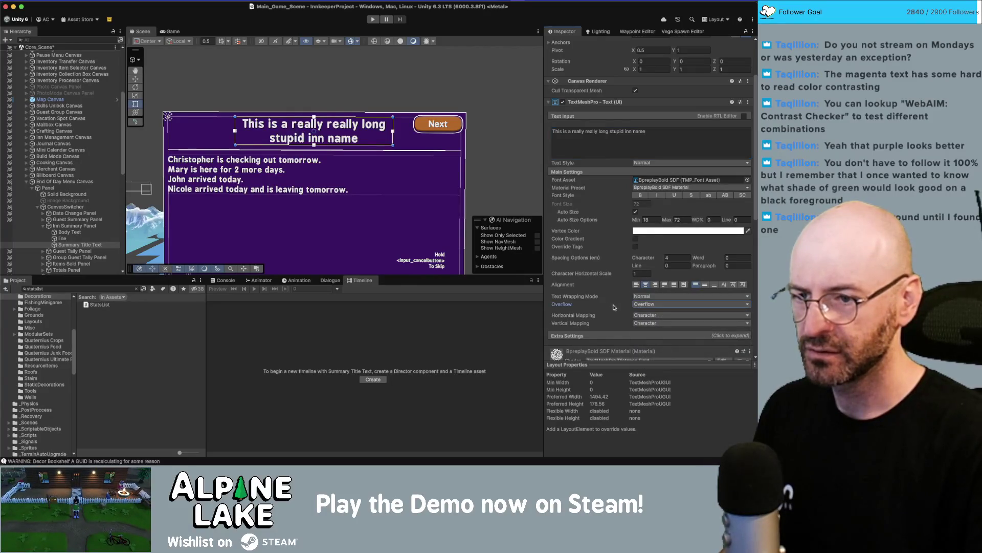
pyautogui.click(637, 296)
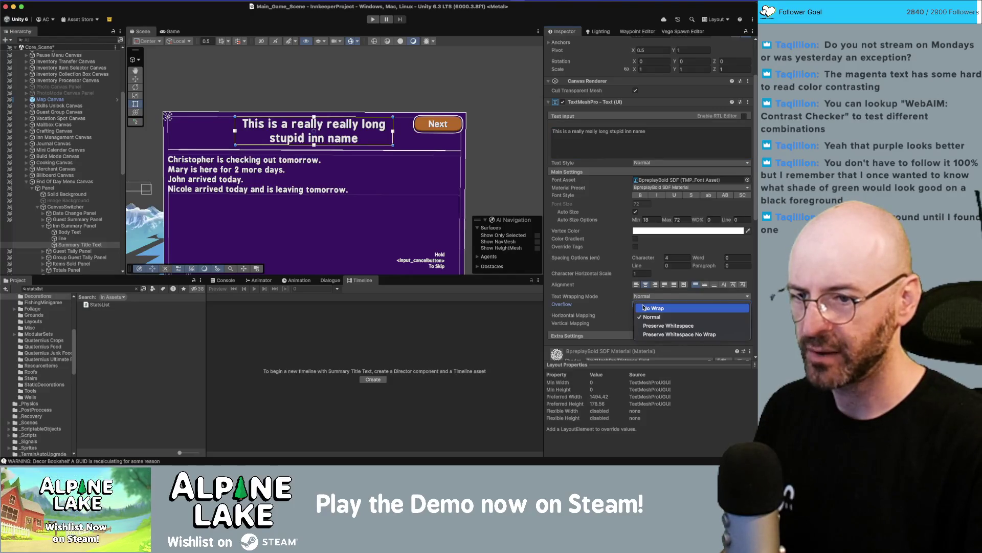
pyautogui.click(643, 307)
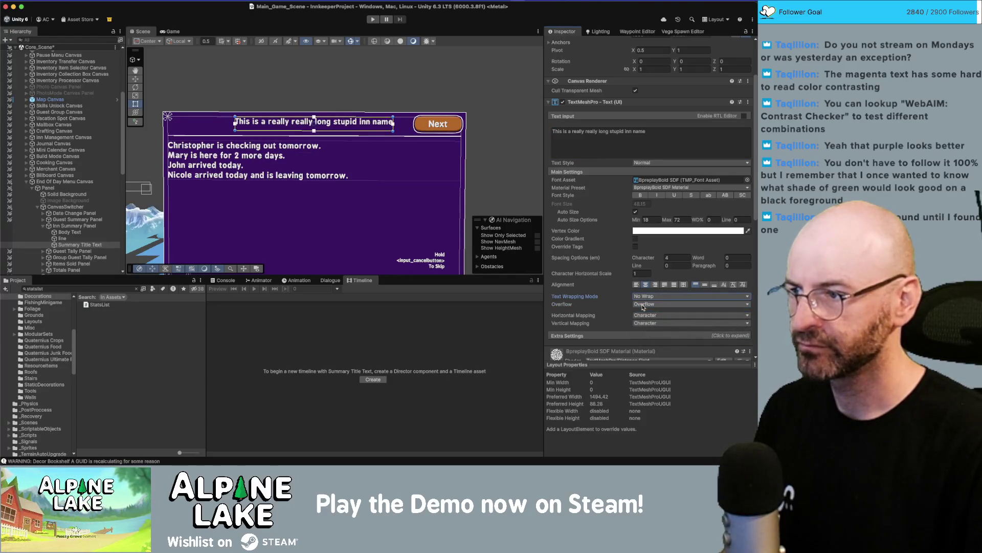
pyautogui.click(644, 147)
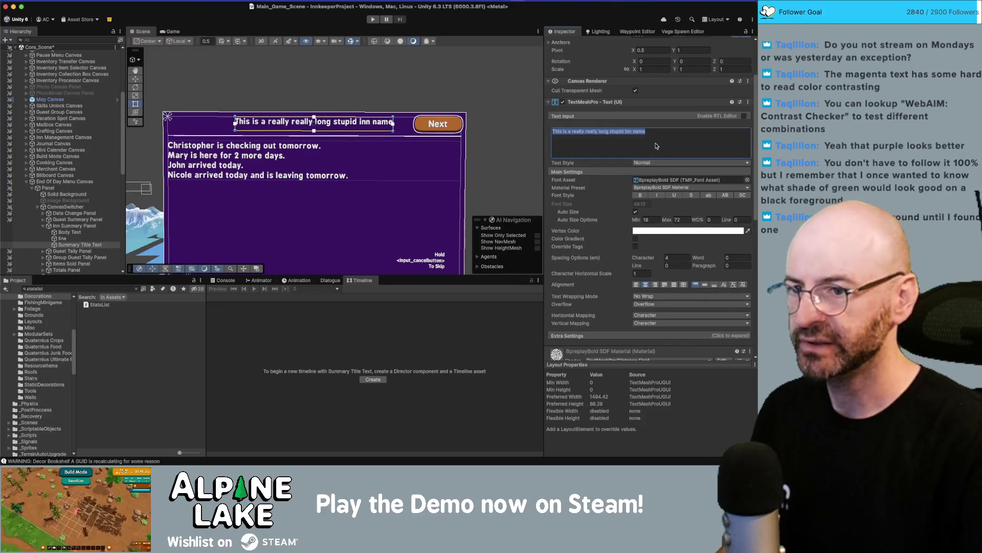
pyautogui.scroll(-1, 654, 281)
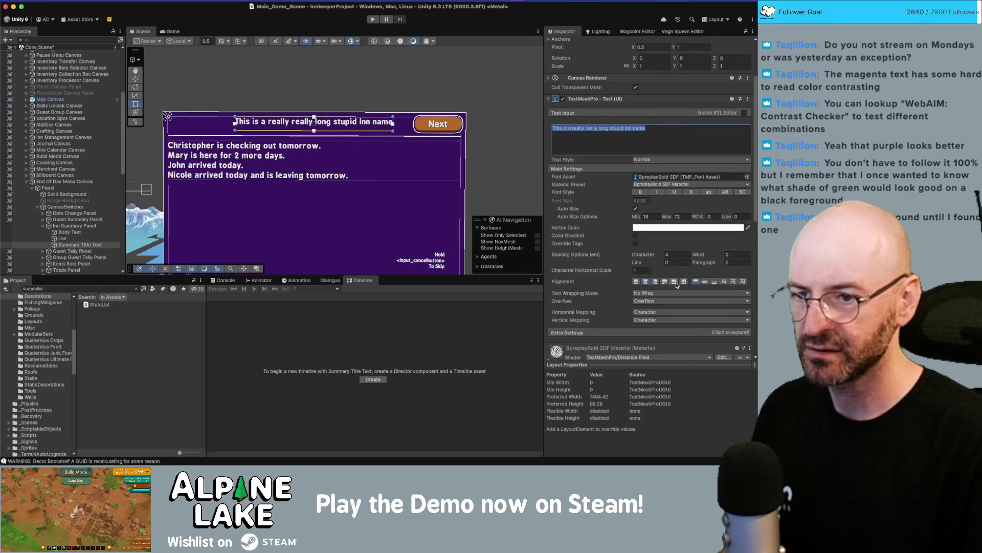
pyautogui.click(705, 283)
pyautogui.click(640, 135)
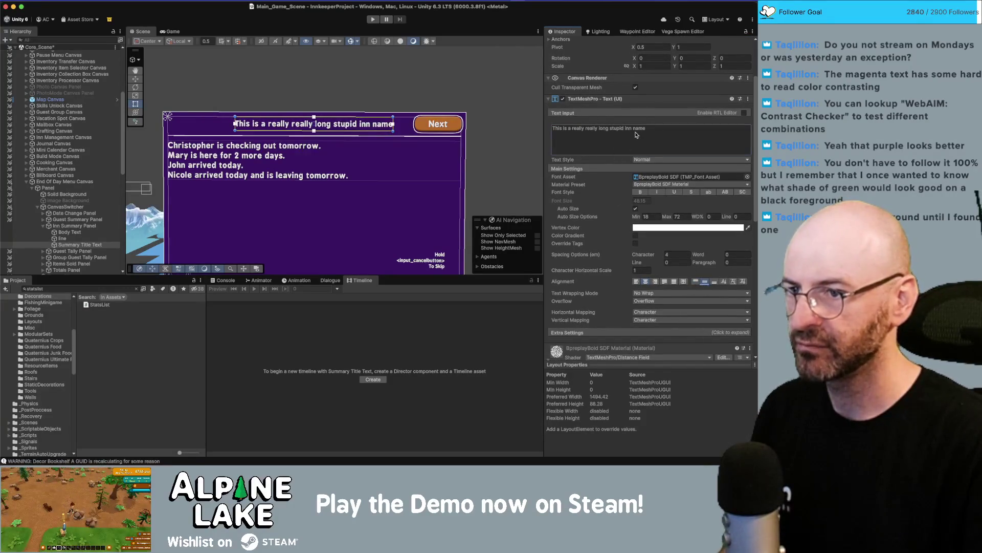
pyautogui.write('This I')
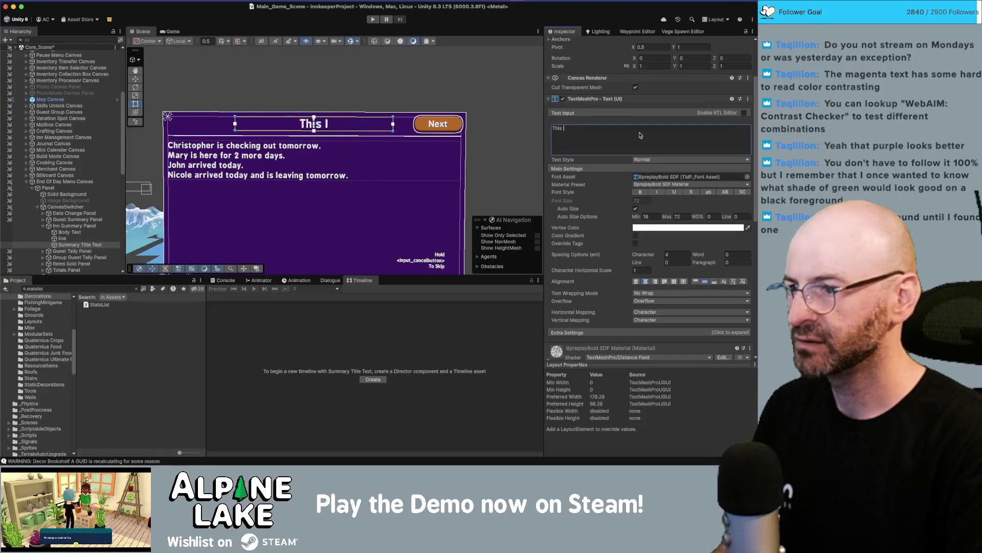
pyautogui.write('Normal Inn ')
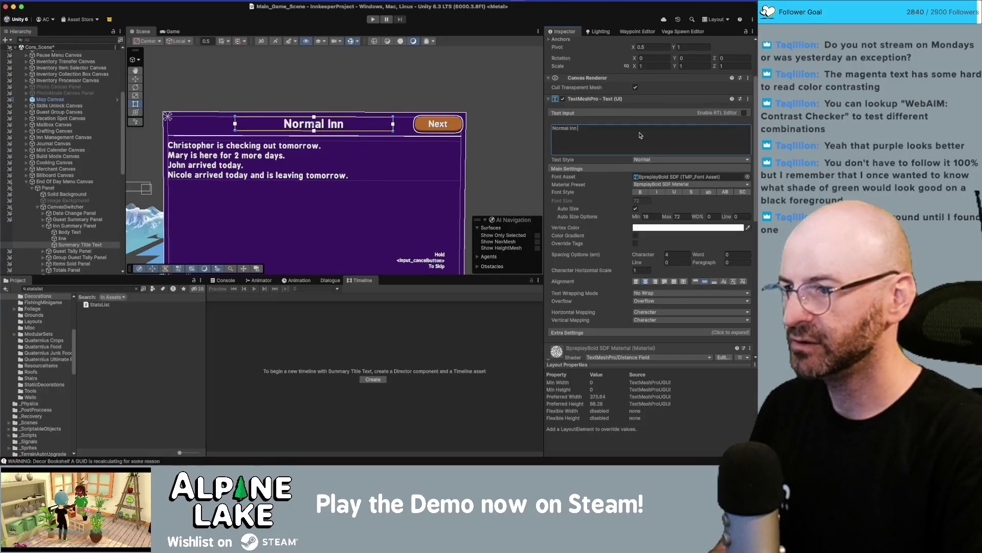
pyautogui.write('Name plus some extra')
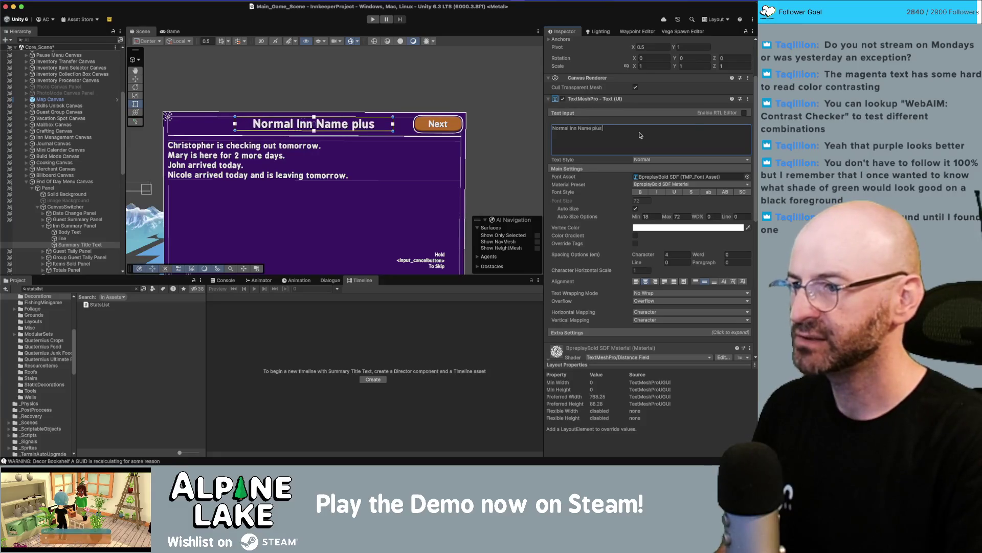
pyautogui.write('bologna for th')
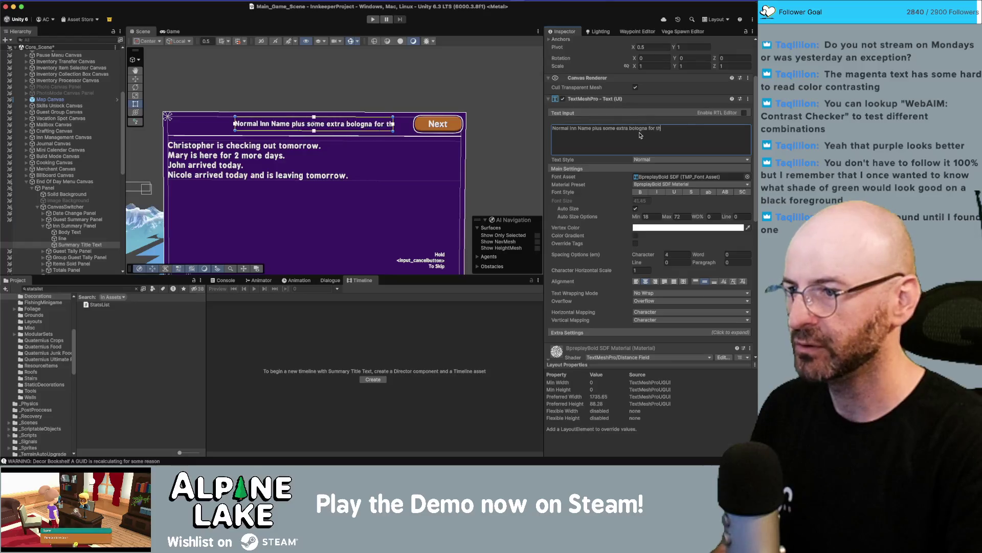
pyautogui.write('e bologna people')
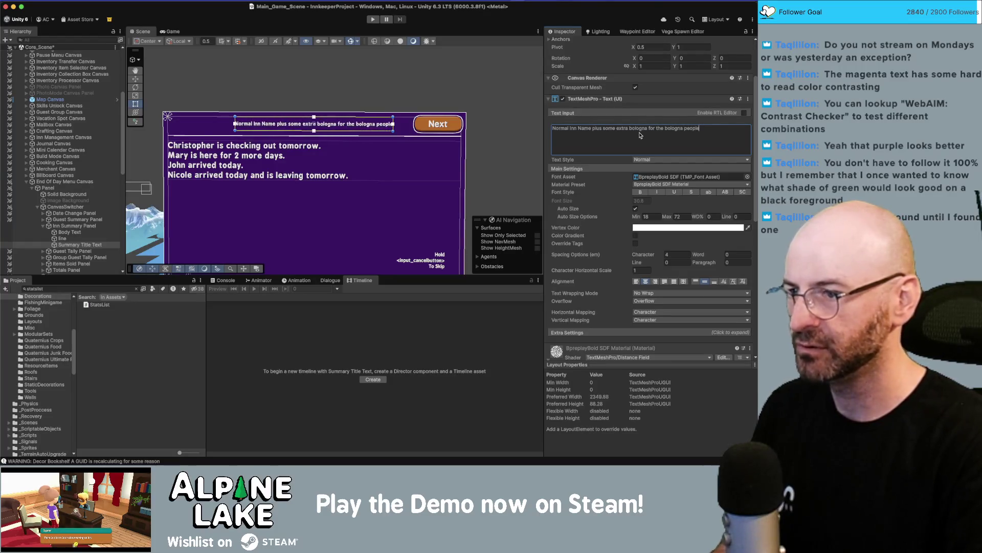
pyautogui.write(' who do')
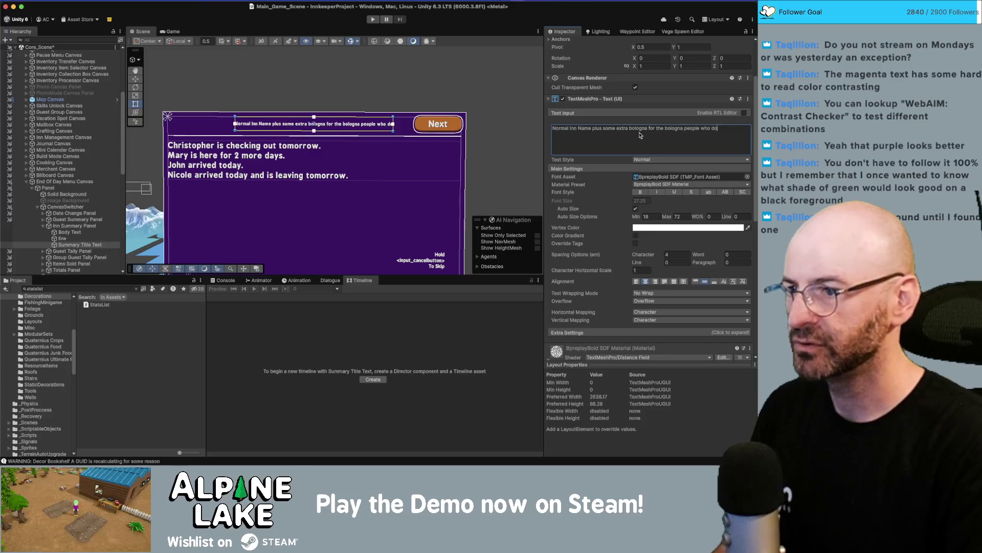
pyautogui.write(' bologn')
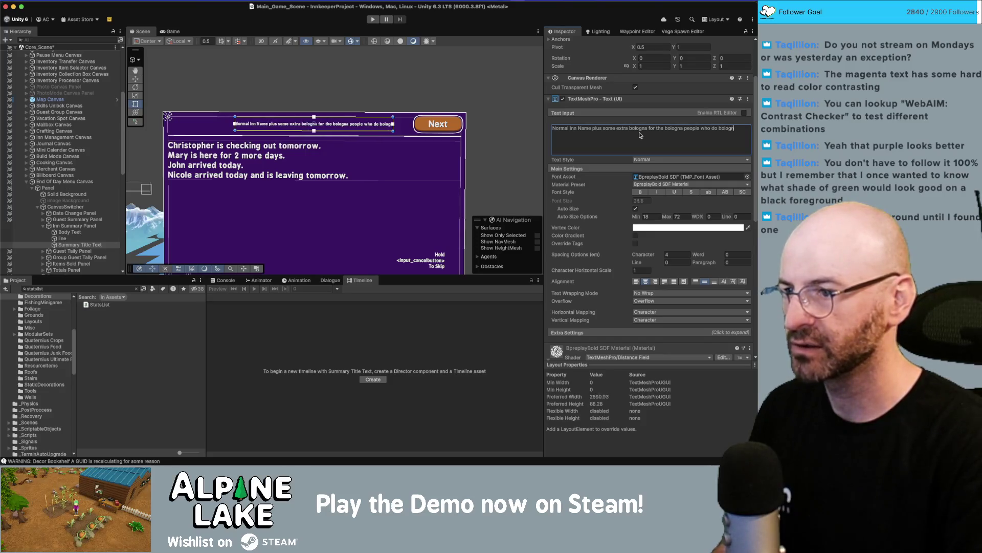
pyautogui.write('a things')
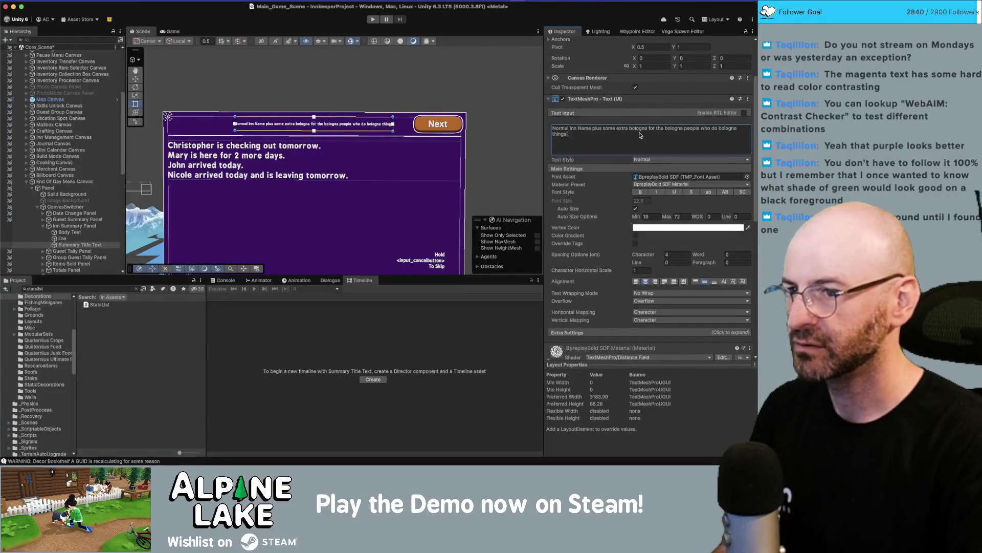
pyautogui.write(' Inn name what how')
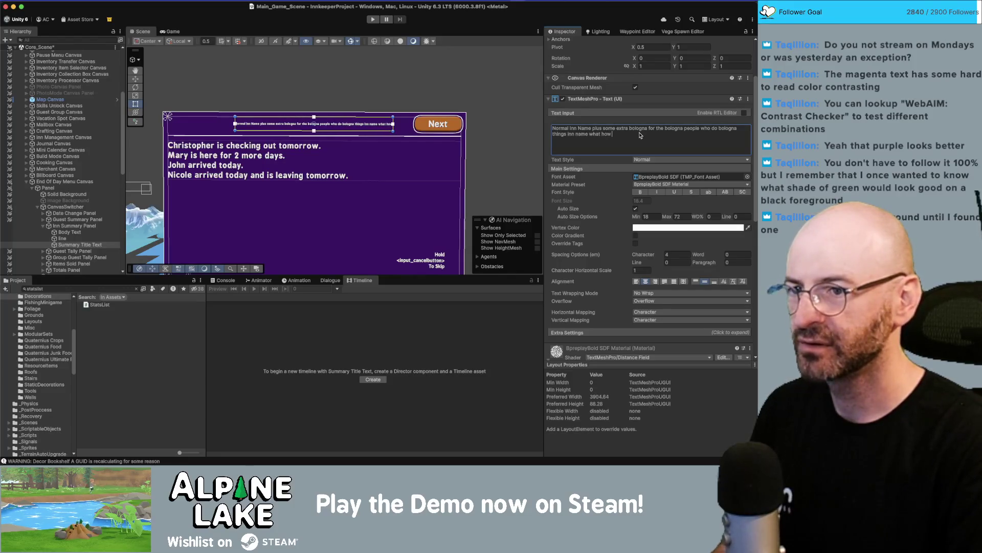
pyautogui.write('small doesksldfjalksdfjals')
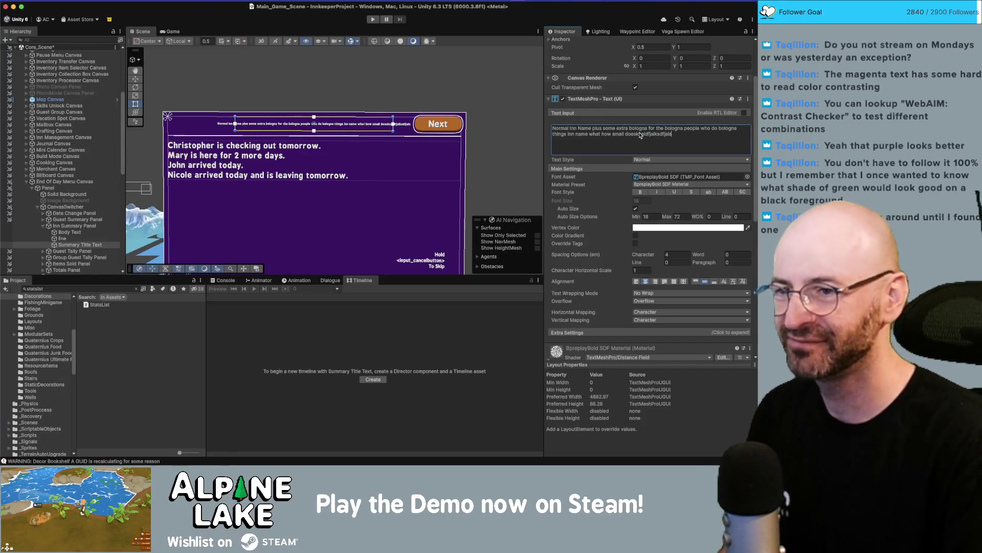
# - Replace the long bologna test string with the '<Inn Name>' placeholder
pyautogui.press('super+a')
pyautogui.press('BackSpace')
pyautogui.write('<Inn Name>')
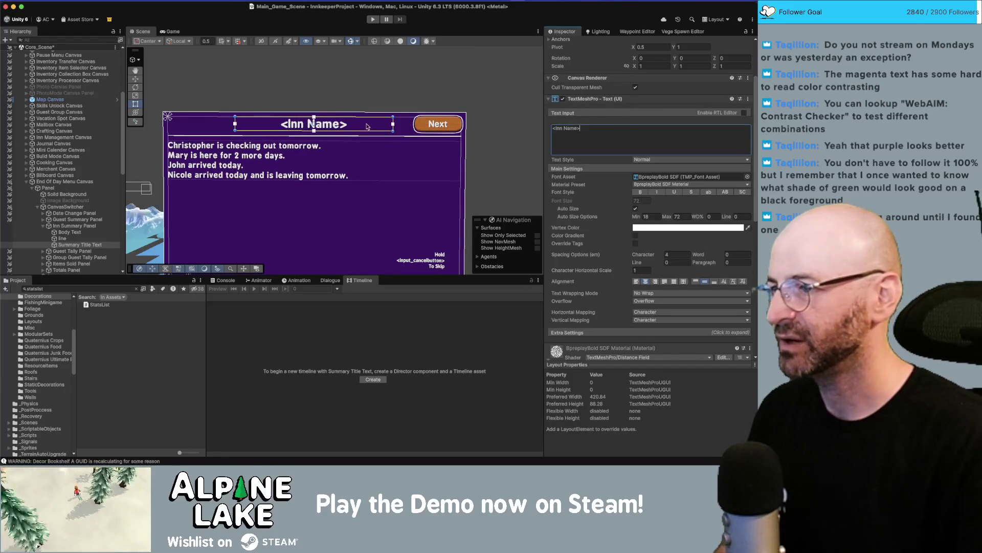
# - Delete the Body Text object and frame the Inn Summary Panel in the scene
pyautogui.click(69, 232)
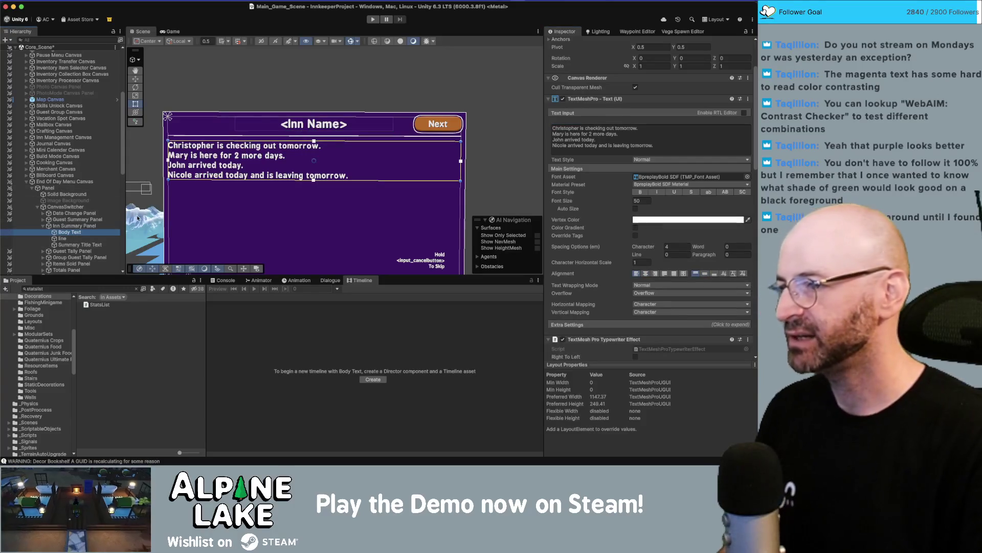
pyautogui.press('Delete')
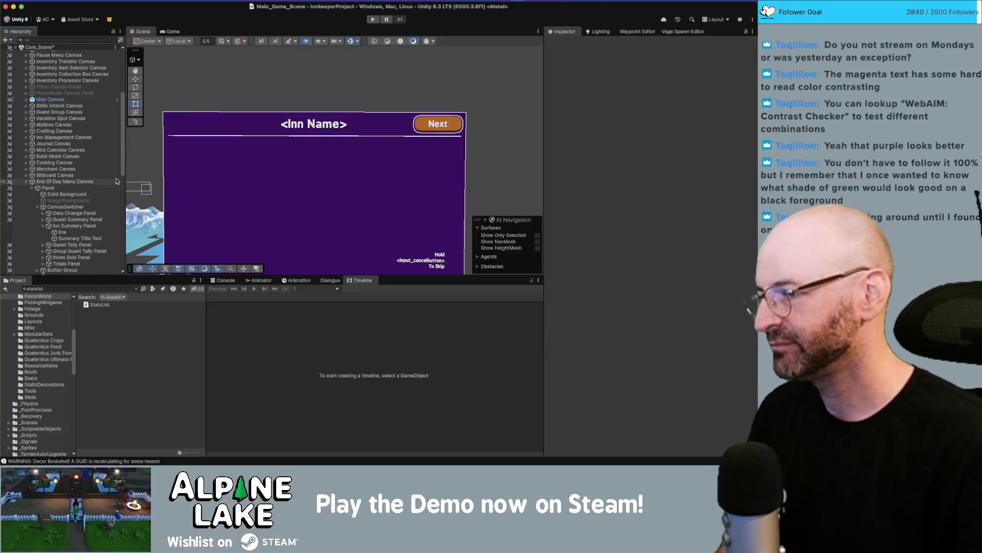
pyautogui.click(113, 228)
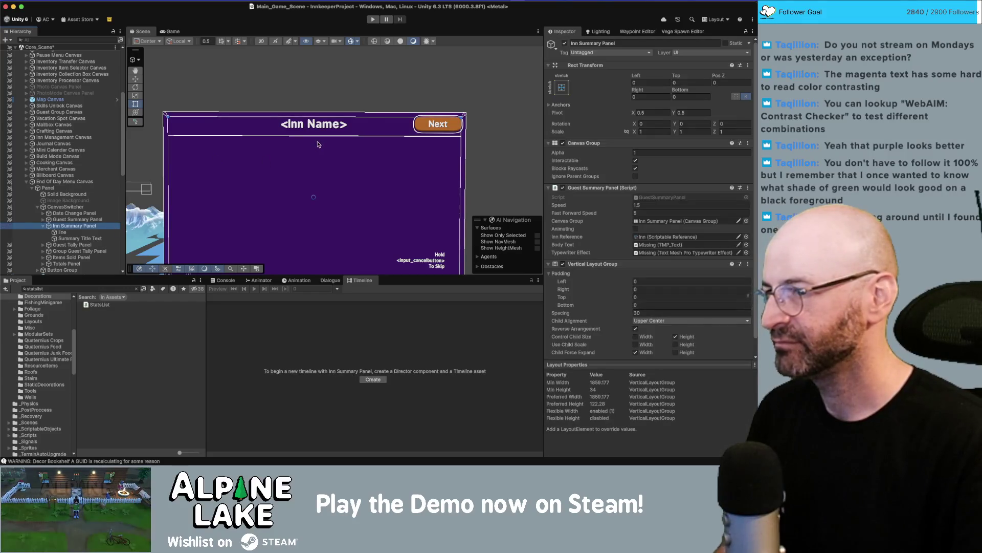
pyautogui.press('f')
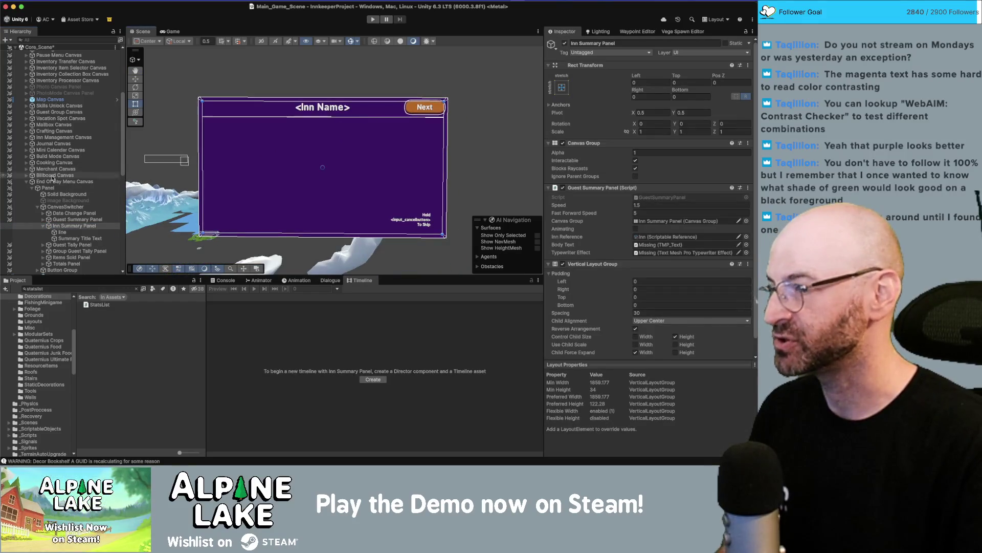
# - Search the project for 'star' and place the Star Tier Group prefab under Inn Summary Panel
pyautogui.click(66, 288)
pyautogui.write('star')
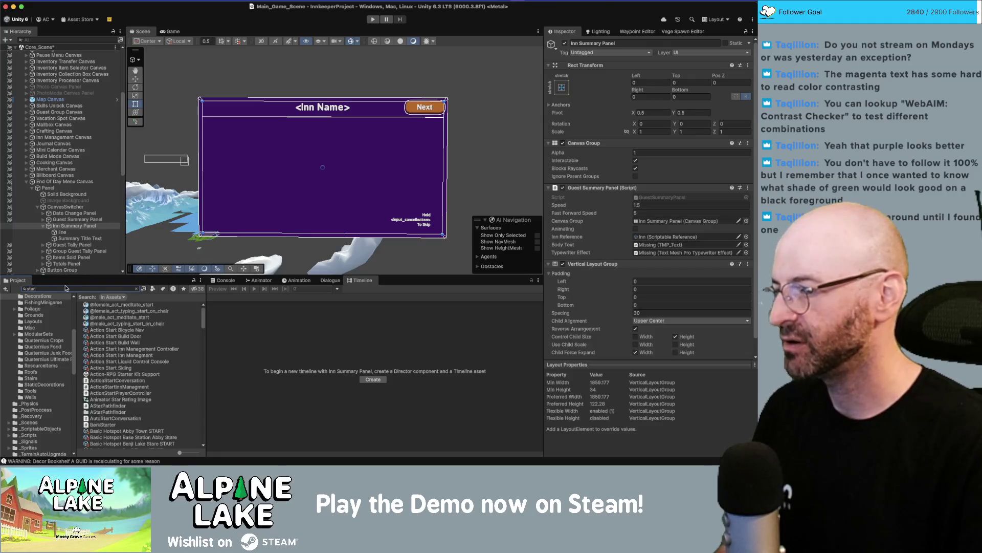
pyautogui.scroll(-10, 105, 333)
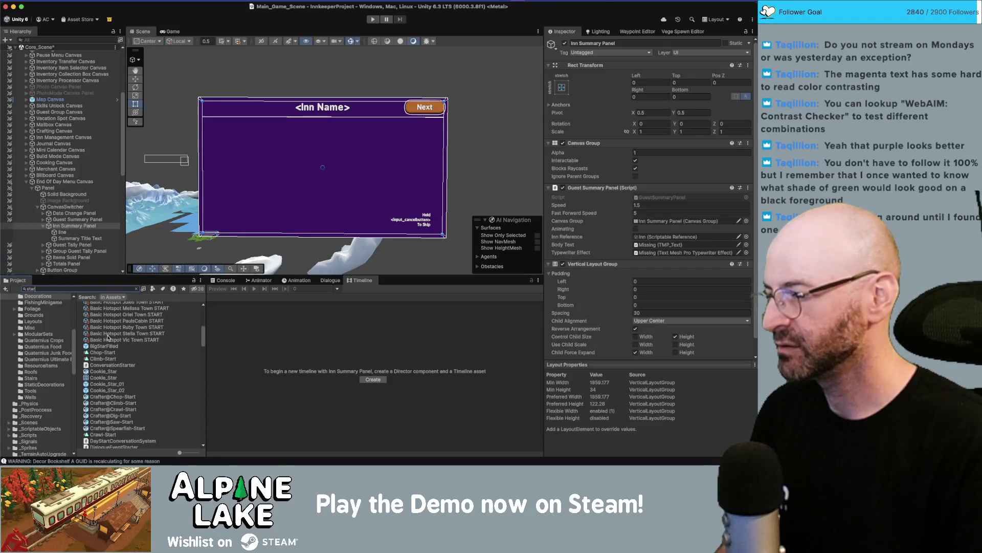
pyautogui.scroll(-15, 107, 338)
pyautogui.scroll(-5, 109, 343)
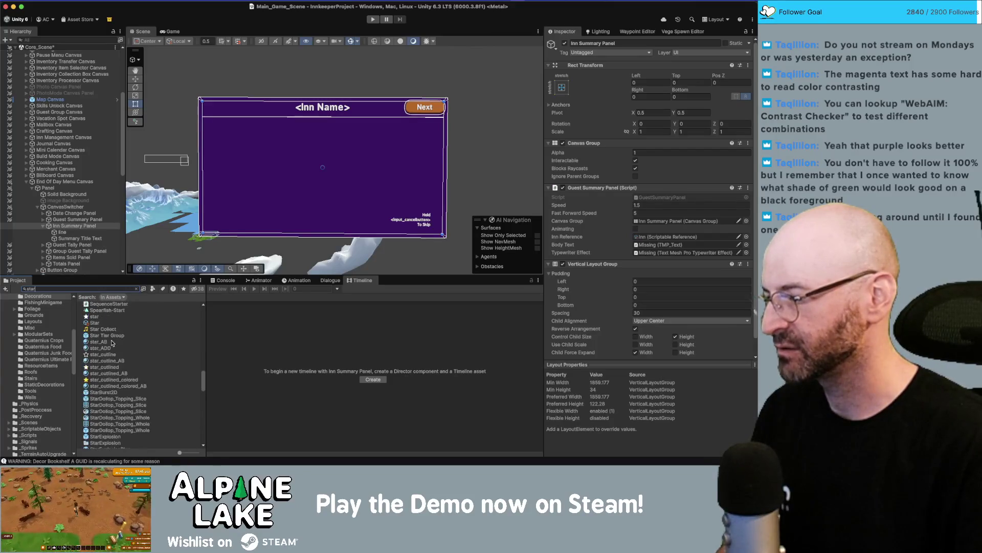
pyautogui.moveTo(117, 336); pyautogui.dragTo(78, 232)
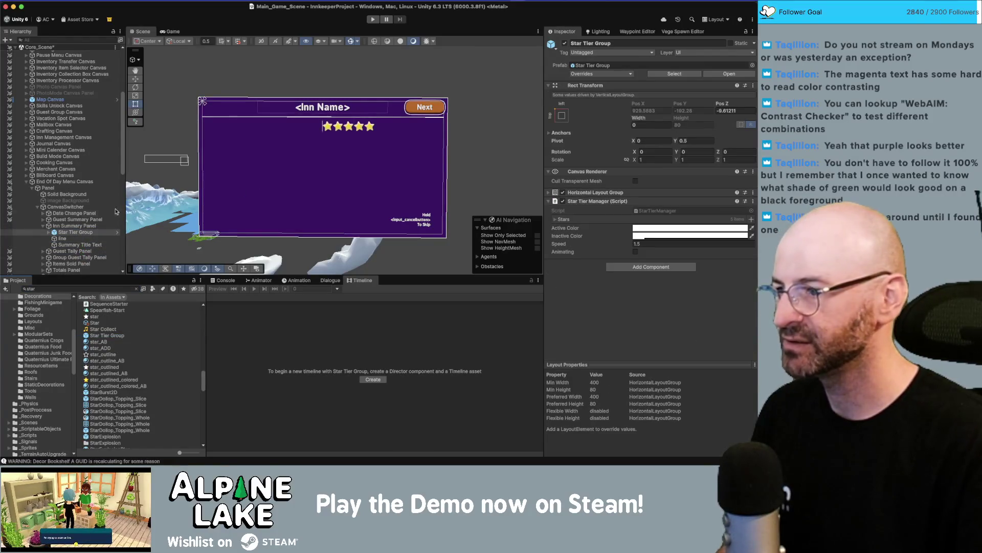
# - Check the Inn Summary Panel's layout settings, then return to the Star Tier Group
pyautogui.scroll(5, 378, 130)
pyautogui.scroll(-2, 374, 132)
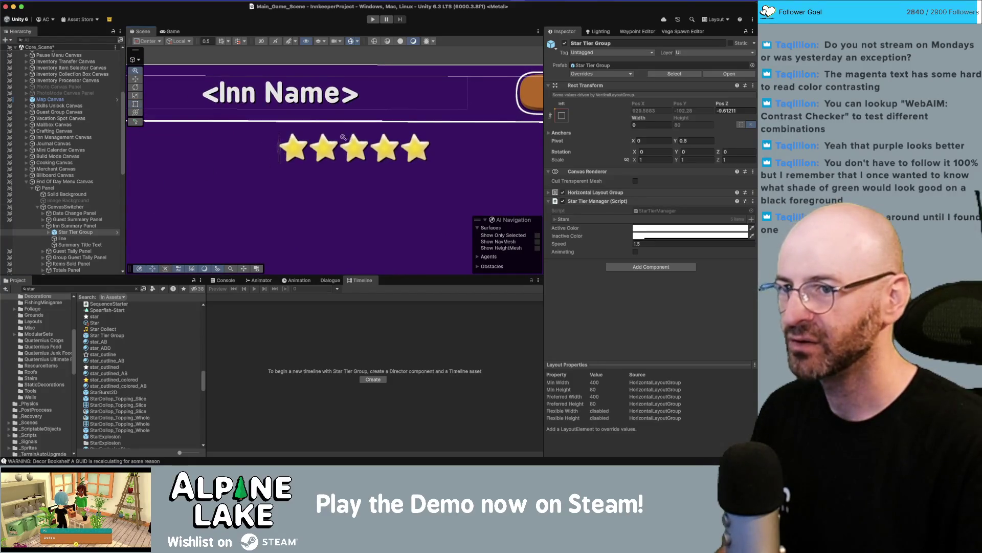
pyautogui.scroll(-3, 335, 159)
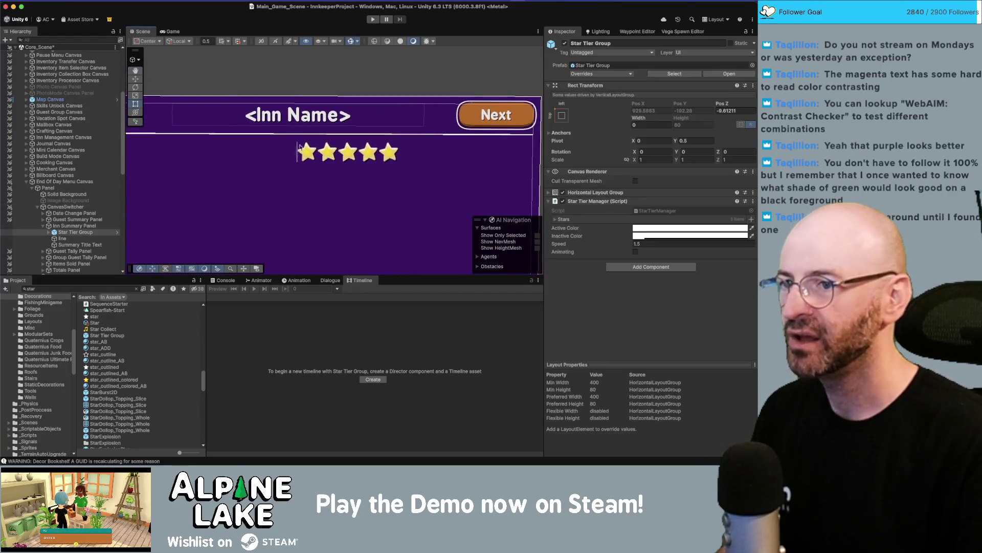
pyautogui.click(67, 226)
pyautogui.click(63, 232)
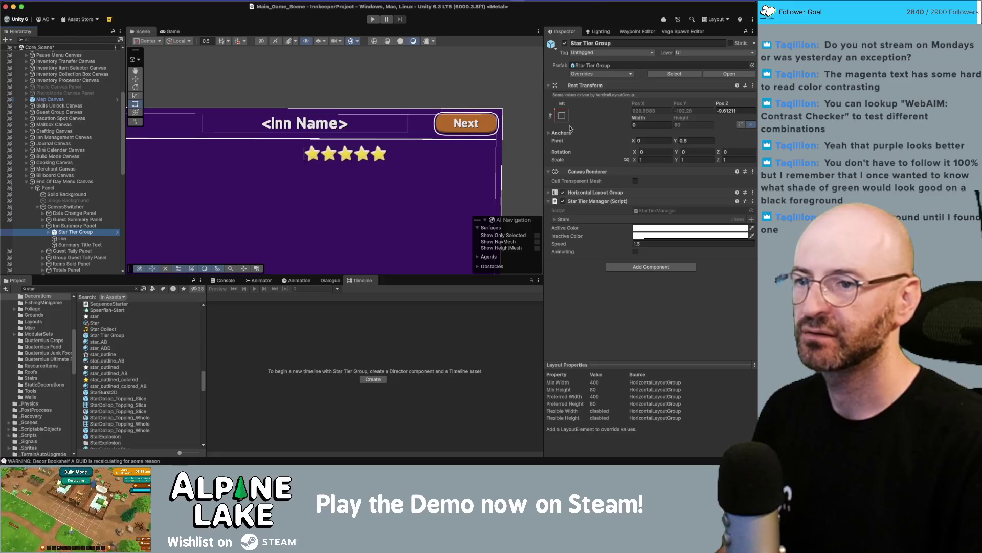
# - Adjust the Star Tier Group's pivot and anchors and set its width to 988
pyautogui.click(643, 139)
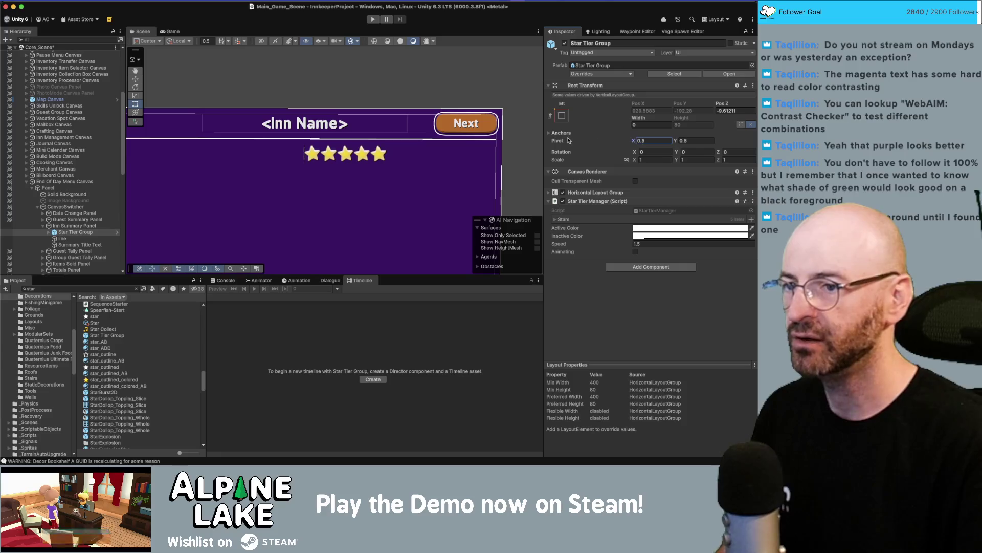
pyautogui.click(550, 133)
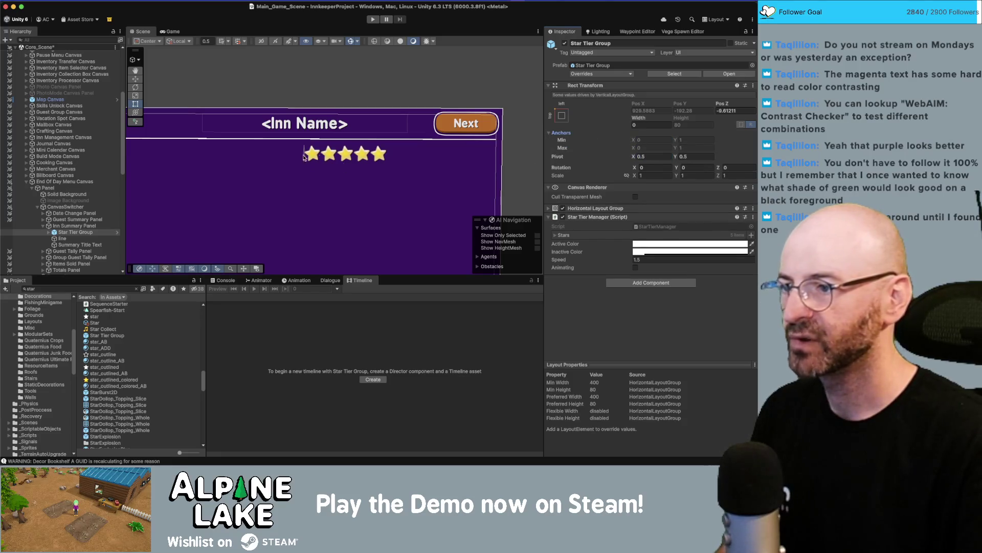
pyautogui.scroll(-2, 336, 155)
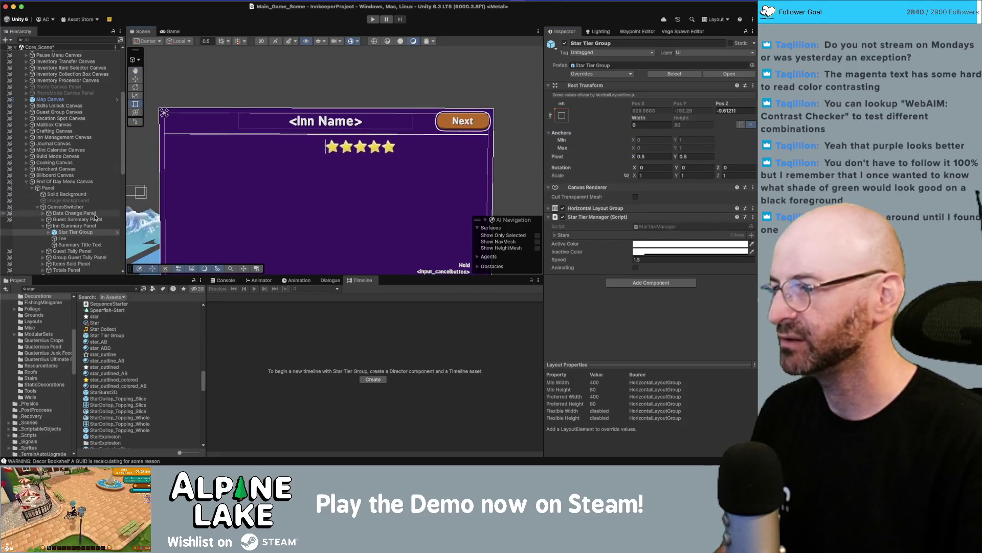
pyautogui.click(651, 125)
pyautogui.write('134986')
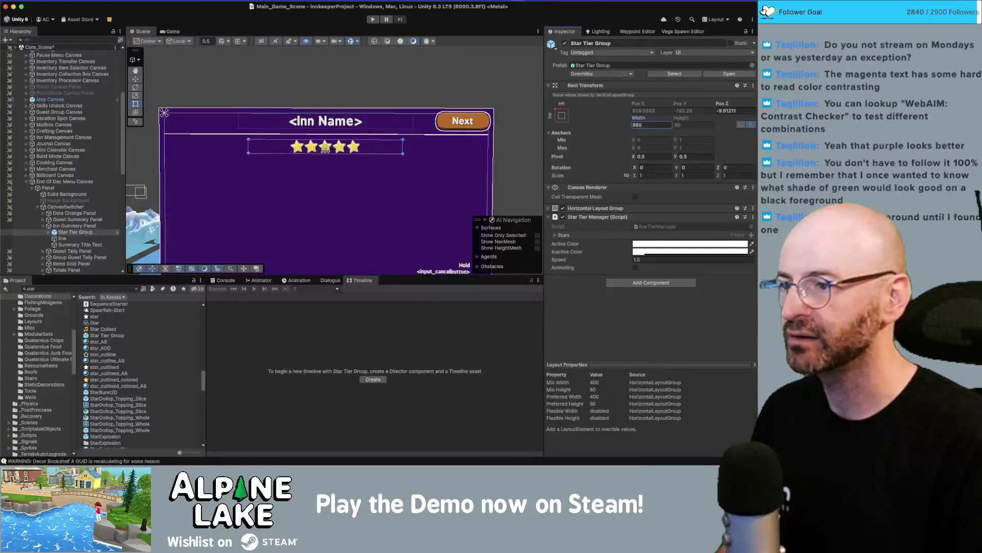
# - Preview the panel, expand the five Stars in the manager, and open StarTierManager.cs in Rider
pyautogui.click(355, 78)
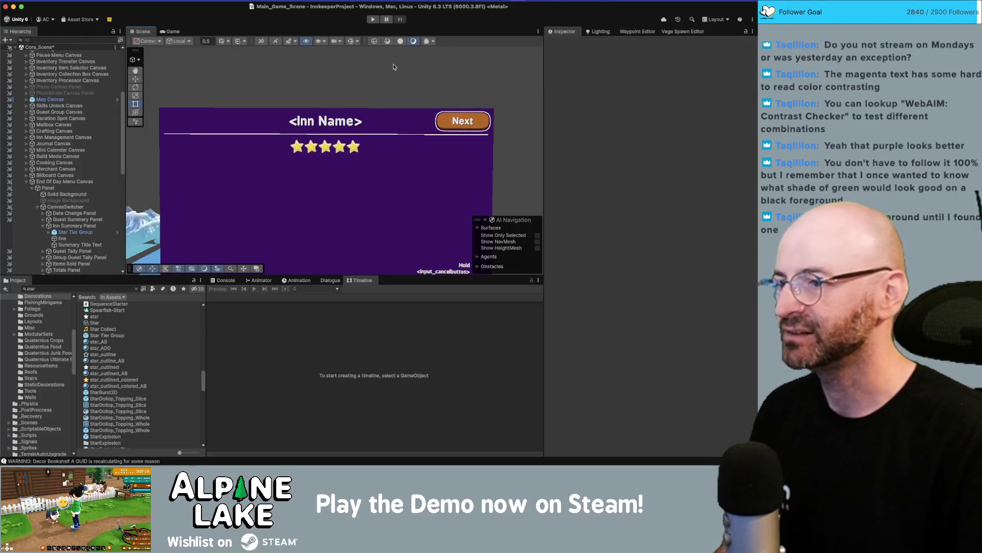
pyautogui.click(64, 232)
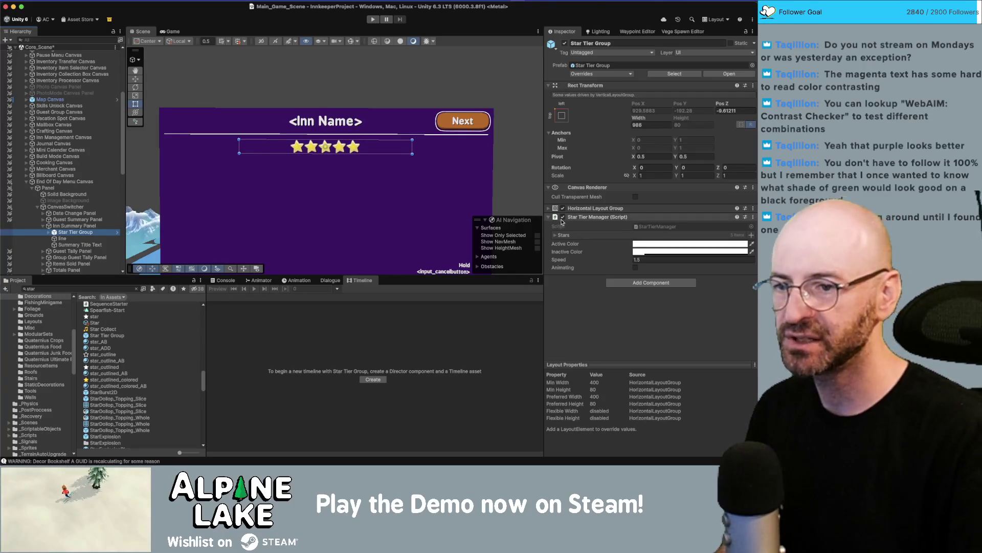
pyautogui.click(557, 235)
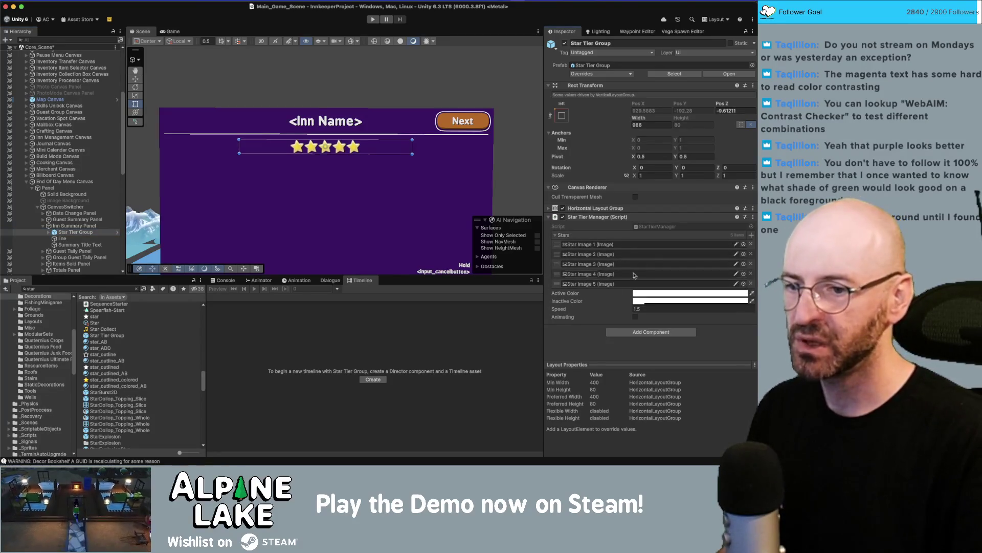
pyautogui.doubleClick(647, 227)
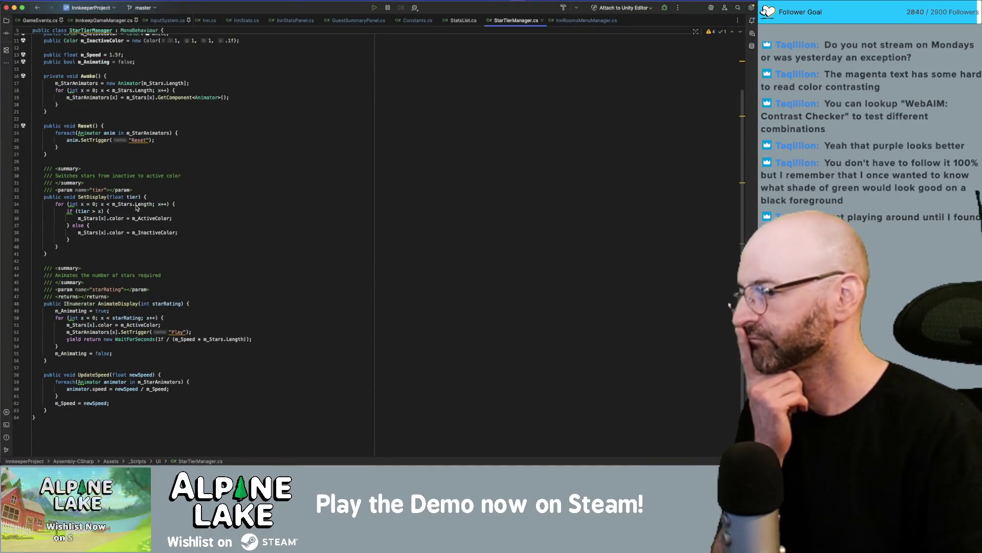
pyautogui.moveTo(137, 207)
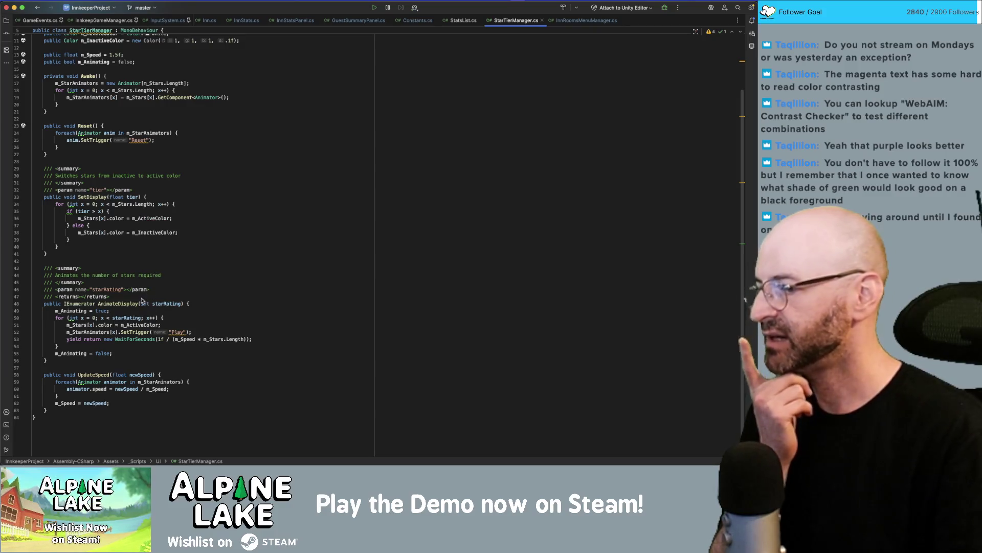
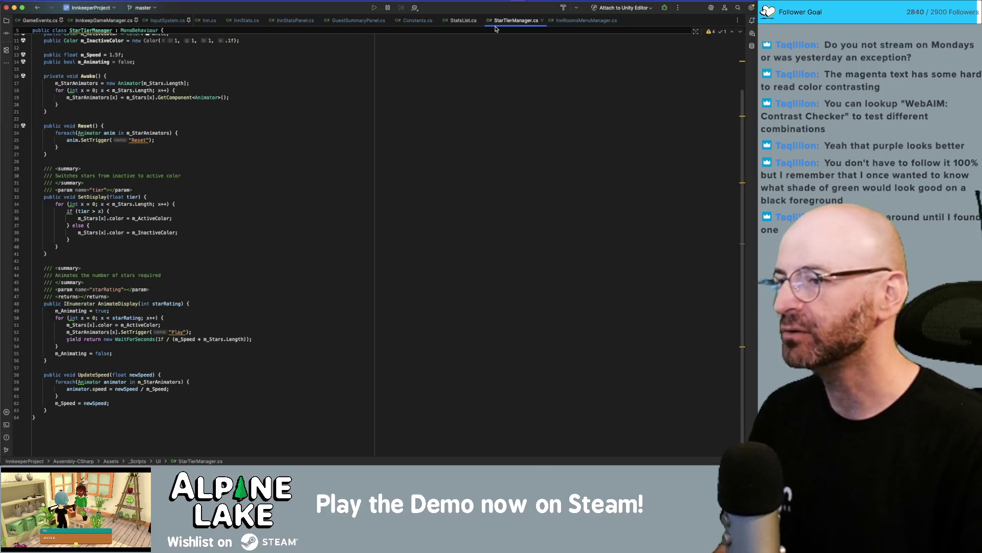
# - Leave Rider's StarTierManager.cs and return to the Unity editor
pyautogui.press('super+Tab')
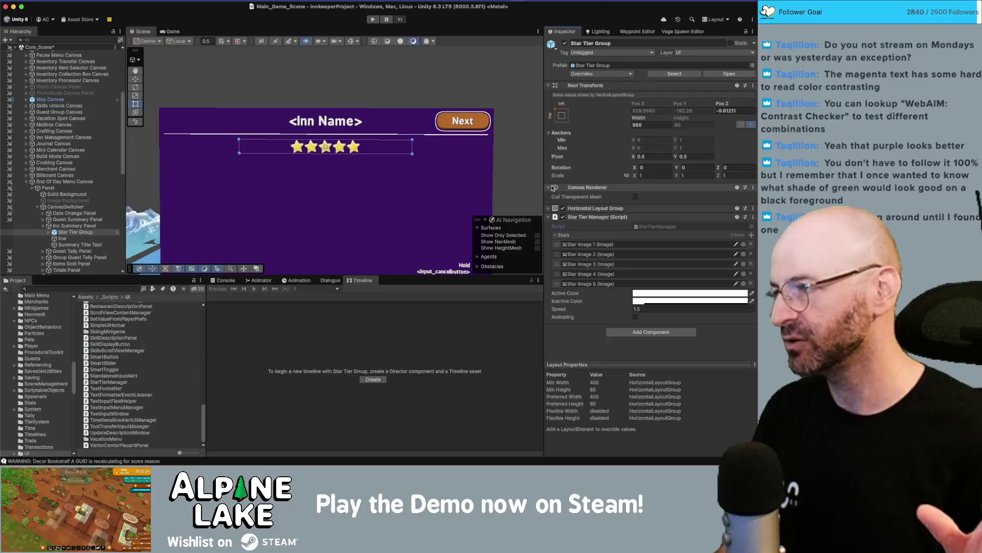
# - Unpack the Star Tier Group prefab instance in the Hierarchy
pyautogui.rightClick(604, 219)
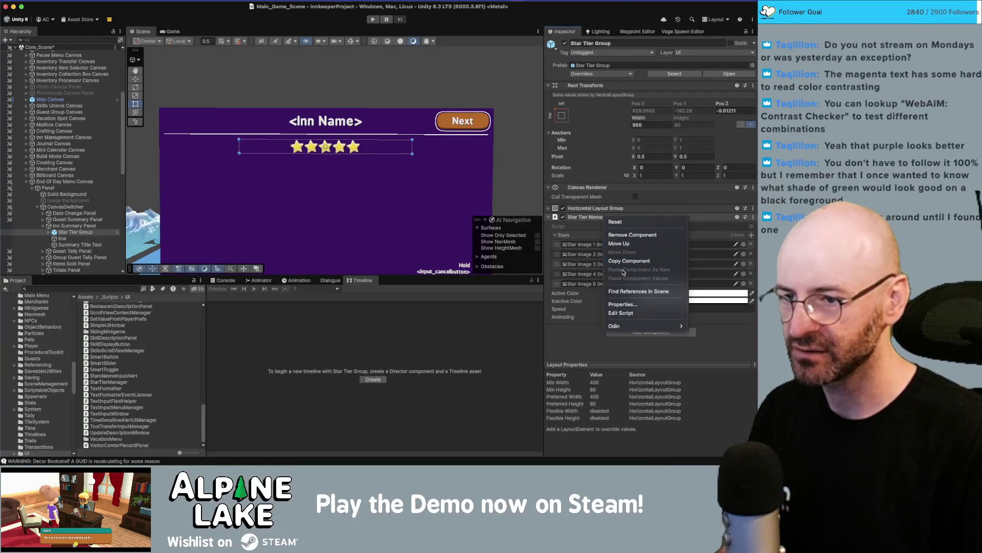
pyautogui.press('Escape')
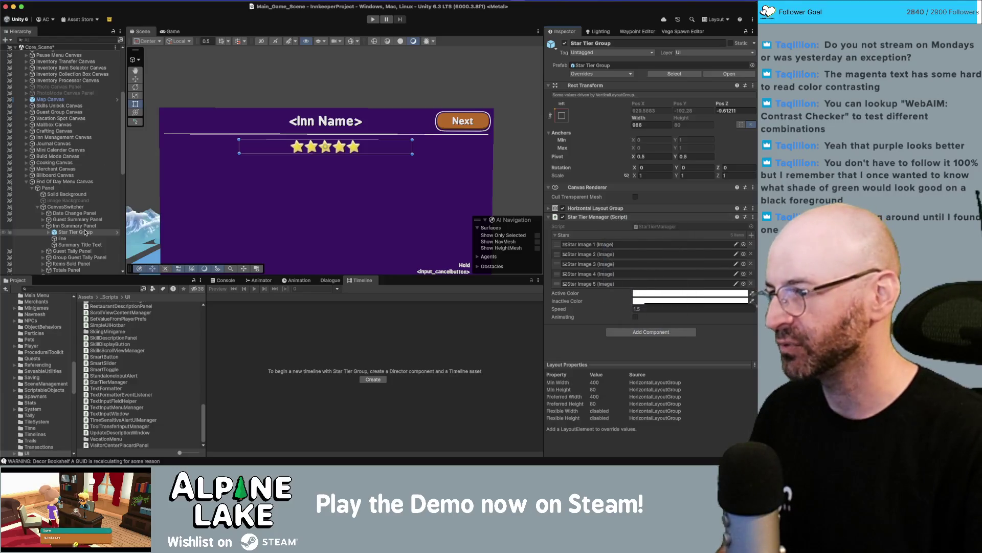
pyautogui.rightClick(81, 232)
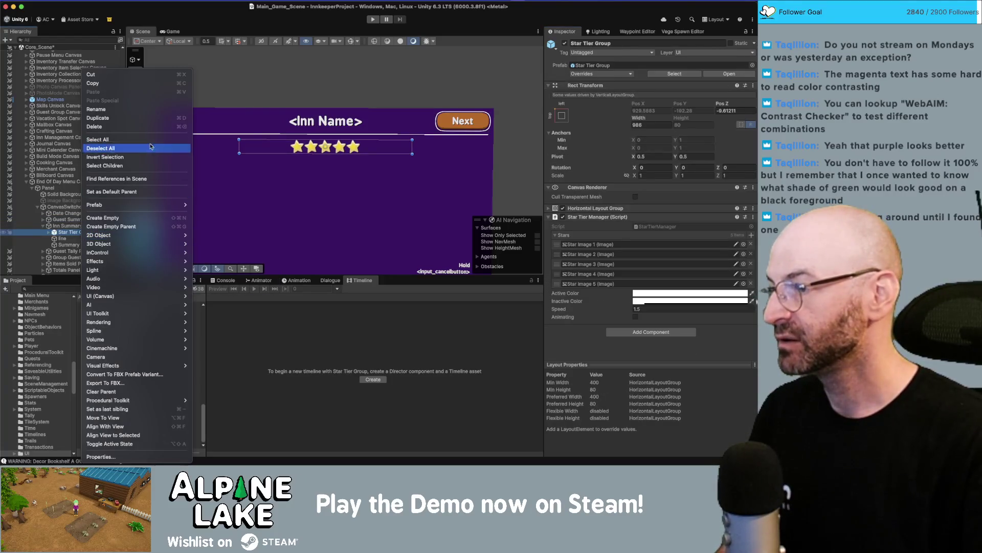
pyautogui.moveTo(138, 204)
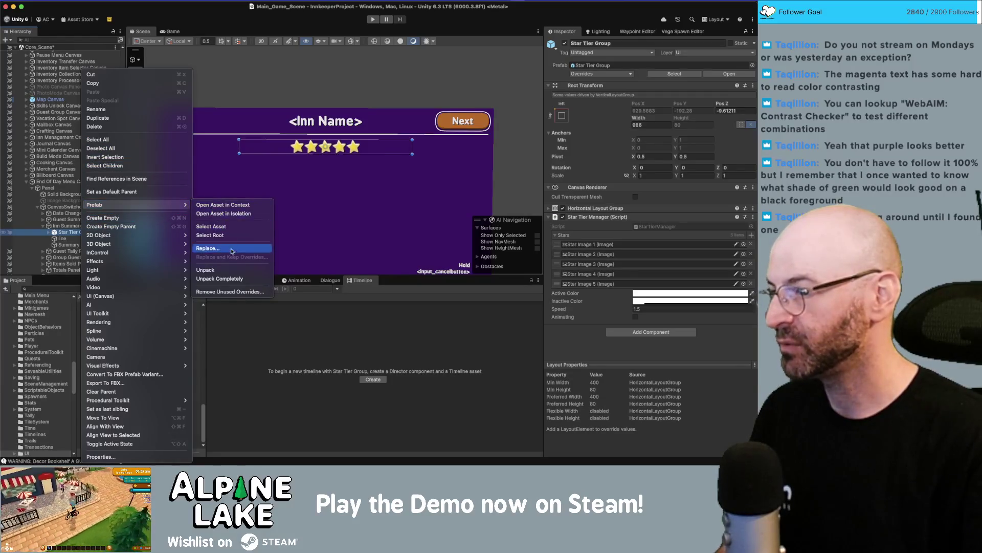
pyautogui.click(233, 270)
# - Expand Star Tier Group, view its layout padding and spacing, and select Star Image 1–5
pyautogui.click(48, 232)
pyautogui.click(76, 238)
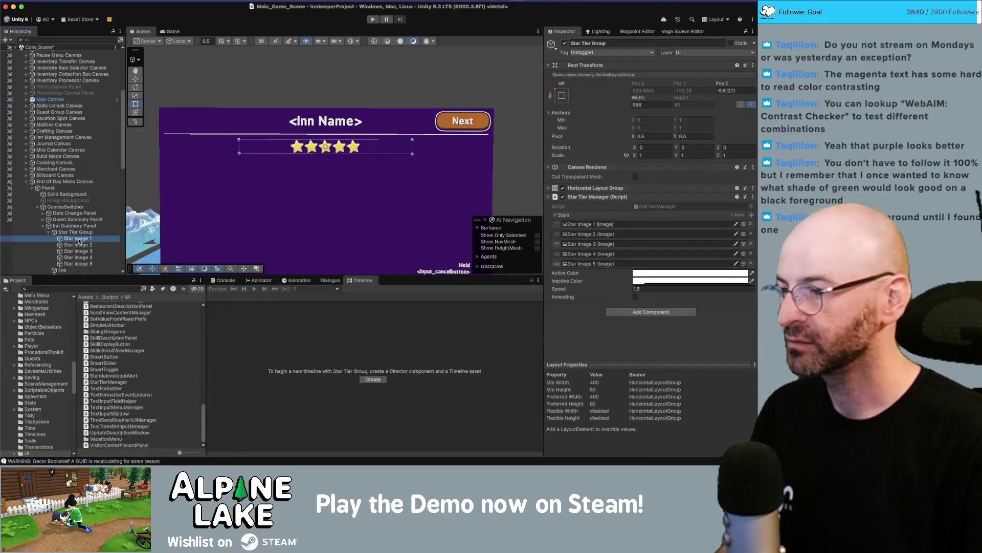
pyautogui.click(81, 233)
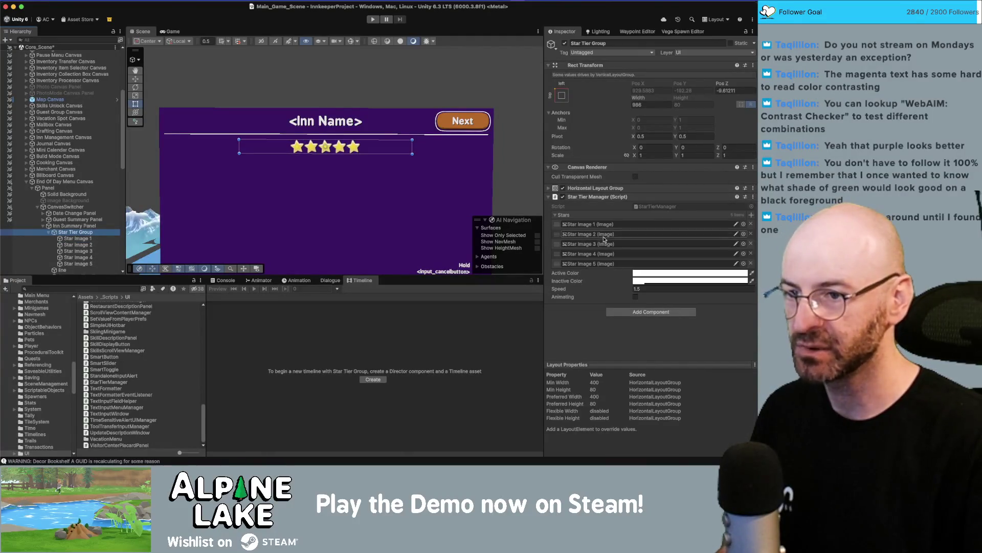
pyautogui.click(609, 188)
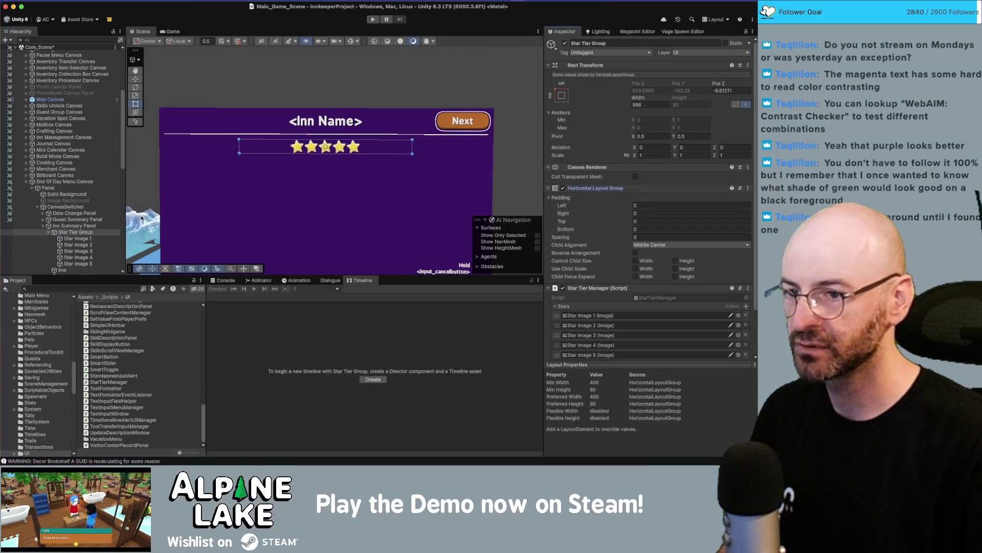
pyautogui.click(76, 239)
pyautogui.keyDown('shift'); pyautogui.click(73, 264); pyautogui.keyUp('shift')
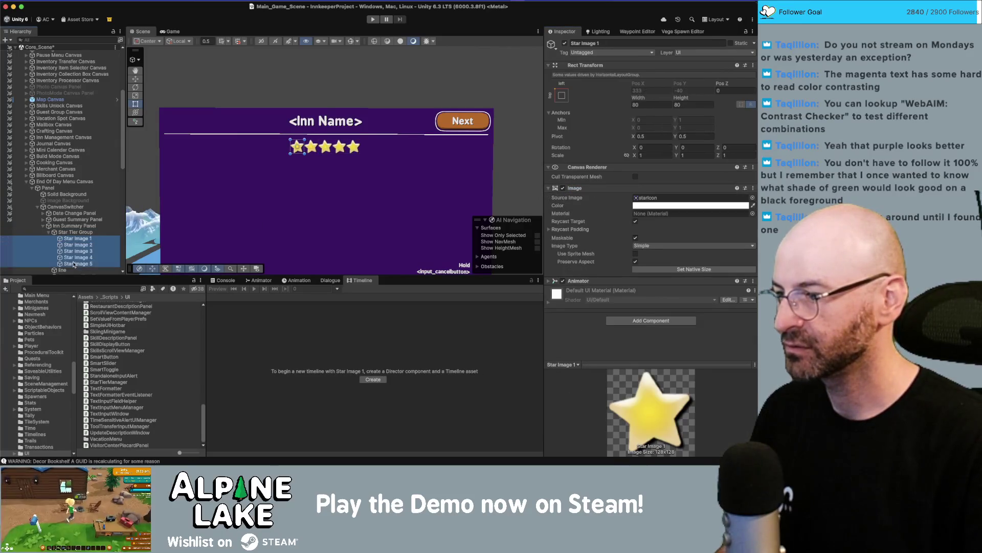
pyautogui.click(648, 104)
# - Set the five star images' Width and Height to 128
pyautogui.write('128')
pyautogui.press('Tab')
pyautogui.write('128')
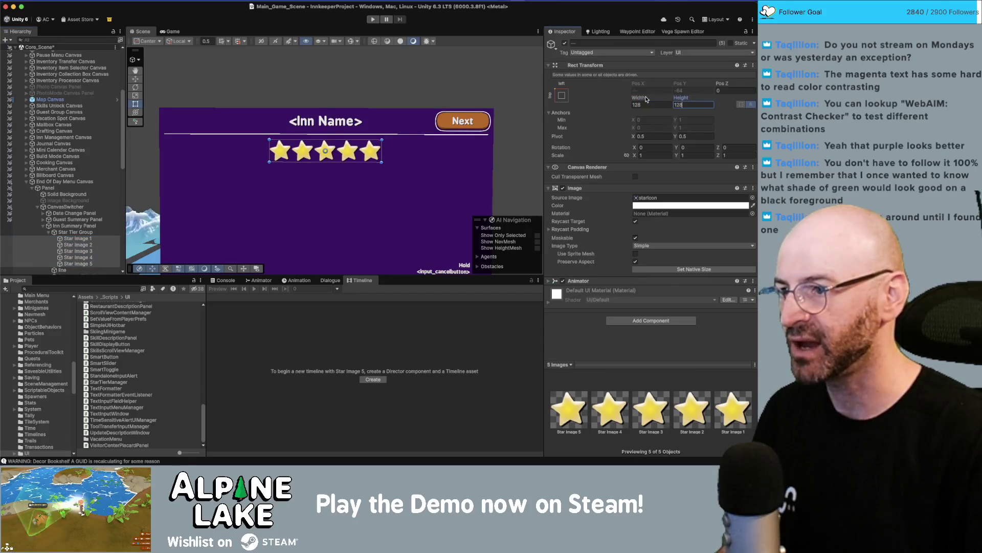
pyautogui.scroll(-3, 379, 135)
pyautogui.scroll(2, 379, 135)
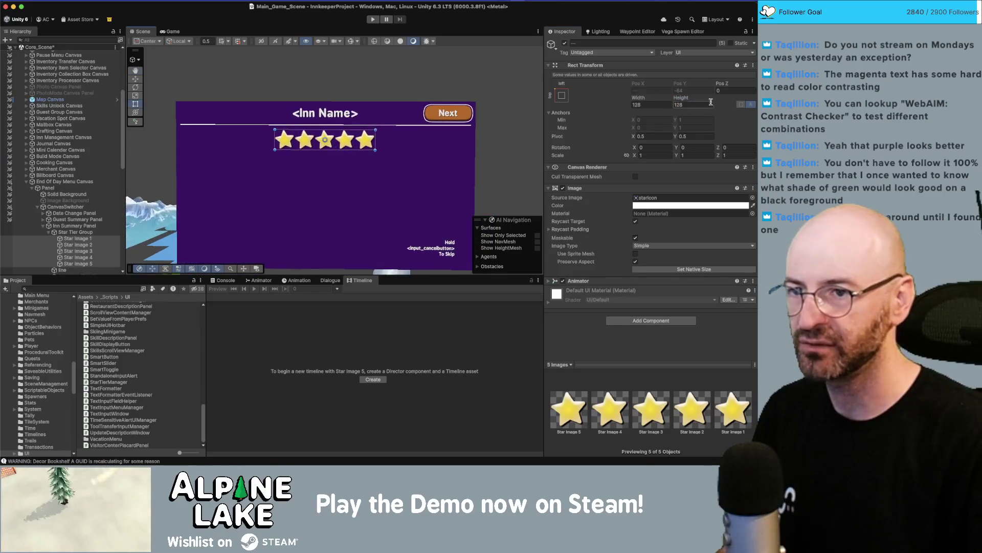
# - Set Star Tier Group's Horizontal Layout Group spacing to 5, then bring up the Photoshop mockup
pyautogui.click(81, 232)
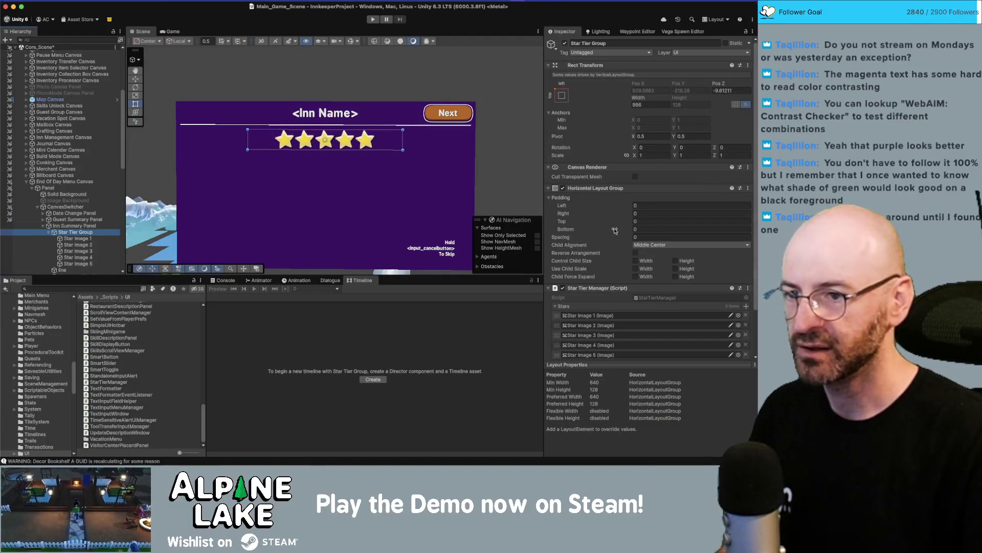
pyautogui.scroll(-1, 609, 243)
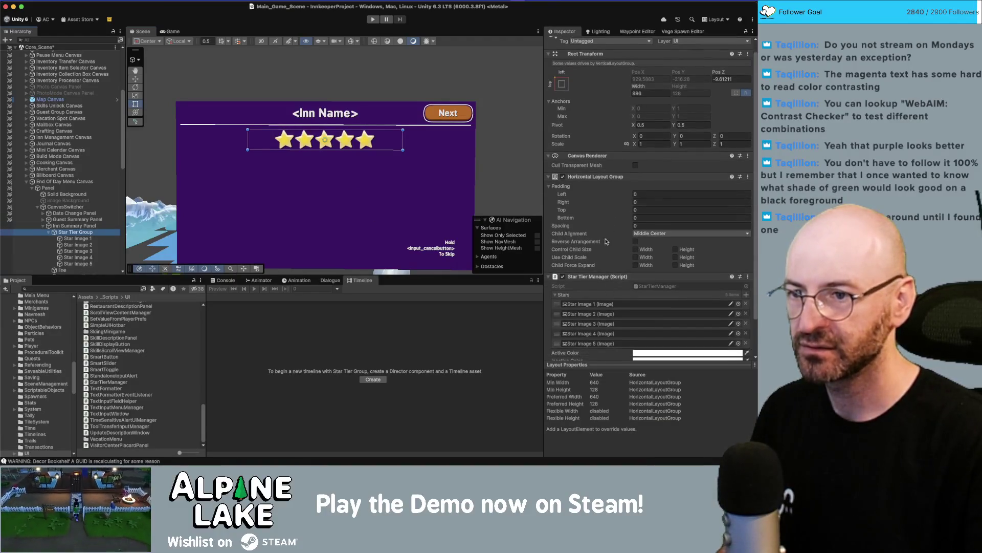
pyautogui.click(638, 225)
pyautogui.write('5')
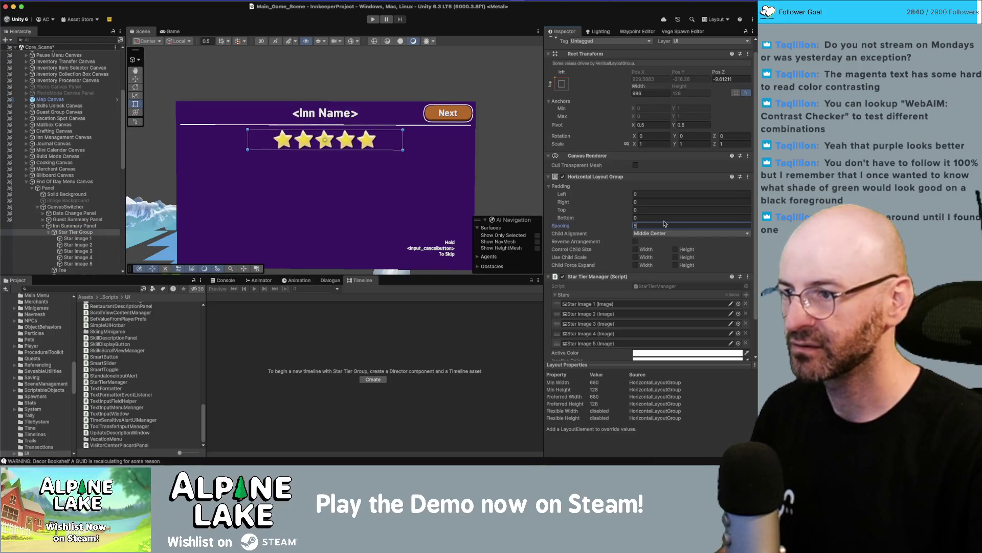
pyautogui.click(76, 245)
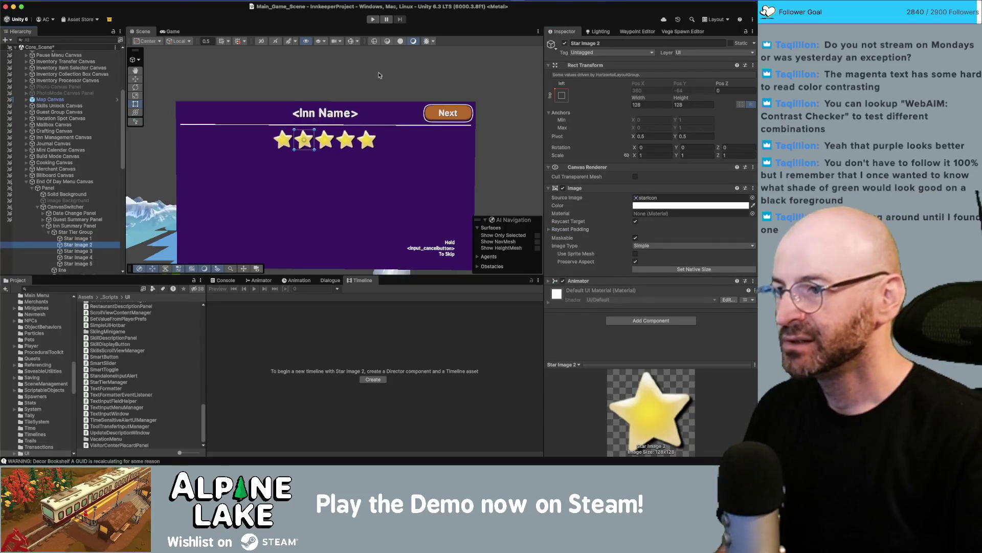
pyautogui.scroll(-2, 322, 97)
pyautogui.press('super+Tab')
pyautogui.press('super+Tab')
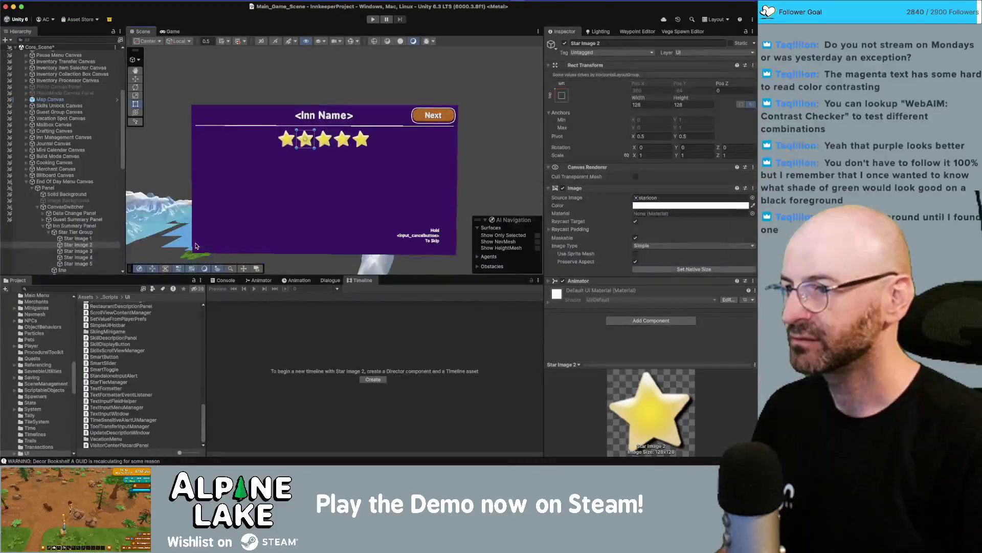
pyautogui.press('super+Tab')
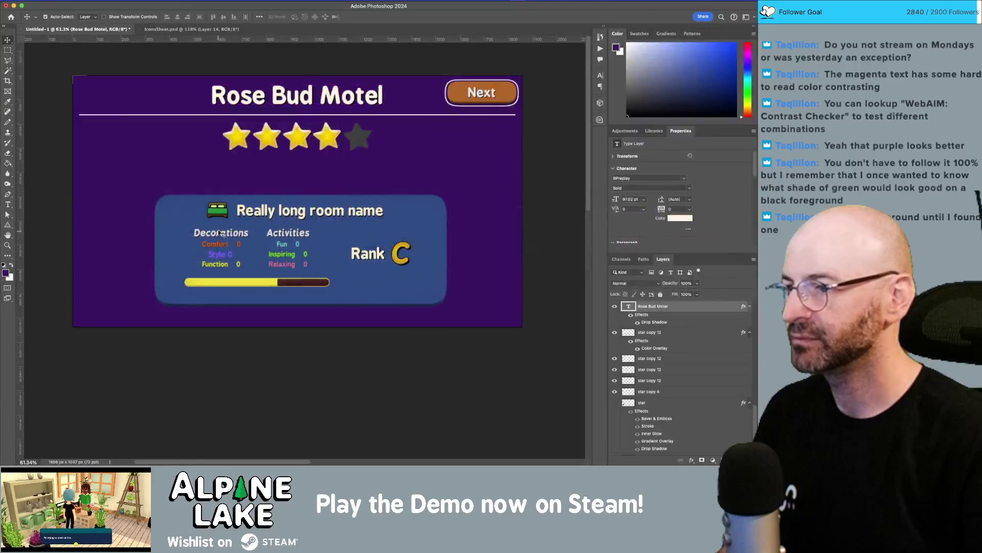
# - Return from the Photoshop inn summary mockup to the Unity editor
pyautogui.press('super+Tab')
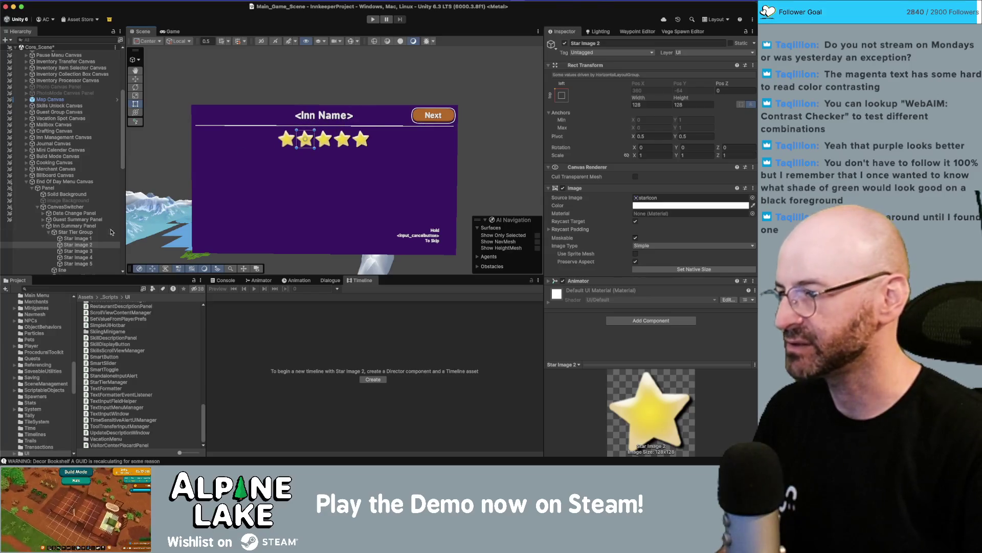
# - Search the Project for 'pard' and add a Proficiency Card into Inn Summary Panel
pyautogui.scroll(-1, 48, 233)
pyautogui.click(49, 232)
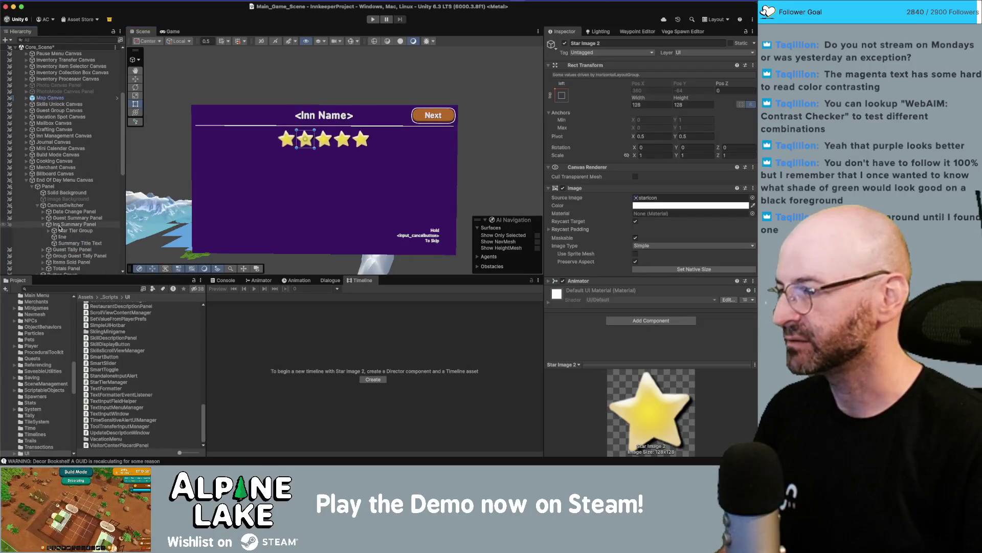
pyautogui.click(62, 231)
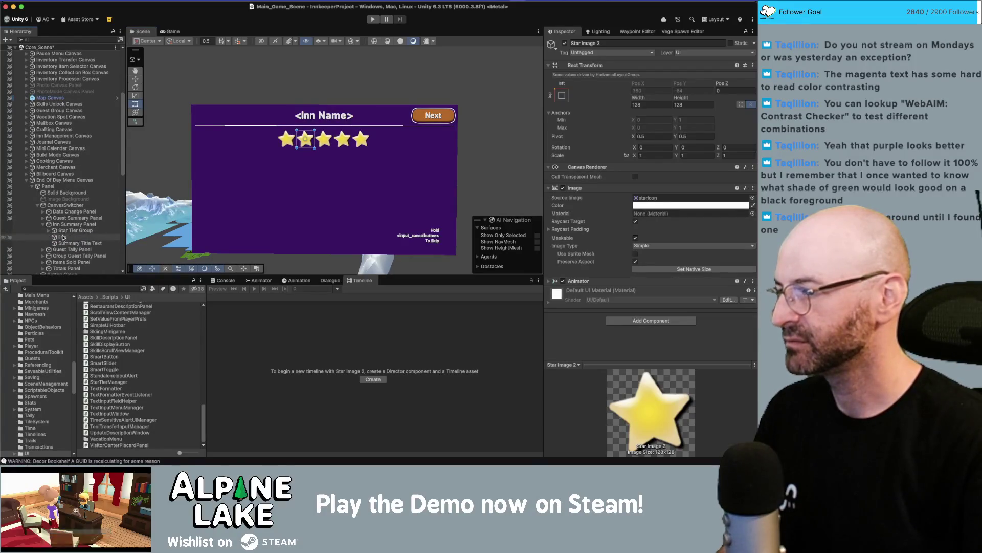
pyautogui.scroll(-2, 66, 235)
pyautogui.scroll(-2, 65, 236)
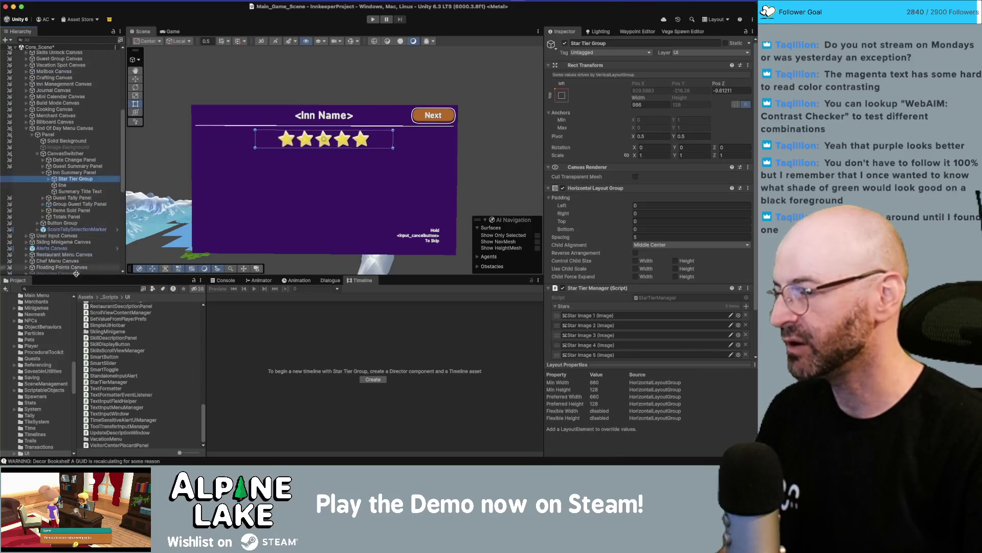
pyautogui.click(88, 288)
pyautogui.write('proficiency c')
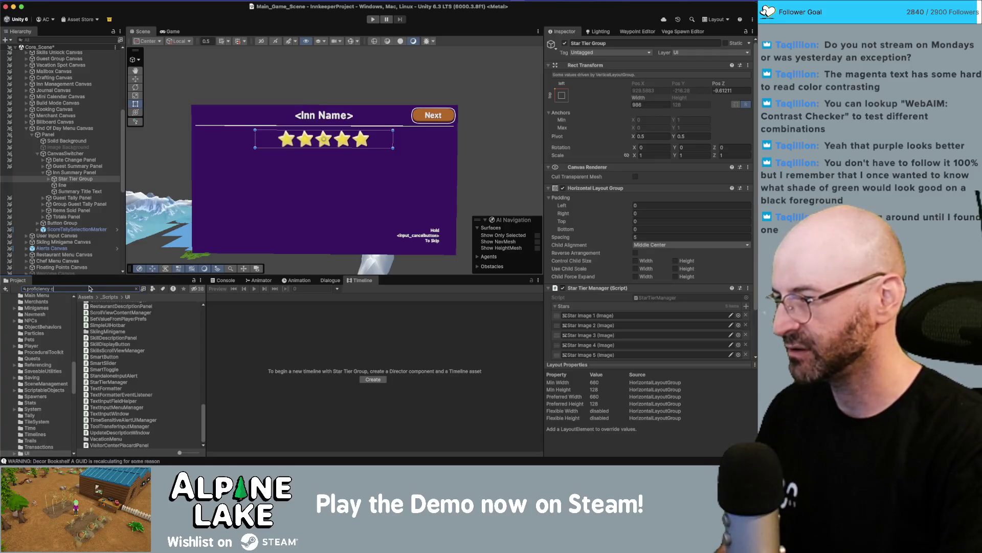
pyautogui.write('ard')
pyautogui.moveTo(101, 311); pyautogui.dragTo(72, 175)
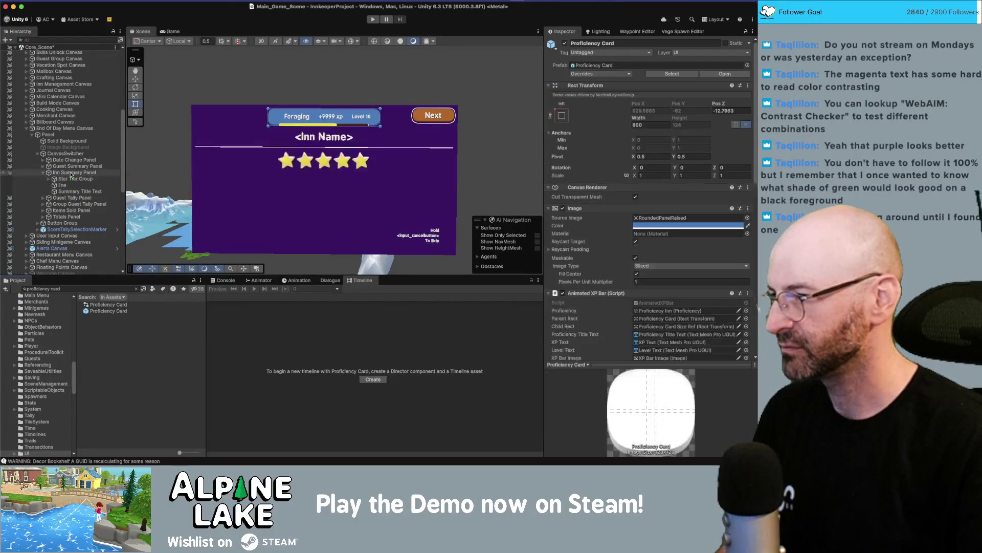
# - Untick Reverse Arrangement on Inn Summary Panel and move Summary Title Text above the stars
pyautogui.click(78, 191)
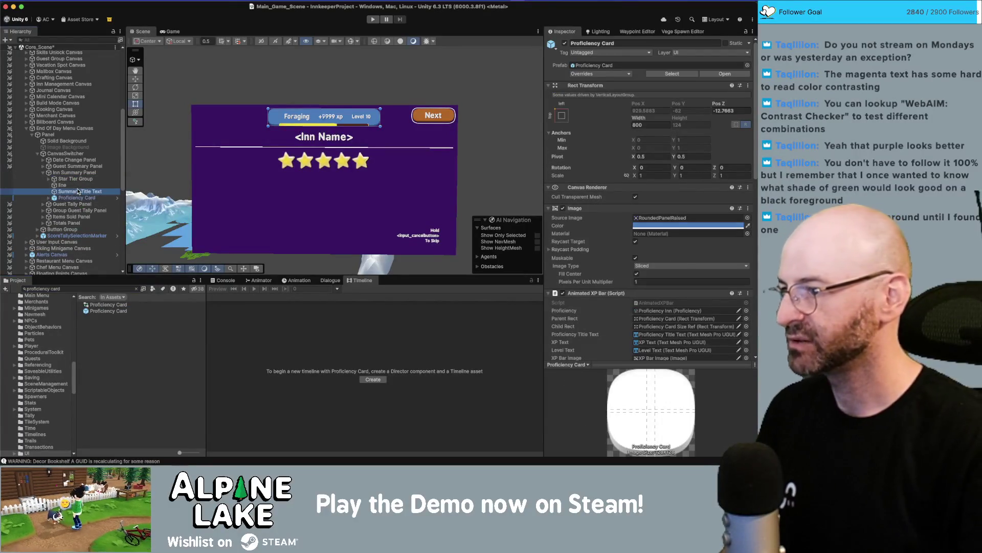
pyautogui.click(105, 173)
pyautogui.scroll(-3, 601, 250)
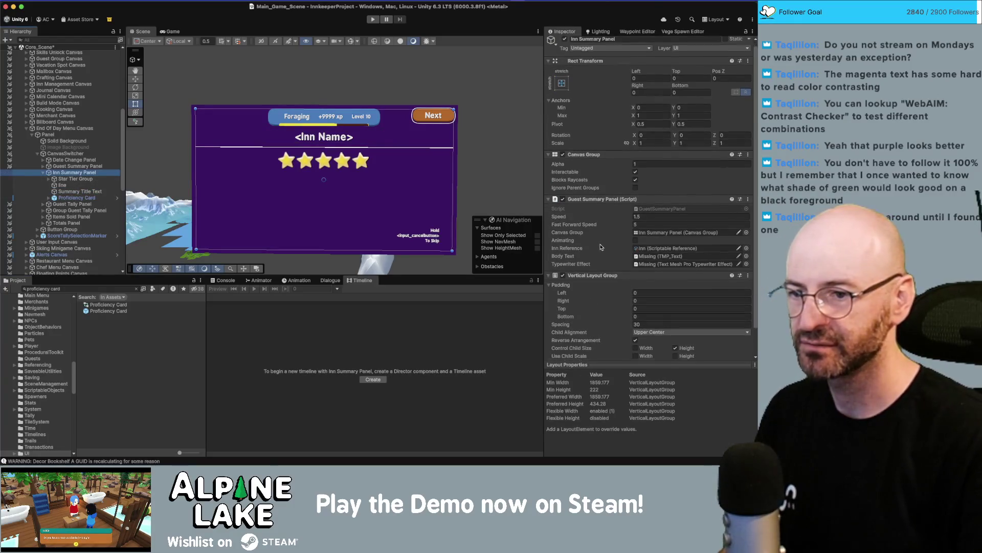
pyautogui.click(635, 315)
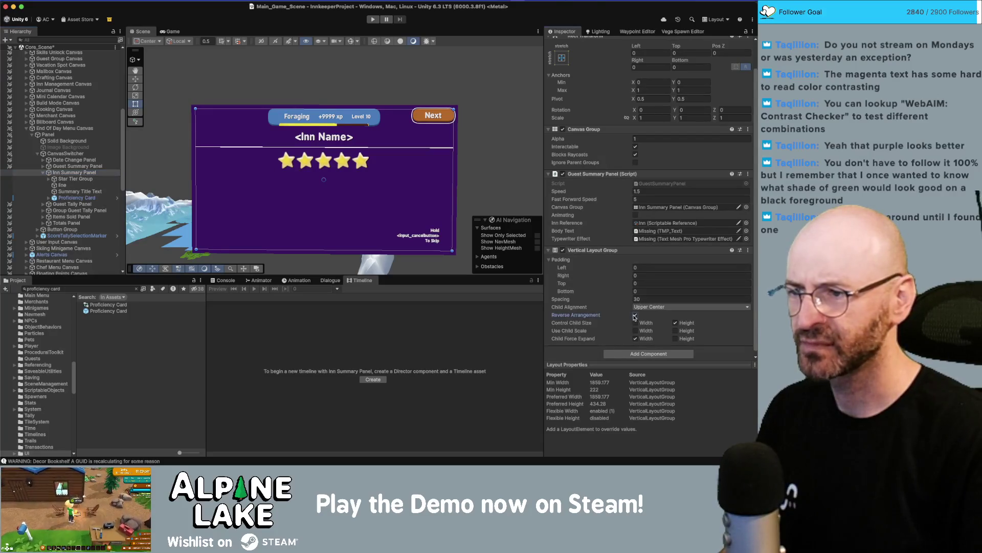
pyautogui.moveTo(77, 191)
pyautogui.mouseDown()
pyautogui.moveTo(75, 177)
pyautogui.moveTo(69, 186)
pyautogui.mouseUp()
pyautogui.click(67, 191)
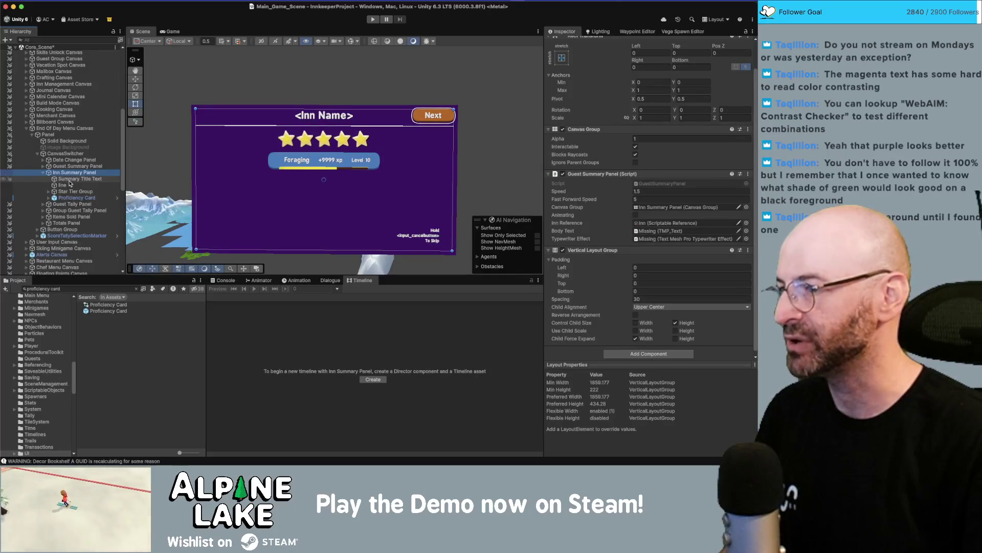
# - Stop Inn Summary Panel controlling child heights and raise the Proficiency Card's height to about 337
pyautogui.click(66, 197)
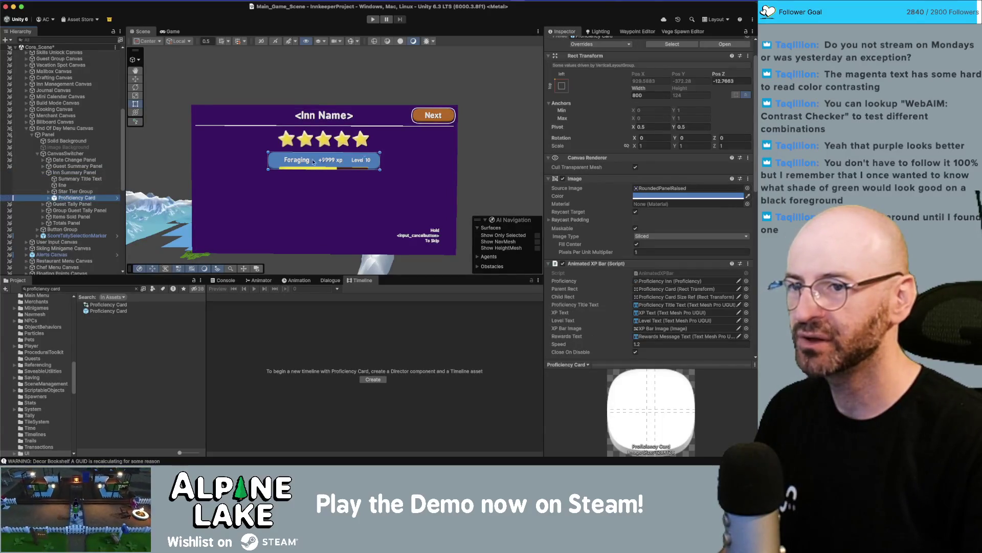
pyautogui.click(77, 173)
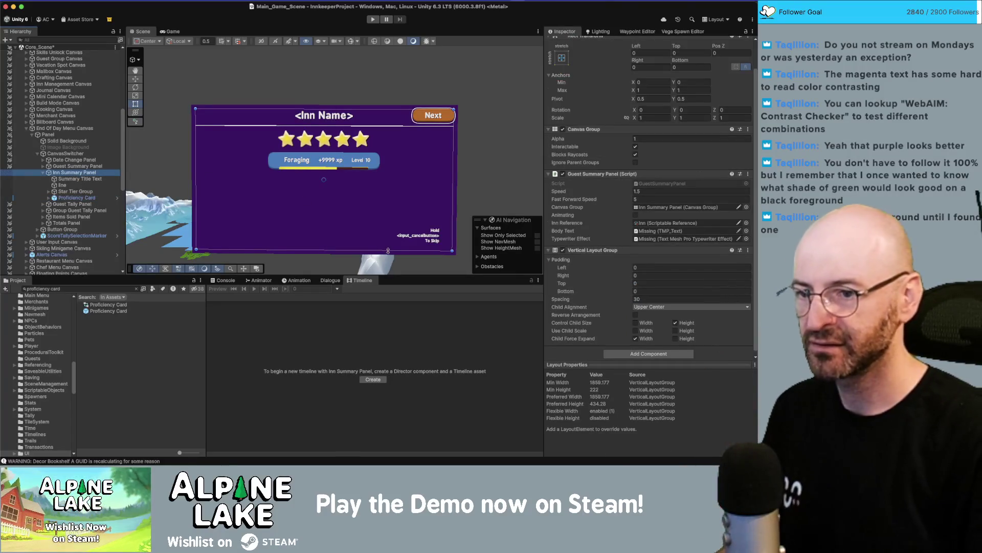
pyautogui.click(677, 324)
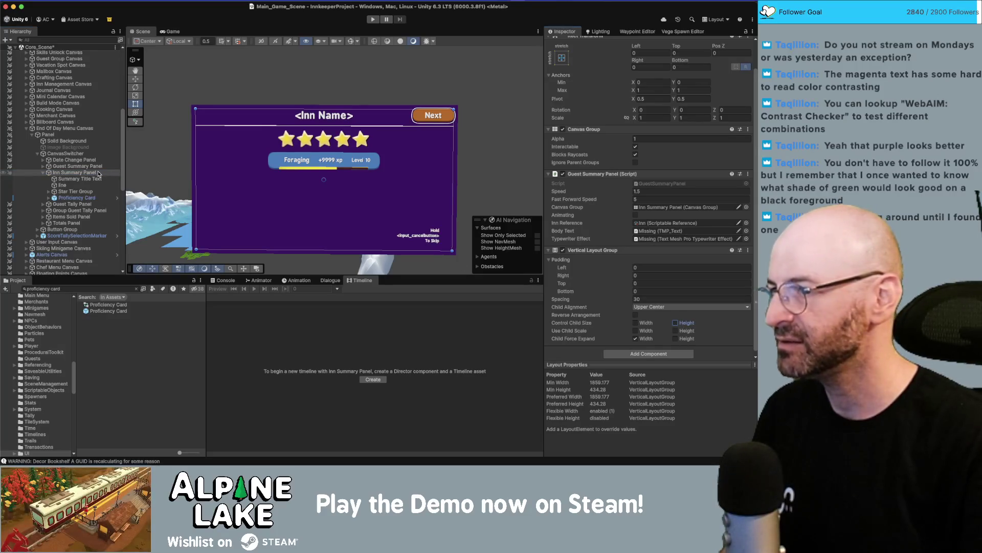
pyautogui.click(77, 198)
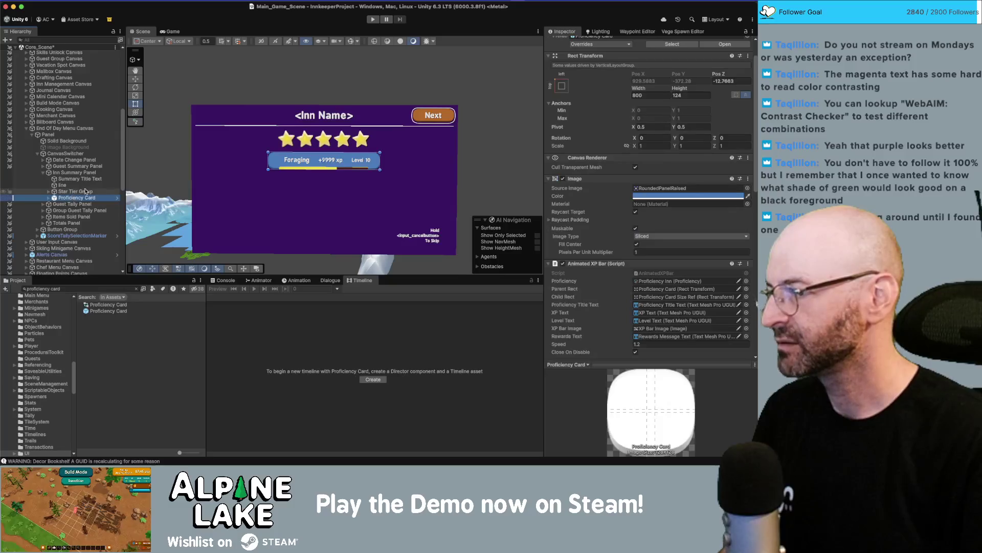
pyautogui.moveTo(680, 90); pyautogui.dragTo(719, 90)
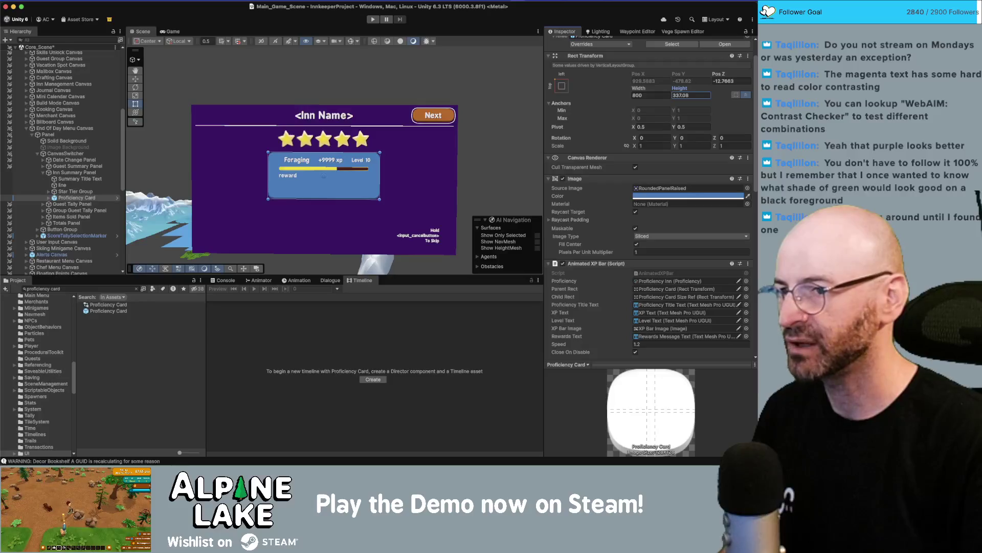
# - Unpack the Proficiency Card prefab and expand it and Proficiency Card Size Ref in the Hierarchy
pyautogui.rightClick(77, 199)
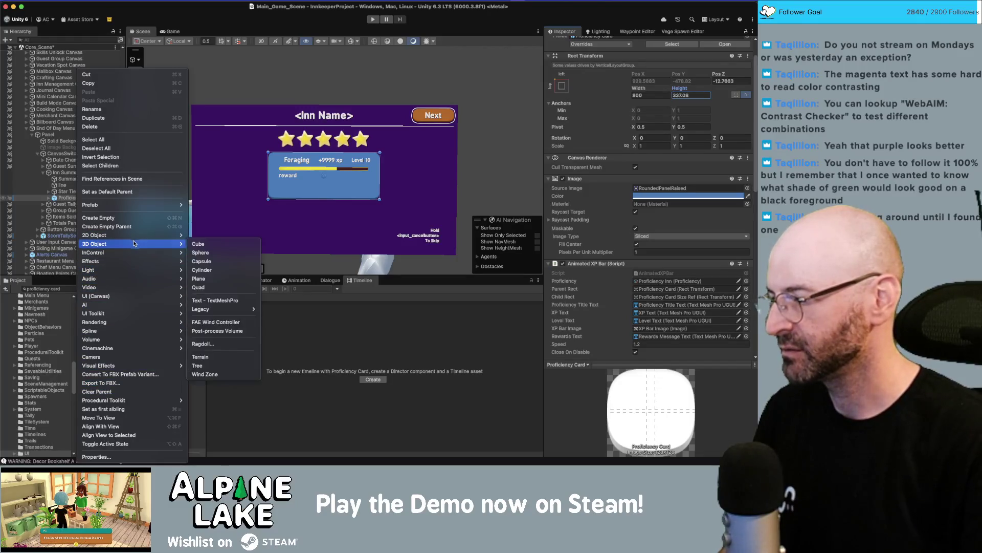
pyautogui.moveTo(134, 206)
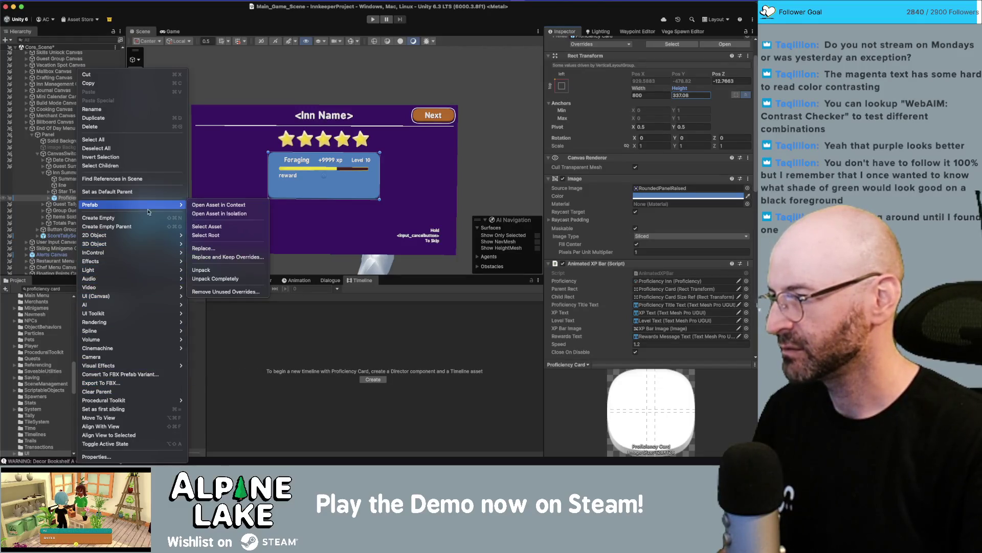
pyautogui.click(213, 272)
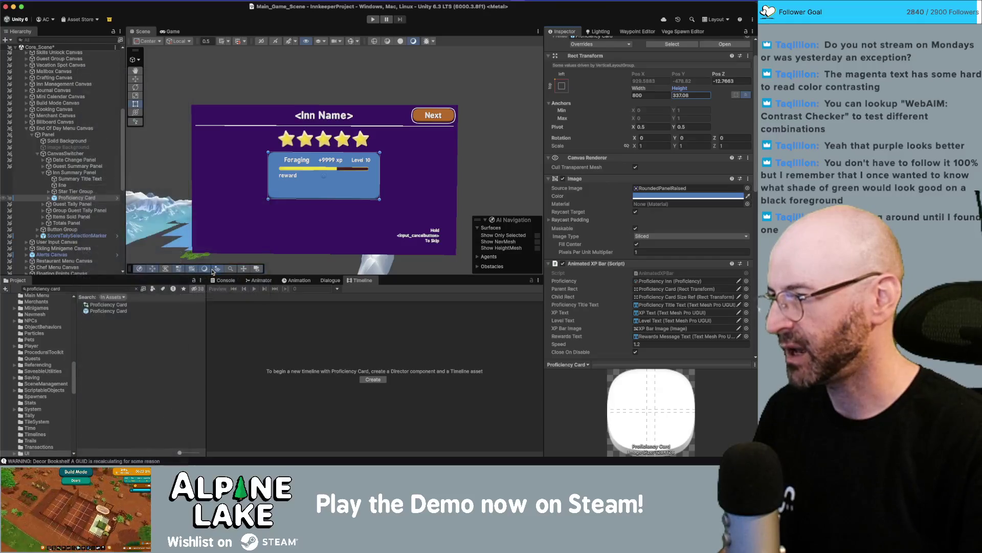
pyautogui.click(49, 198)
pyautogui.click(54, 204)
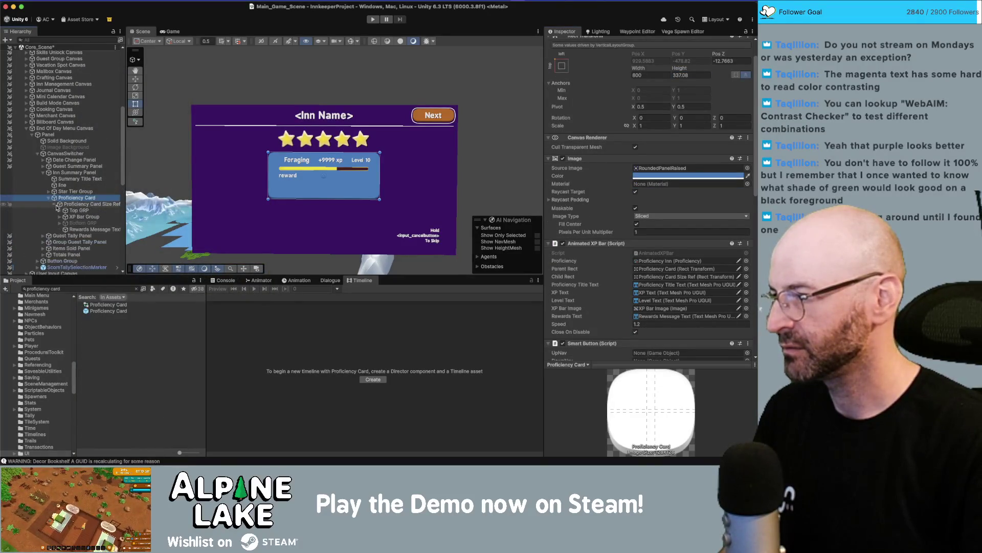
pyautogui.moveTo(126, 210); pyautogui.dragTo(158, 205)
pyautogui.click(116, 205)
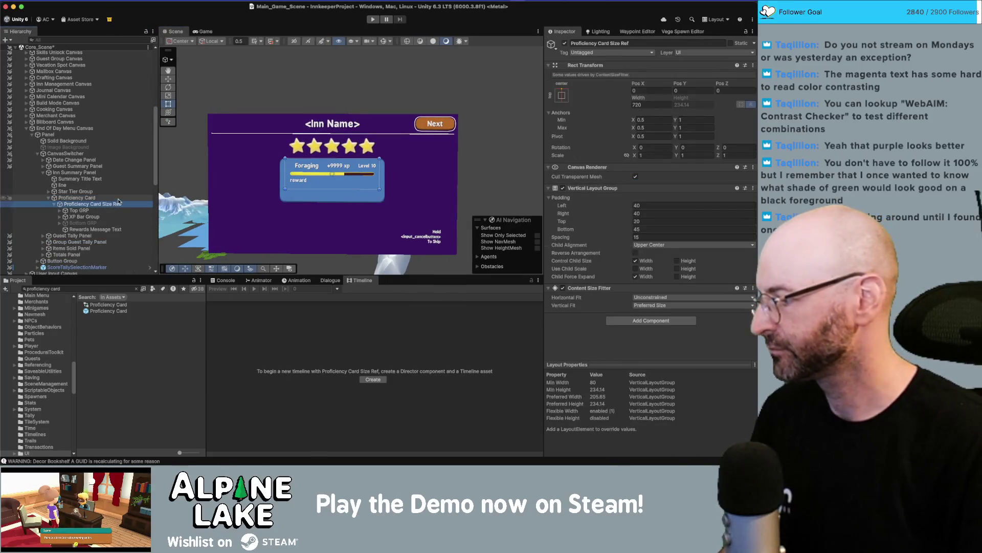
pyautogui.press('super+Tab')
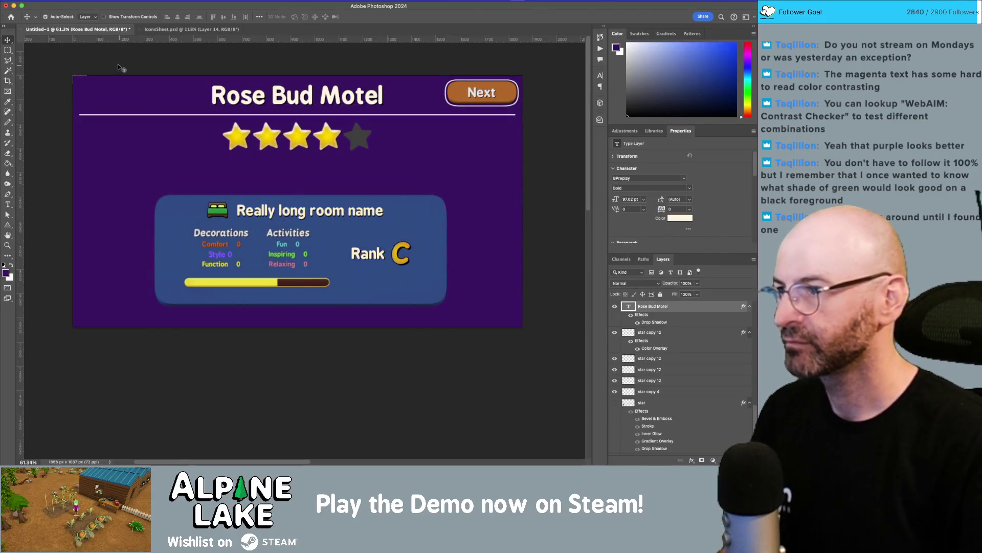
# - Float the Photoshop mockup in its own window beside a narrower Unity editor
pyautogui.press('z')
pyautogui.scroll(-5, 257, 124)
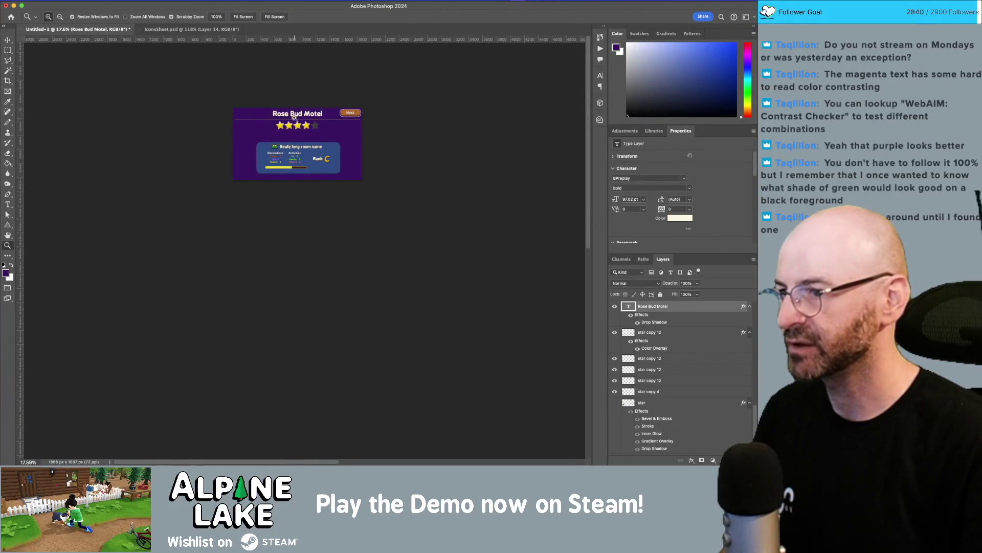
pyautogui.moveTo(123, 31)
pyautogui.mouseDown()
pyautogui.moveTo(128, 82)
pyautogui.moveTo(307, 77)
pyautogui.moveTo(287, 77)
pyautogui.moveTo(688, 9)
pyautogui.mouseUp()
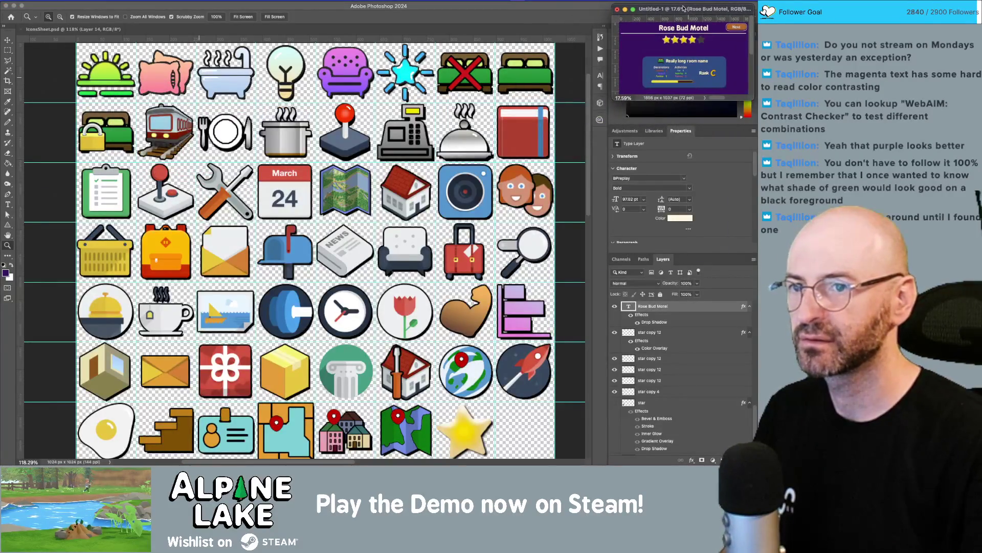
pyautogui.press('super+Tab')
pyautogui.moveTo(758, 9); pyautogui.dragTo(616, 14)
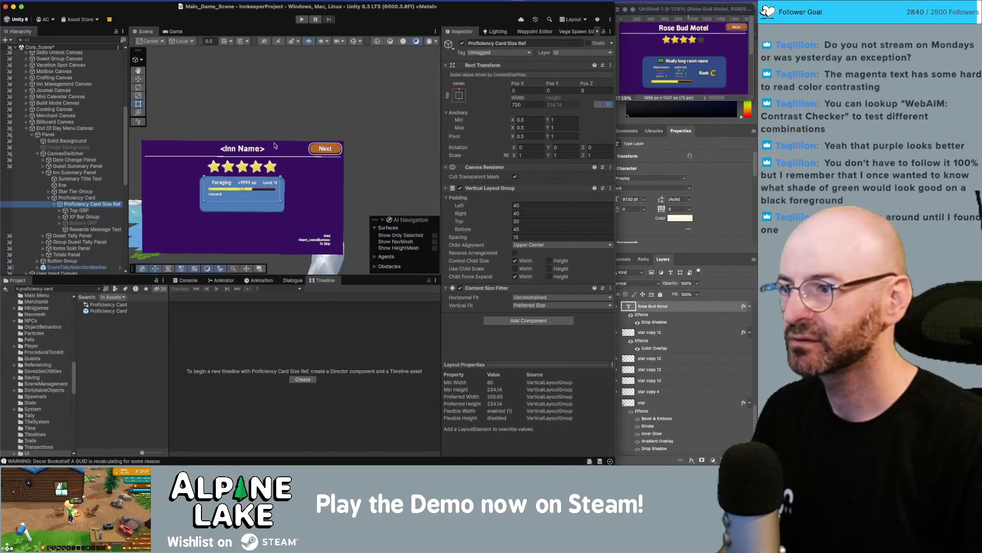
pyautogui.press('f')
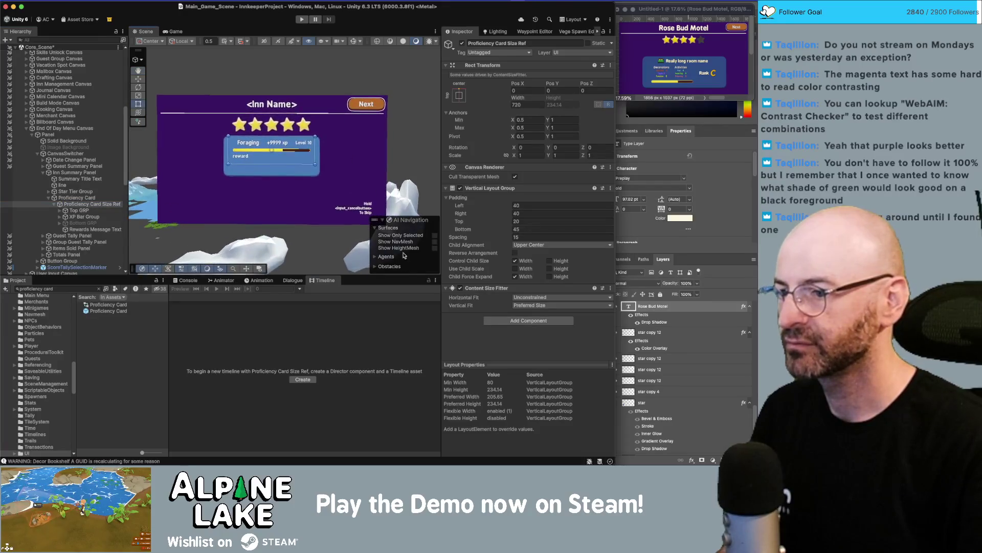
pyautogui.scroll(2, 293, 172)
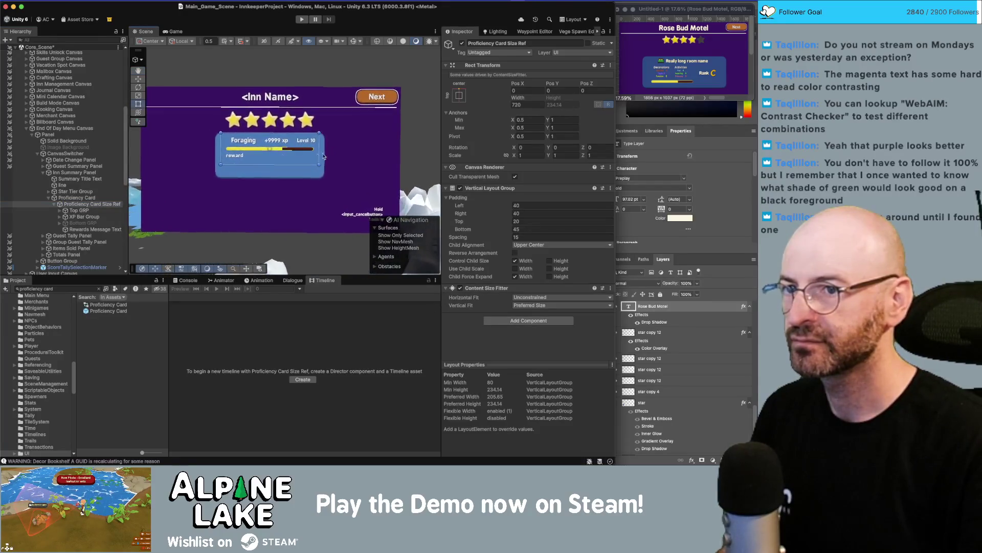
pyautogui.scroll(2, 299, 150)
pyautogui.click(98, 198)
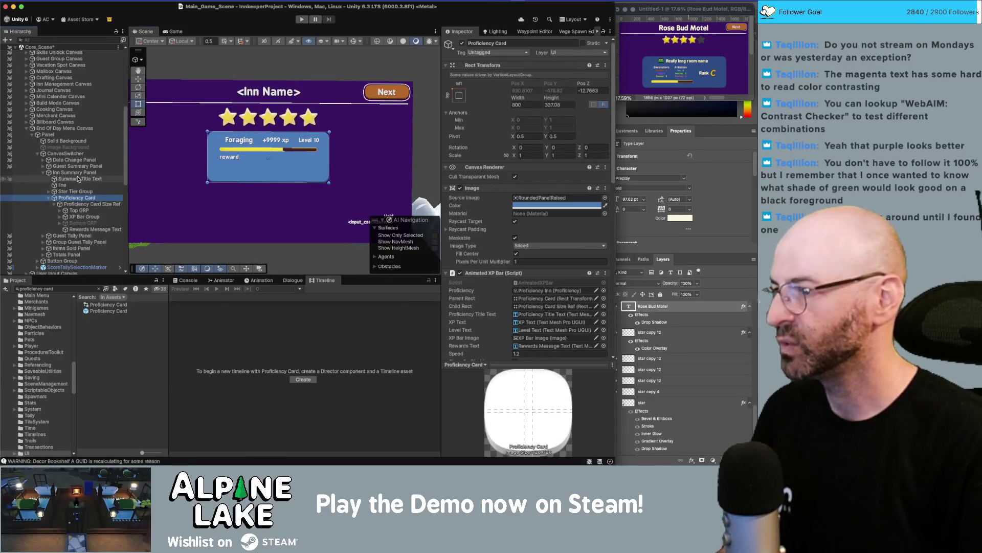
pyautogui.click(82, 173)
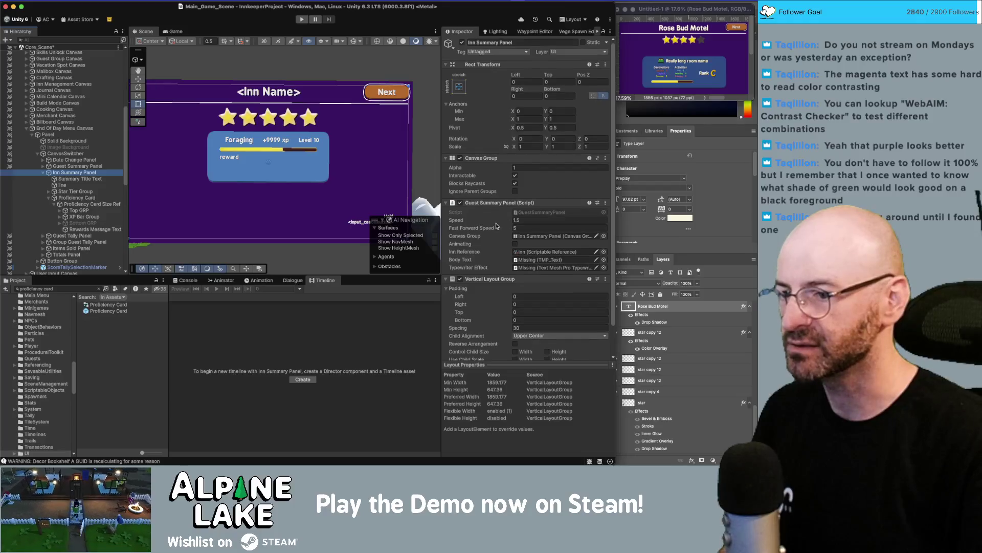
pyautogui.scroll(-1, 504, 225)
pyautogui.click(89, 204)
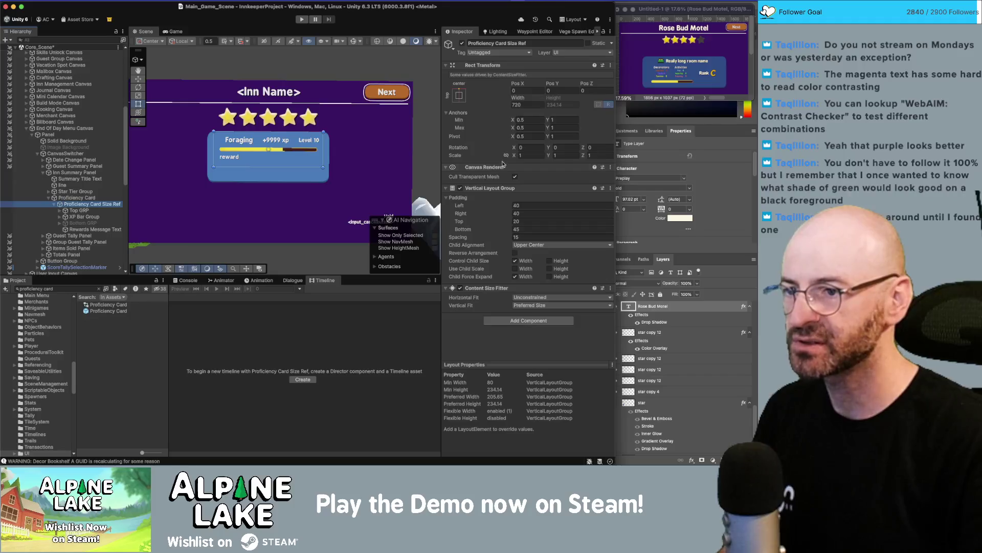
pyautogui.click(506, 321)
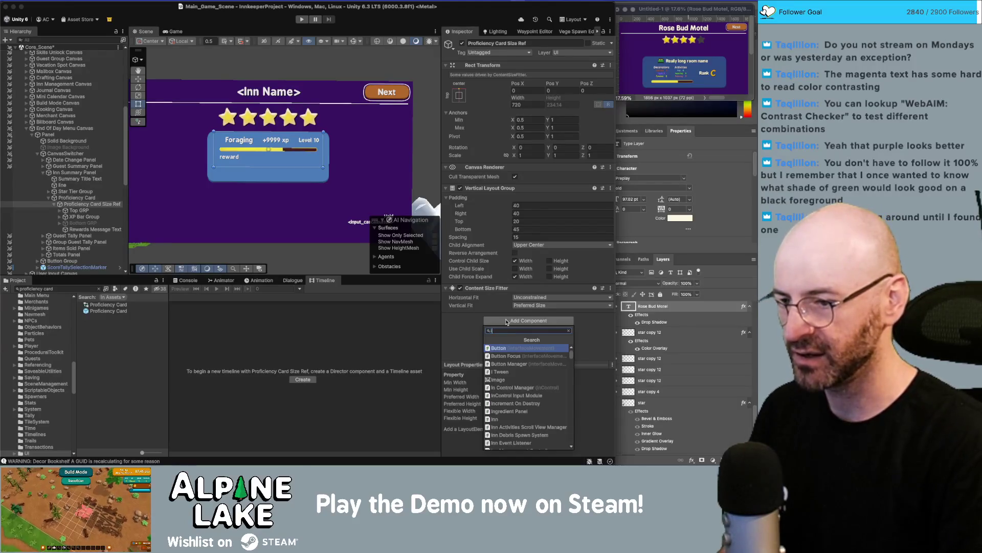
pyautogui.write('element')
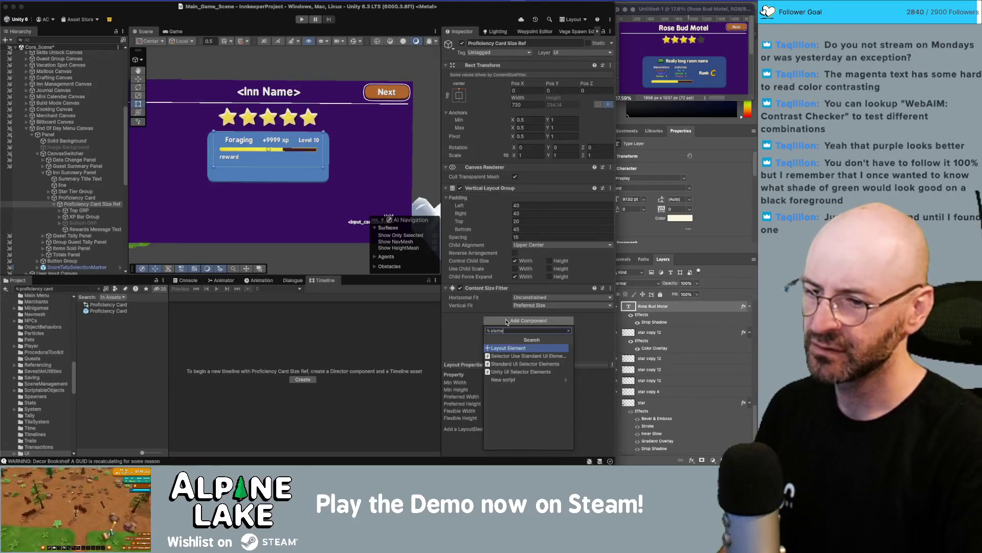
pyautogui.press('Return')
pyautogui.click(515, 327)
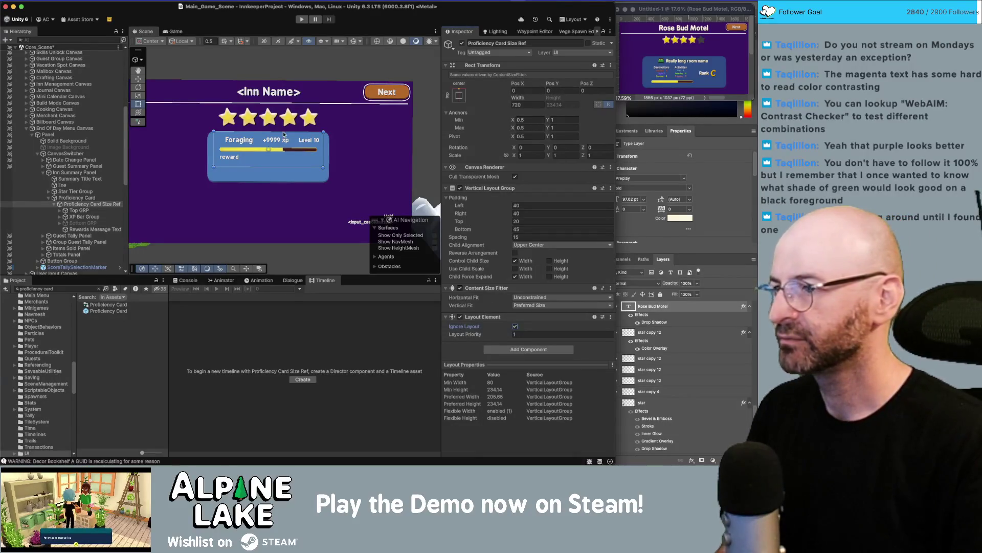
pyautogui.click(456, 99)
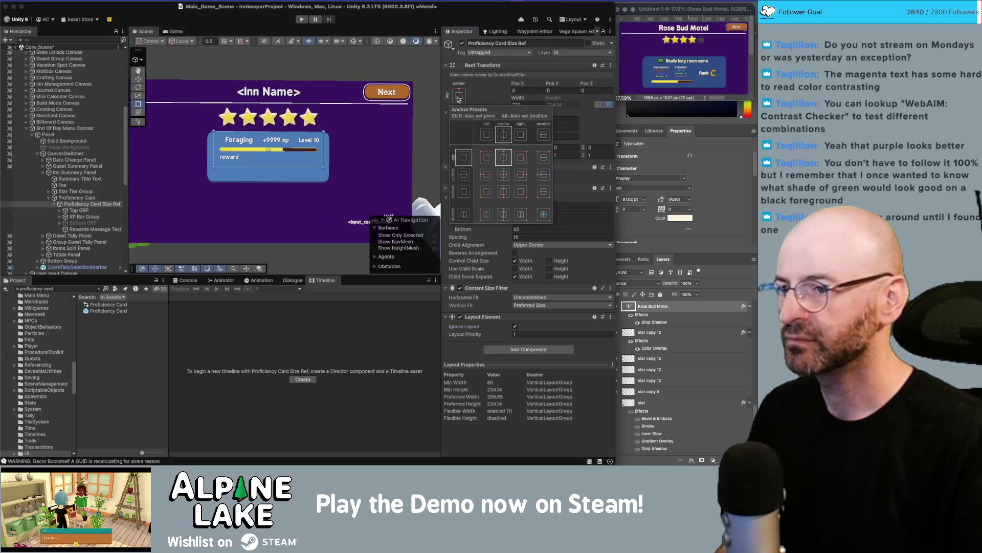
pyautogui.click(504, 175)
pyautogui.hotkey('ctrl', 'z')
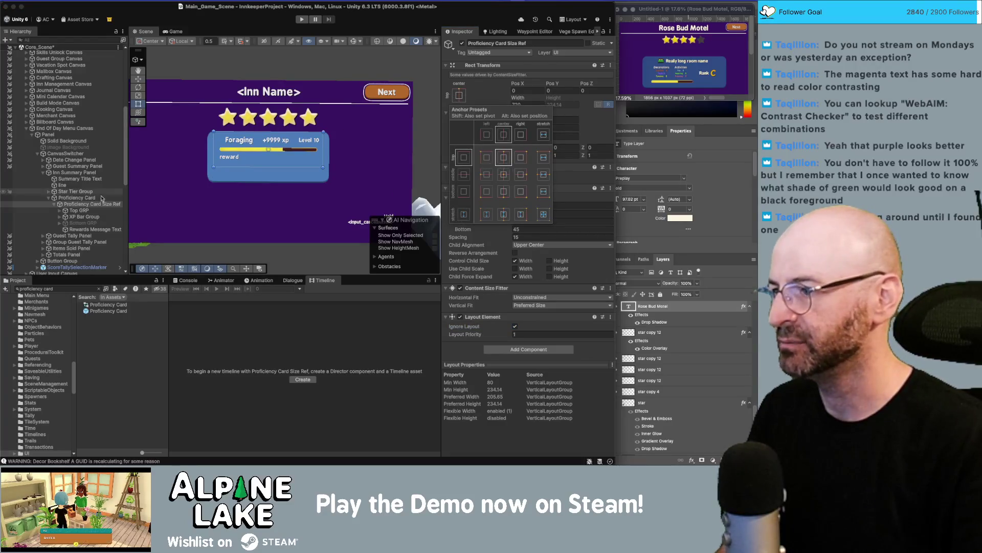
pyautogui.hotkey('ctrl', 'z')
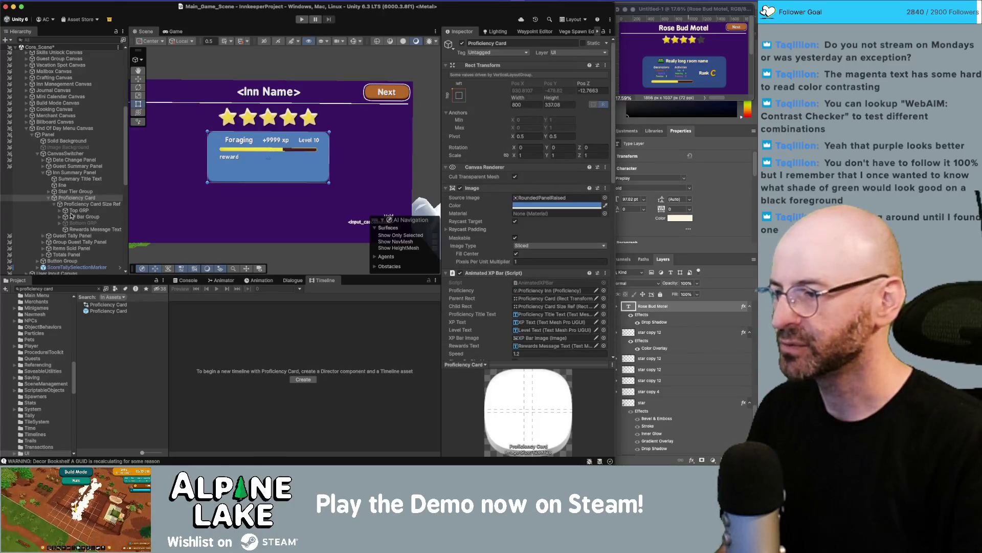
pyautogui.click(74, 204)
pyautogui.rightClick(486, 314)
pyautogui.click(506, 336)
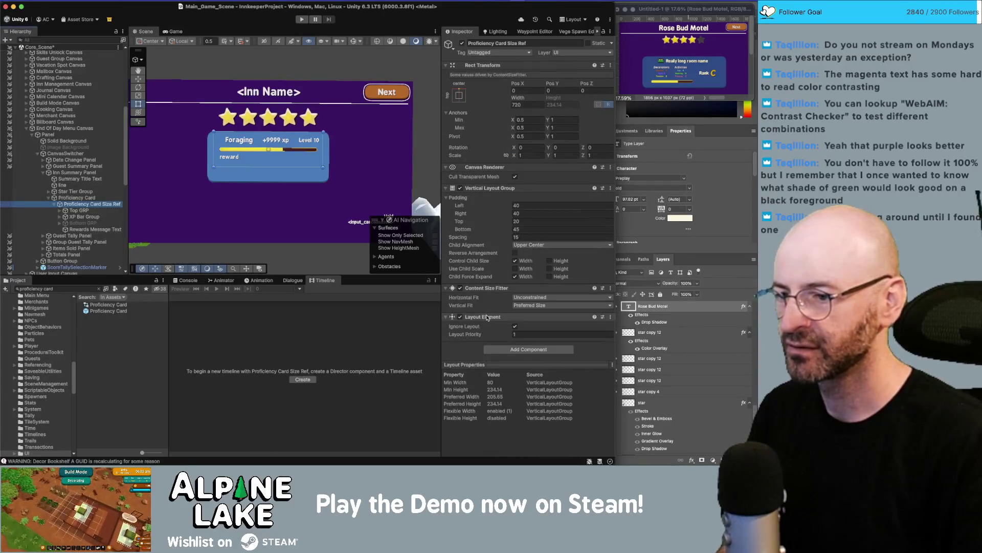
pyautogui.click(77, 197)
pyautogui.scroll(-5, 485, 255)
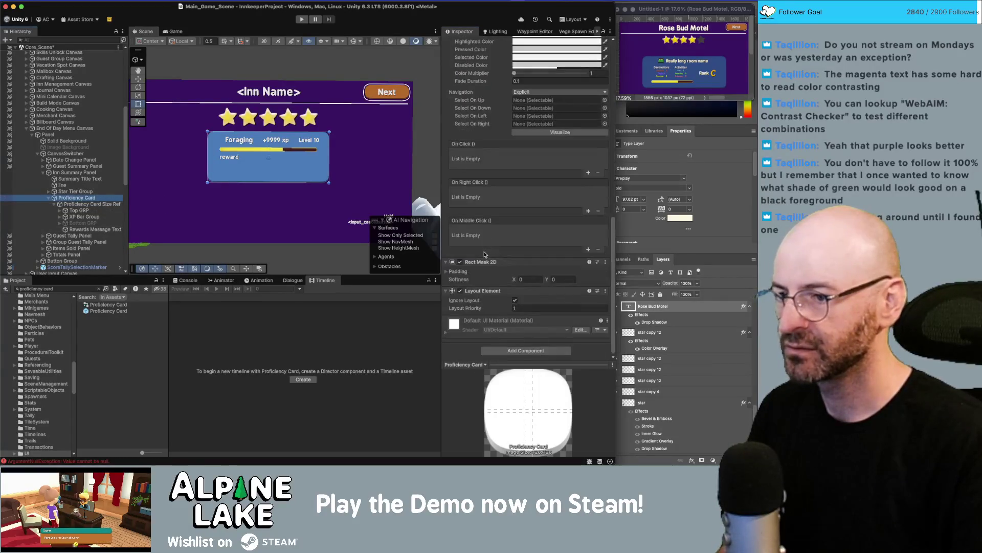
pyautogui.scroll(10, 485, 255)
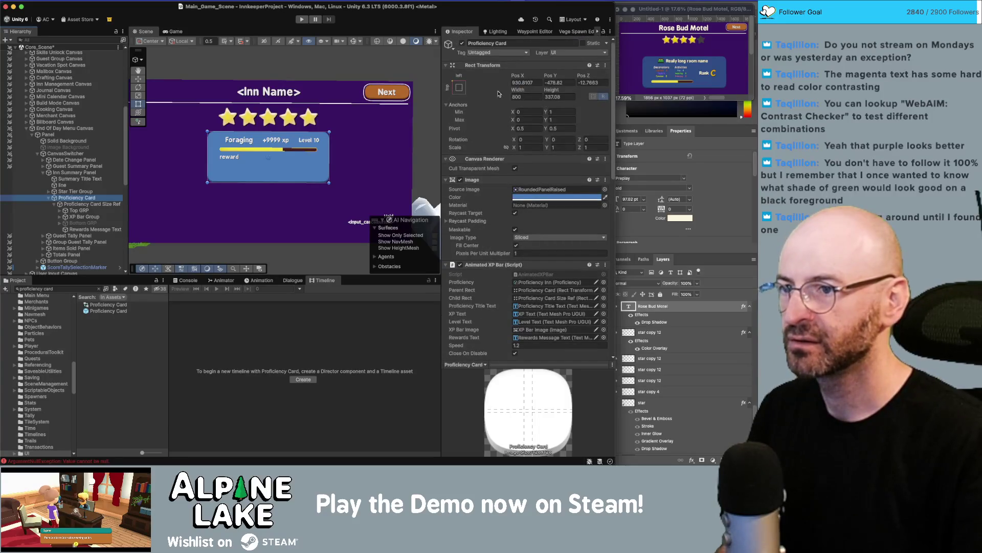
# - Anchor the Proficiency Card to middle-centre and move it down below the stars
pyautogui.click(460, 88)
pyautogui.keyDown('alt'); pyautogui.click(503, 166); pyautogui.keyUp('alt')
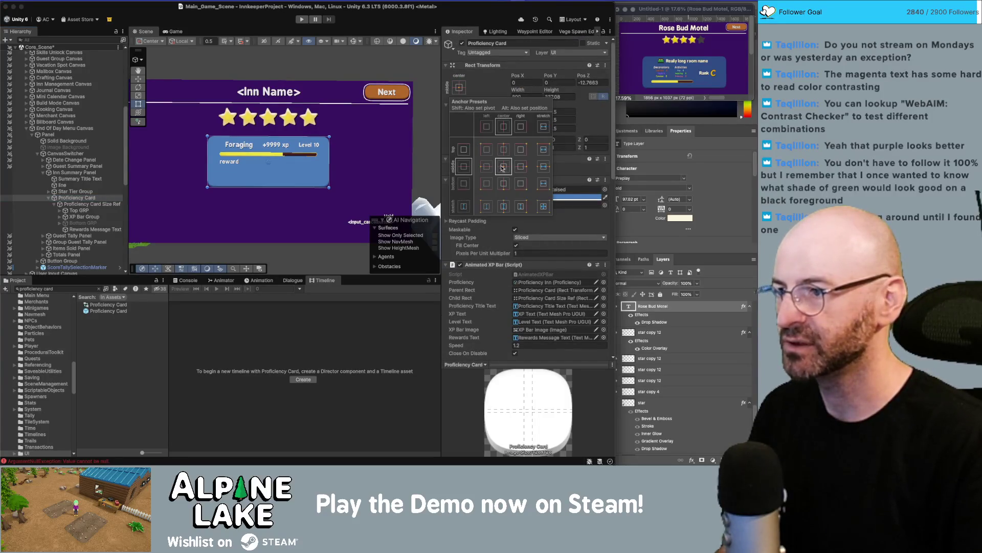
pyautogui.click(540, 75)
pyautogui.moveTo(548, 76)
pyautogui.mouseDown()
pyautogui.moveTo(534, 78)
pyautogui.moveTo(540, 92)
pyautogui.moveTo(558, 87)
pyautogui.mouseUp()
# - Set the card's Width to 1067.2 and Pixels Per Unit Multiplier to 0.51, previewing full-size
pyautogui.click(558, 91)
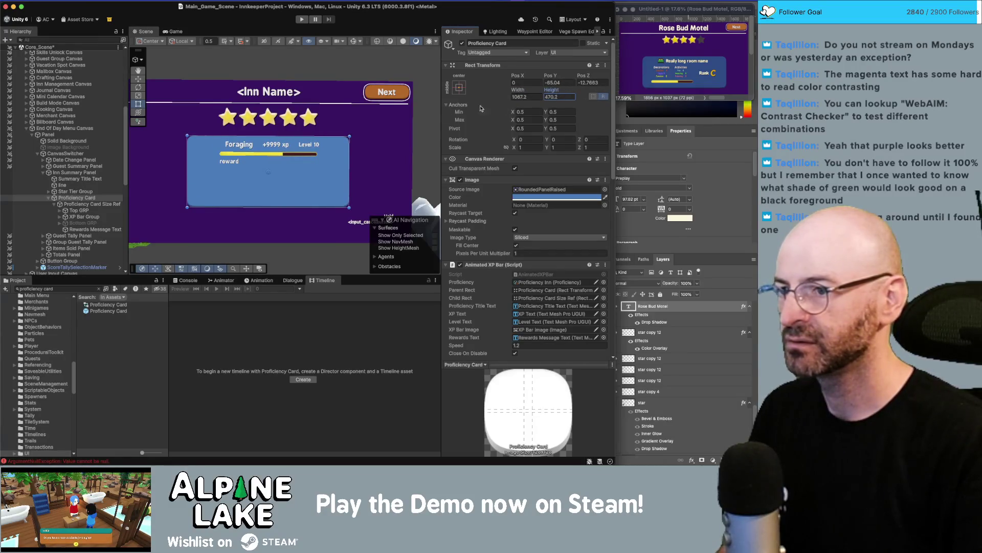
pyautogui.click(527, 253)
pyautogui.write('0')
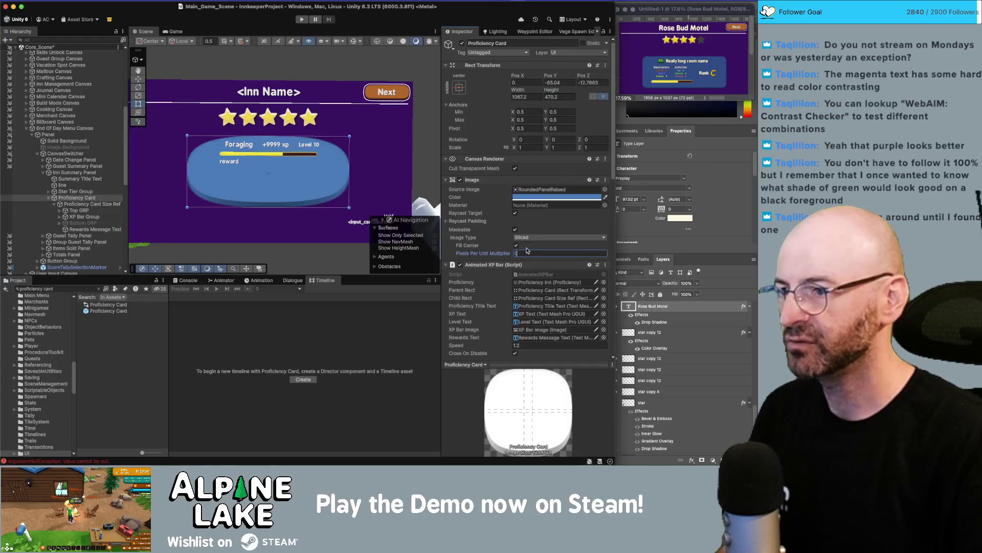
pyautogui.write('.5')
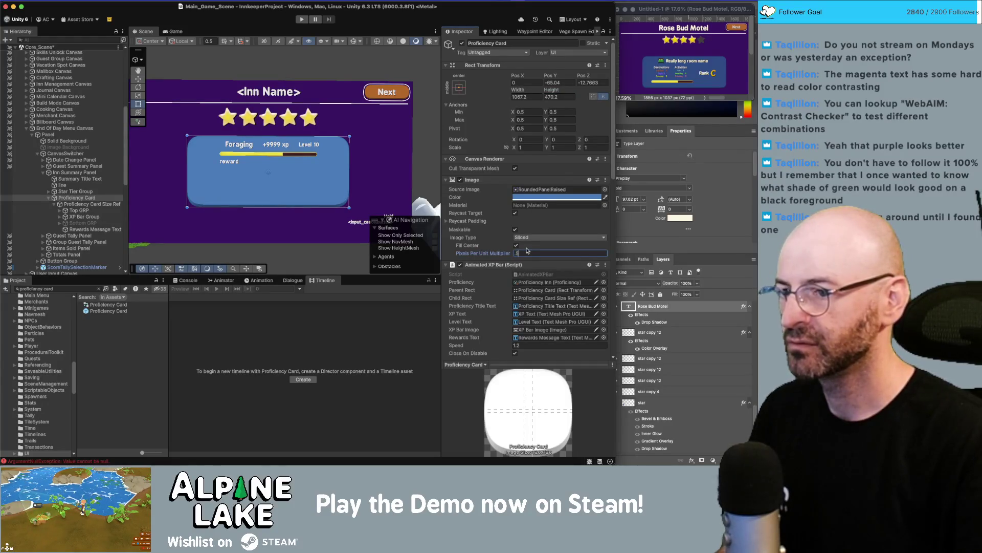
pyautogui.write('1')
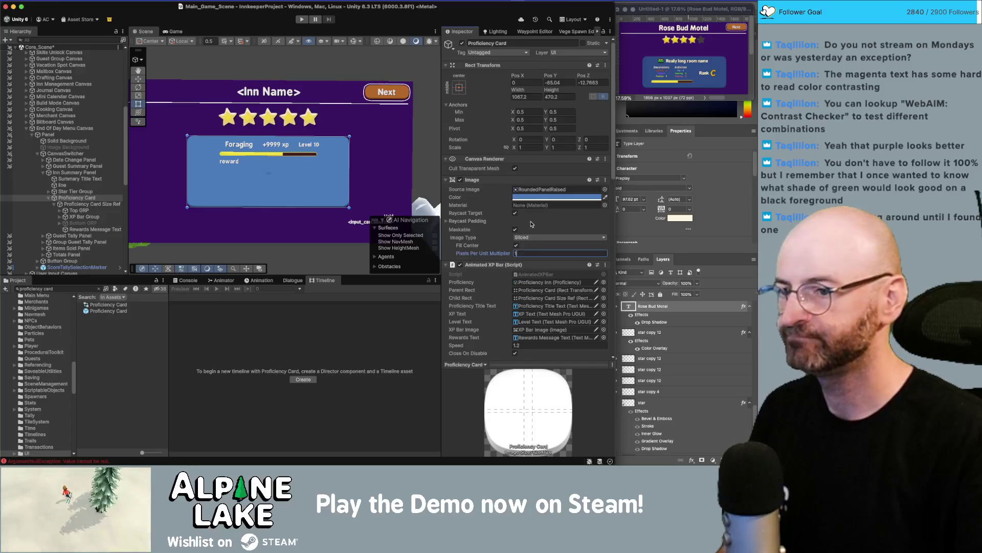
pyautogui.doubleClick(172, 31)
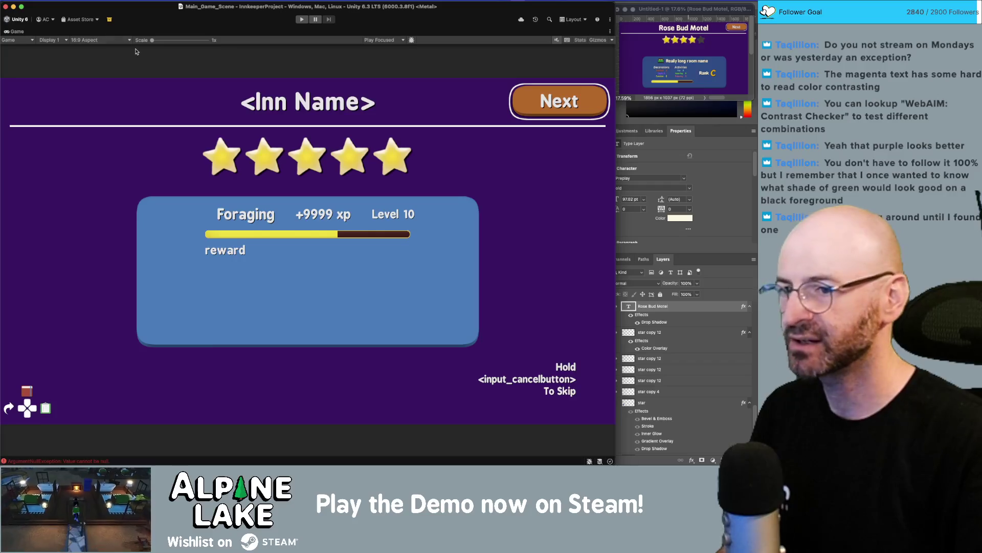
# - Maximise the Game view to check the Proficiency Card, then restore the normal layout
pyautogui.doubleClick(17, 32)
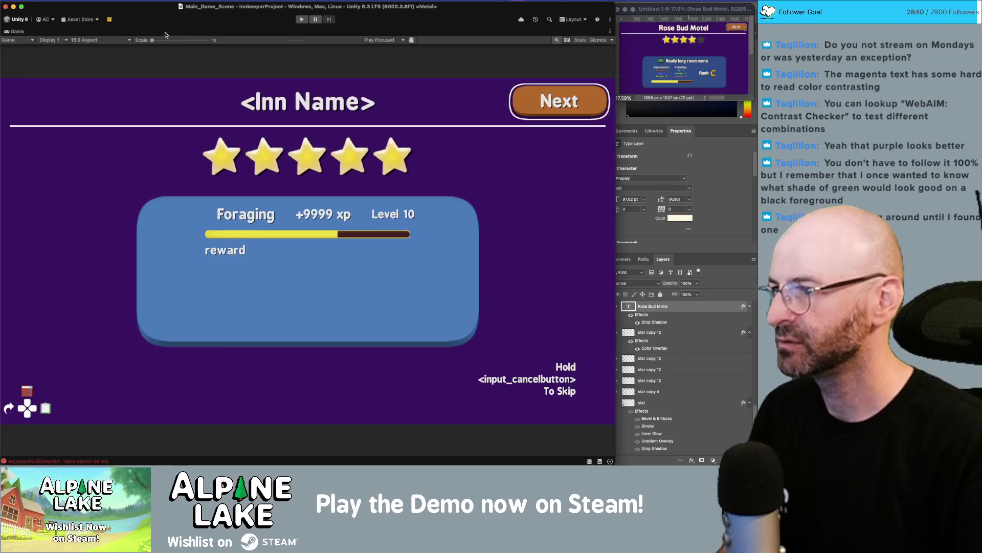
pyautogui.doubleClick(166, 32)
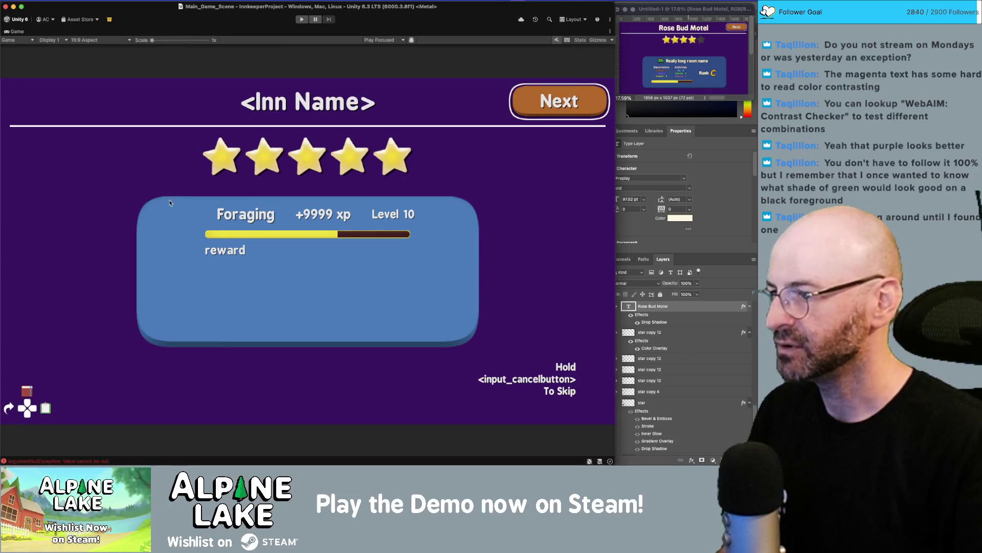
pyautogui.doubleClick(16, 32)
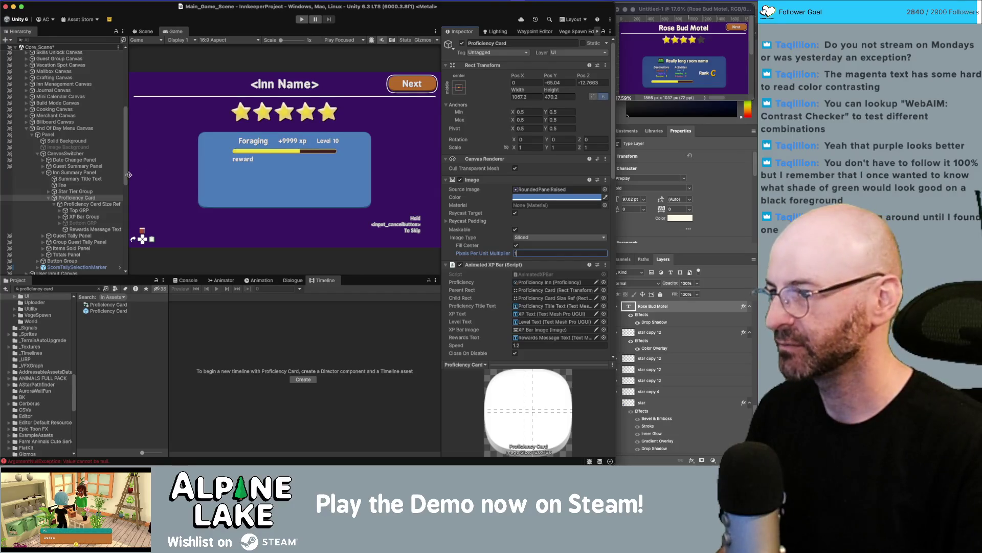
# - Commit a Pixels Per Unit Multiplier of 1 and reselect the Proficiency Card
pyautogui.click(80, 211)
pyautogui.click(90, 204)
pyautogui.click(92, 198)
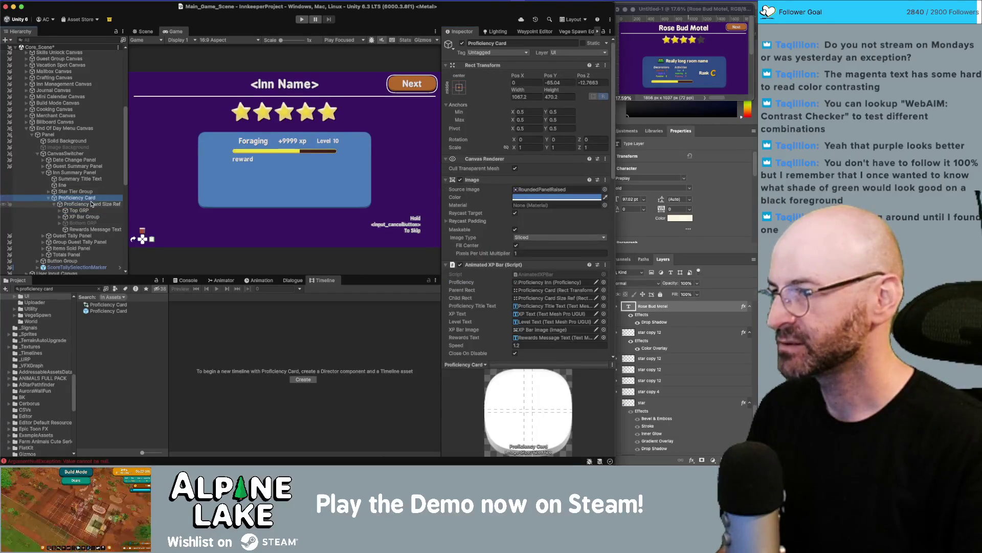
pyautogui.click(93, 205)
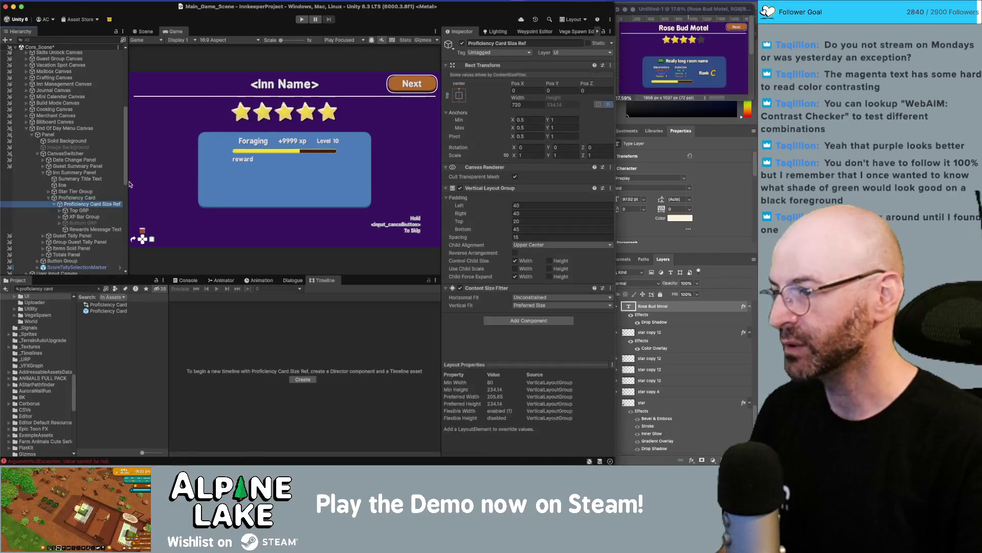
pyautogui.click(84, 198)
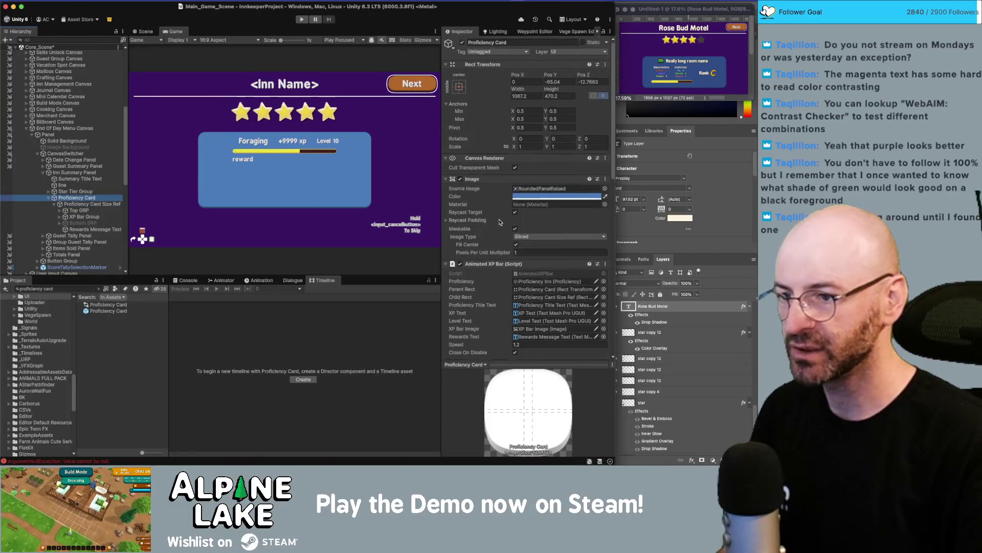
# - Remove the Smart Button component from the Proficiency Card
pyautogui.scroll(-2, 484, 224)
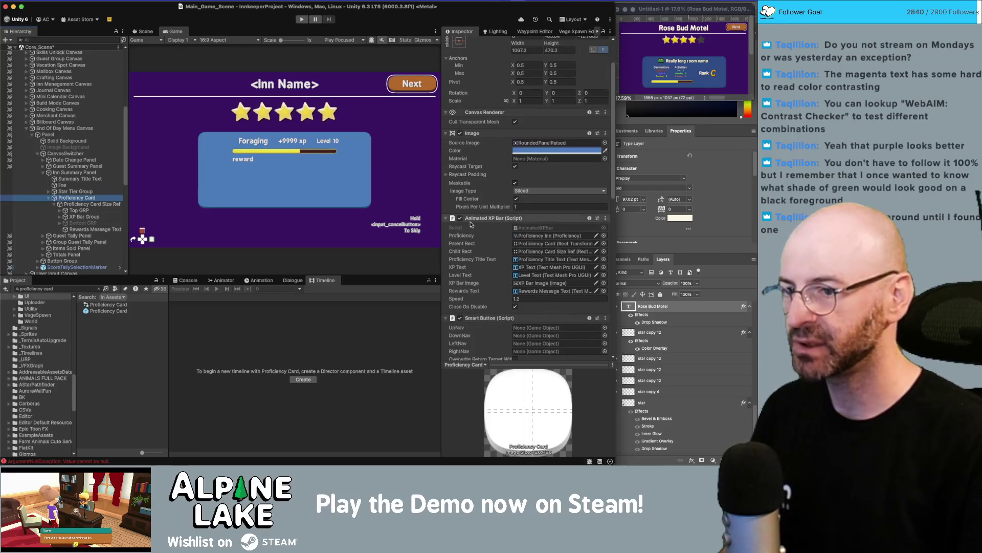
pyautogui.scroll(-1, 471, 224)
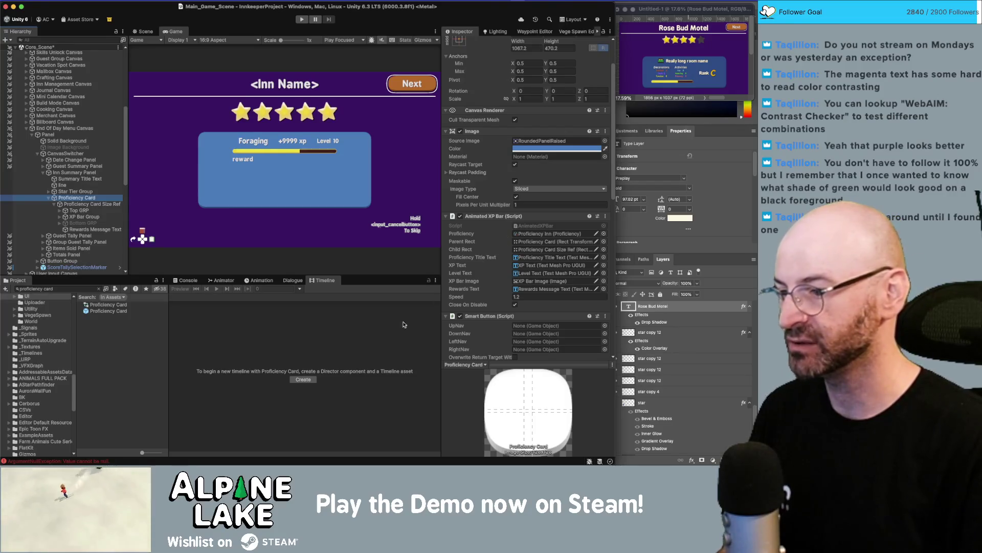
pyautogui.scroll(-6, 495, 261)
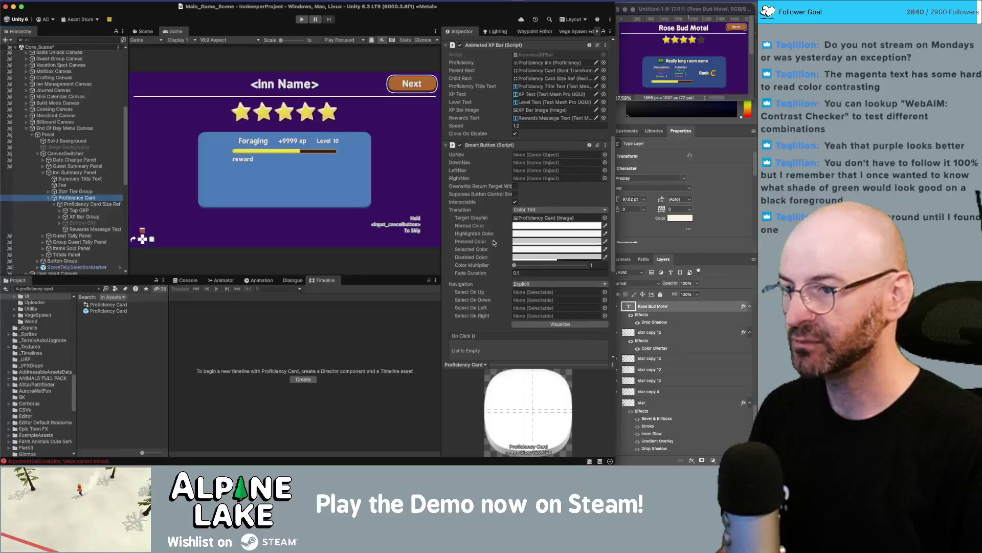
pyautogui.rightClick(470, 148)
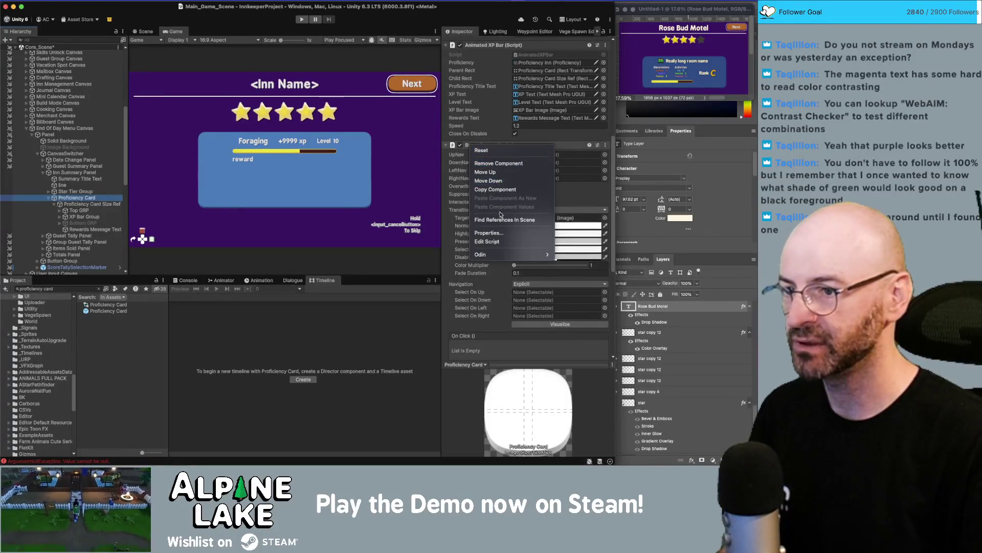
pyautogui.click(498, 174)
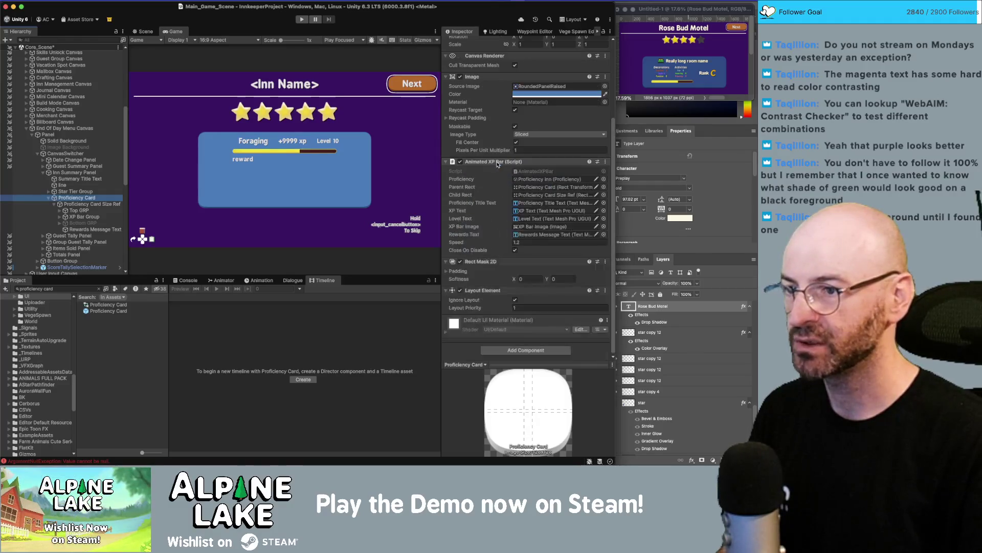
pyautogui.scroll(1, 504, 250)
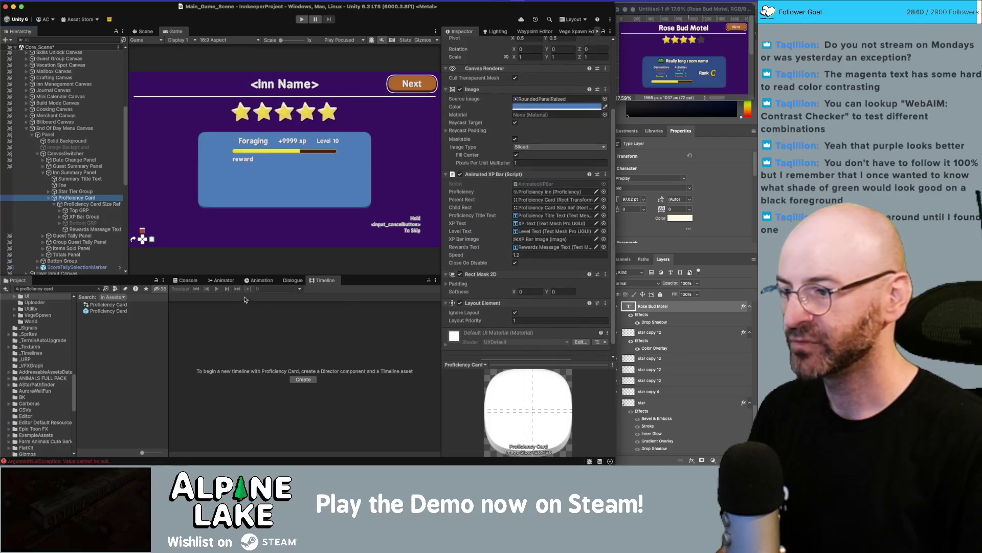
pyautogui.click(93, 288)
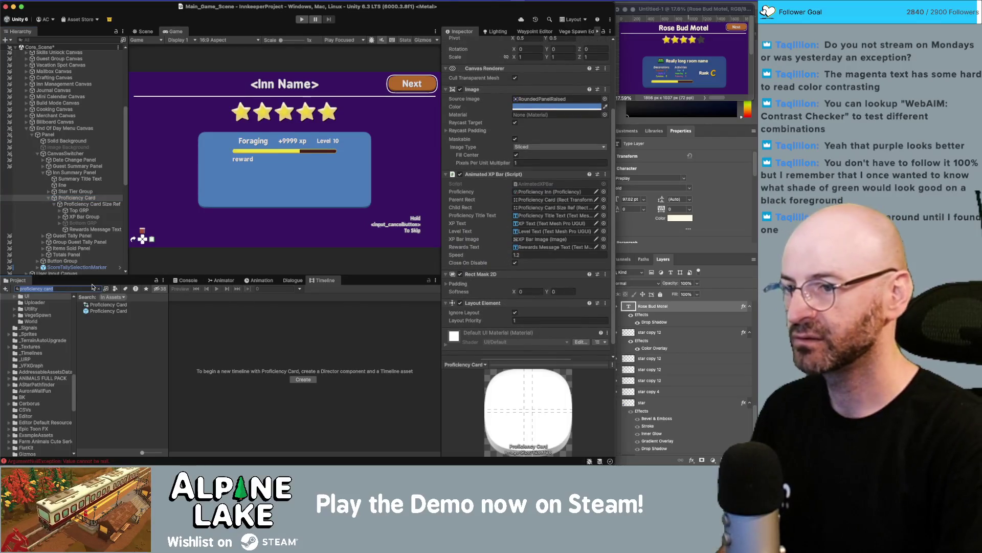
# - Search the Project for progress bars and inspect GUIProgressBar, MMProgressBar, LoadingScreenProgressBar and ResourceProgressBar
pyautogui.write('prof')
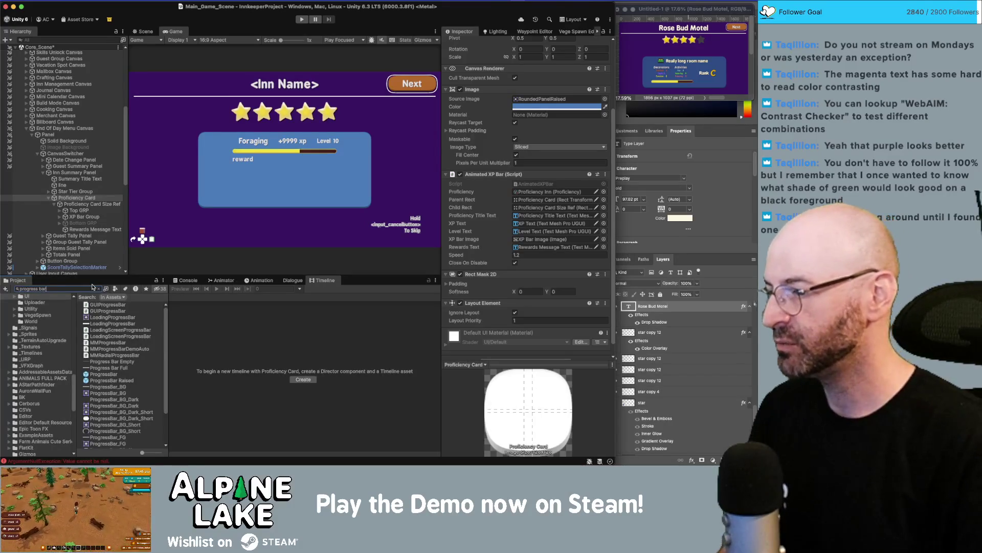
pyautogui.click(104, 309)
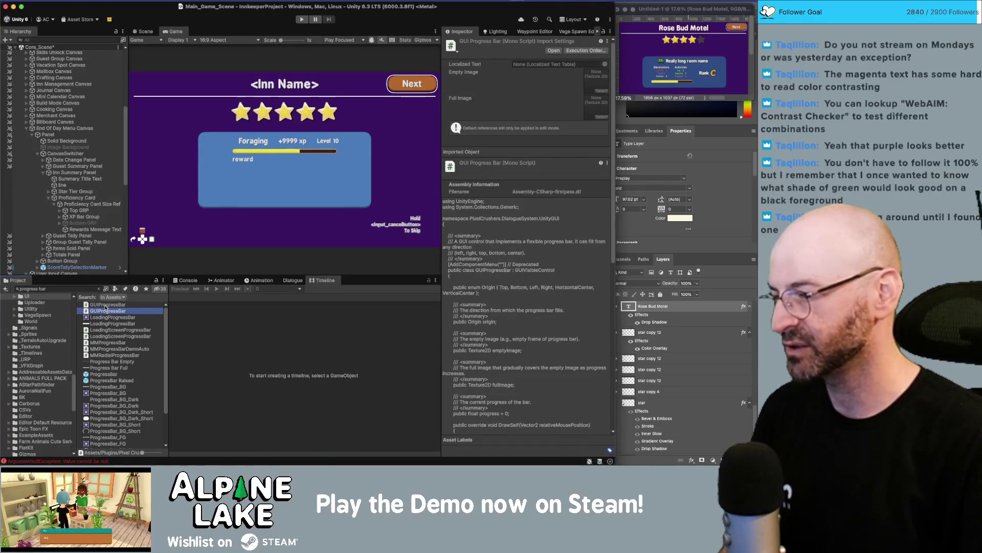
pyautogui.click(115, 342)
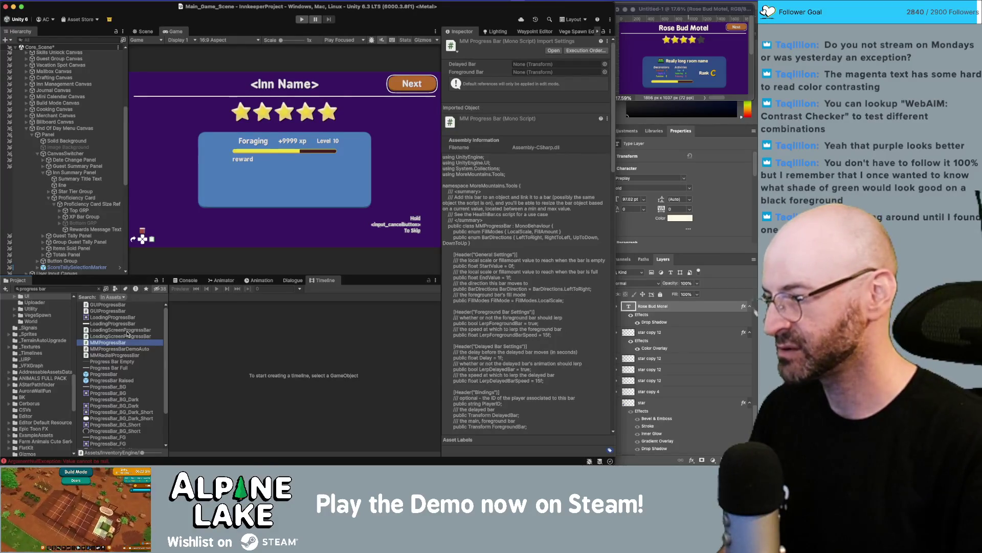
pyautogui.click(127, 330)
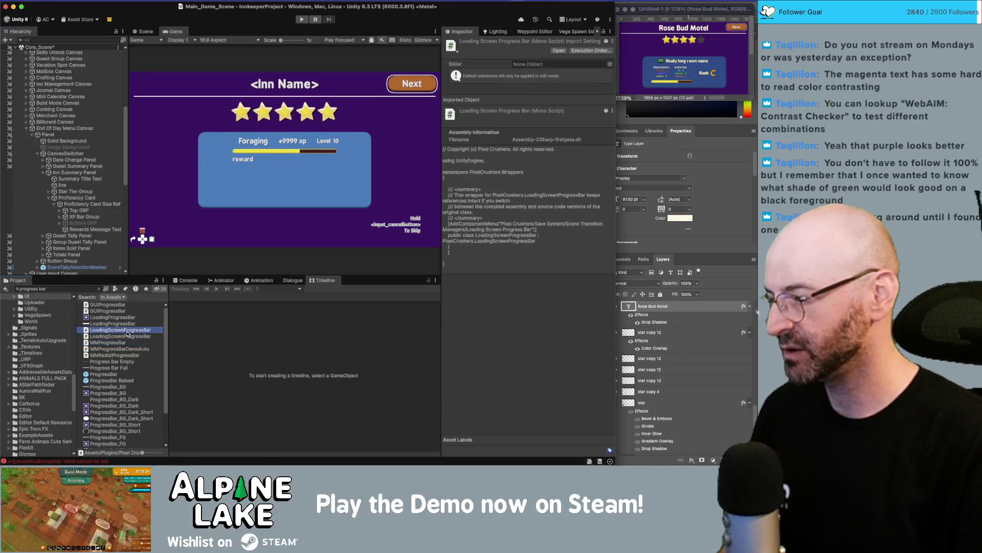
pyautogui.click(128, 336)
pyautogui.scroll(-4, 125, 340)
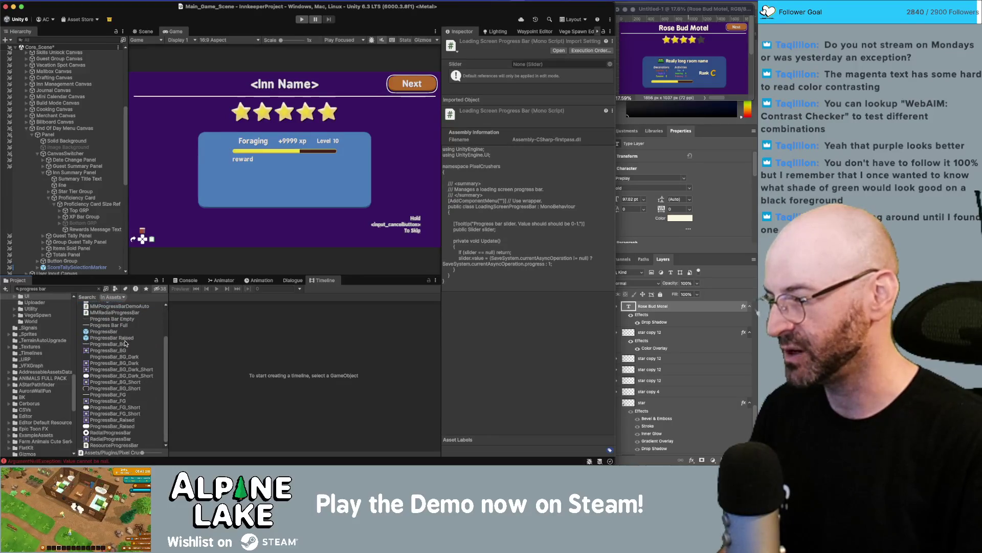
pyautogui.scroll(3, 125, 358)
pyautogui.scroll(-3, 124, 431)
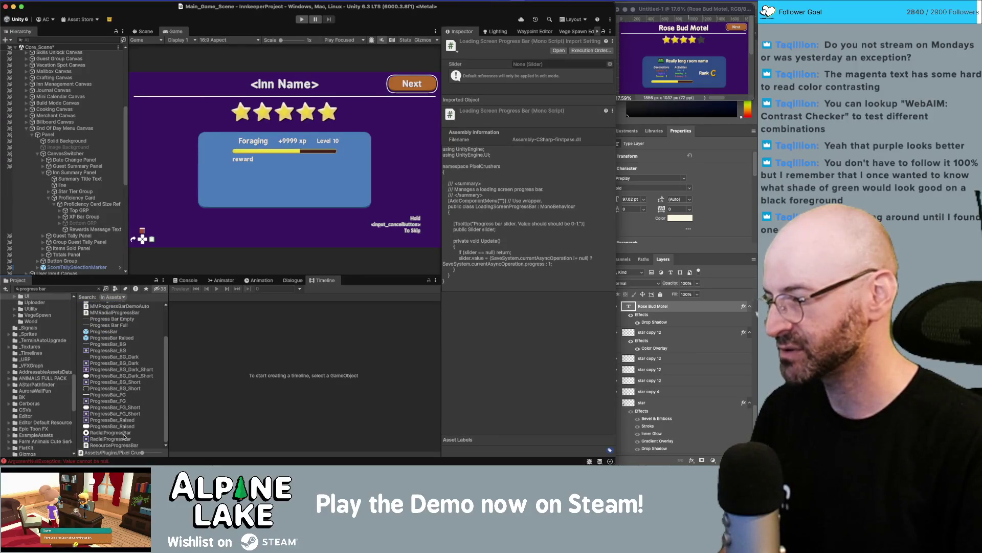
pyautogui.click(125, 445)
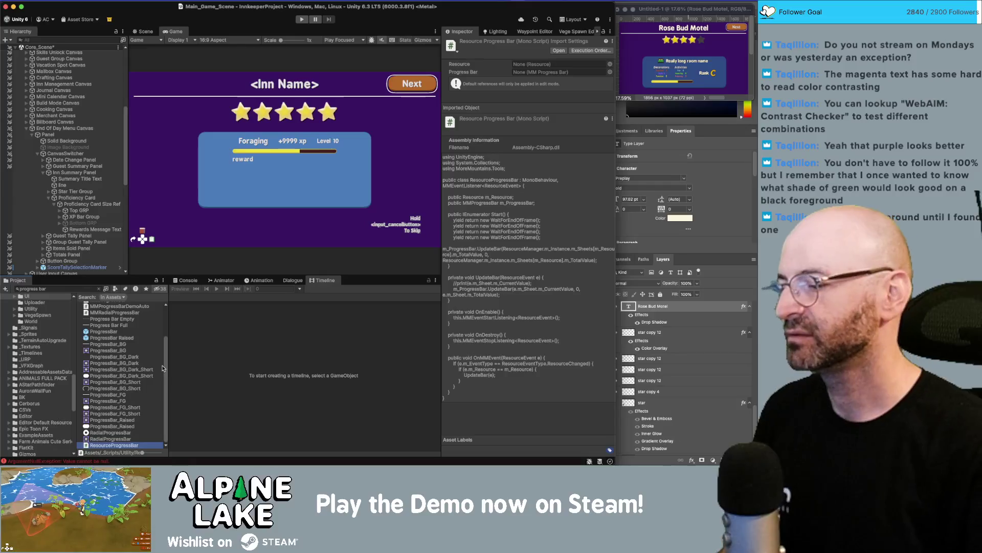
pyautogui.scroll(2, 117, 316)
pyautogui.click(116, 338)
pyautogui.scroll(-10, 533, 293)
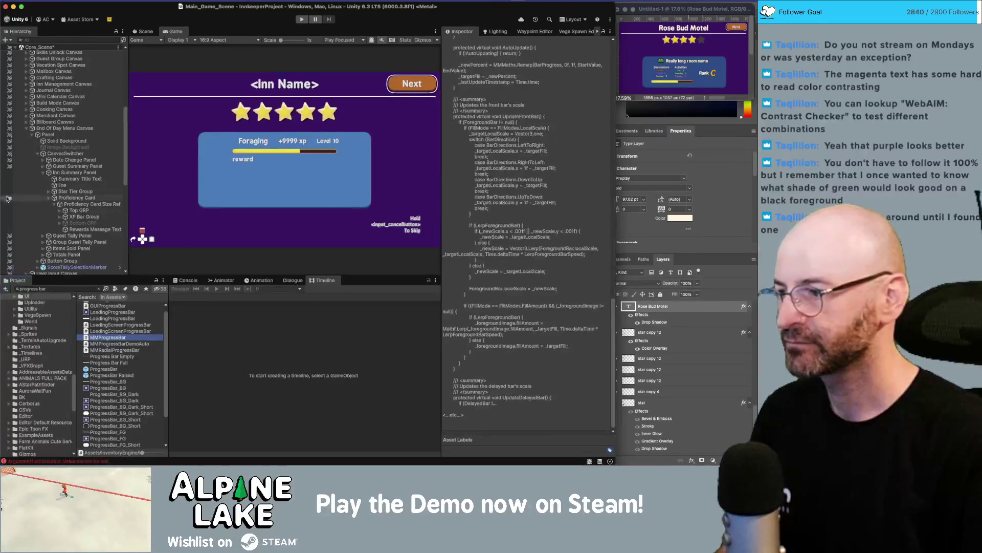
# - Expand XP Bar Group to show its frame image, then reselect Proficiency Card's Animated XP Bar
pyautogui.click(95, 205)
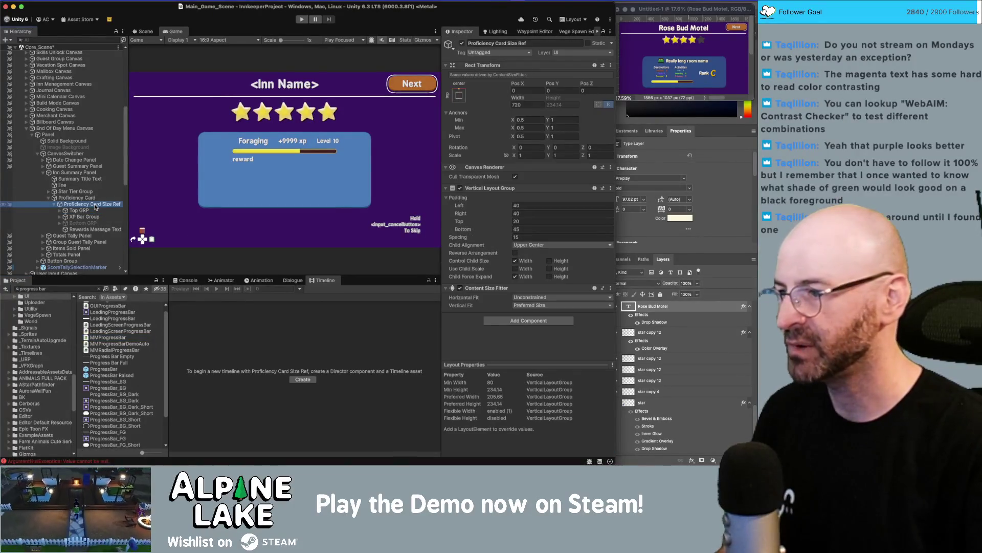
pyautogui.press('Down')
pyautogui.press('Down')
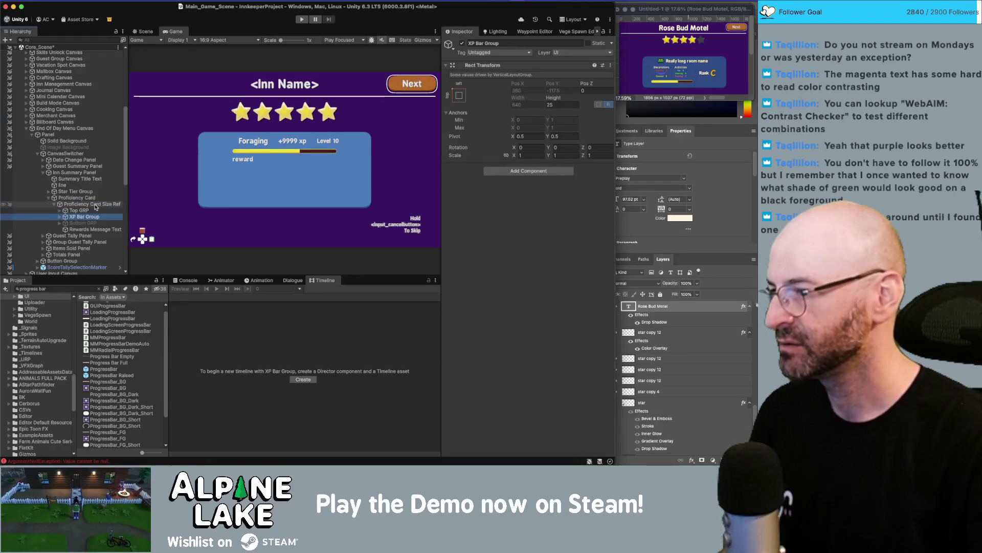
pyautogui.press('Right')
pyautogui.press('Down')
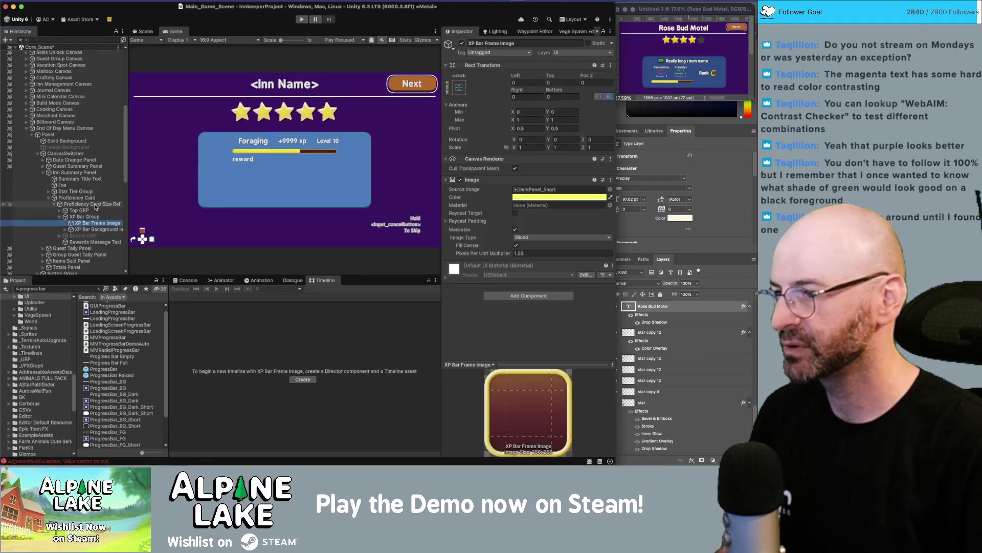
pyautogui.press('Up')
pyautogui.press('Up')
pyautogui.press('Up')
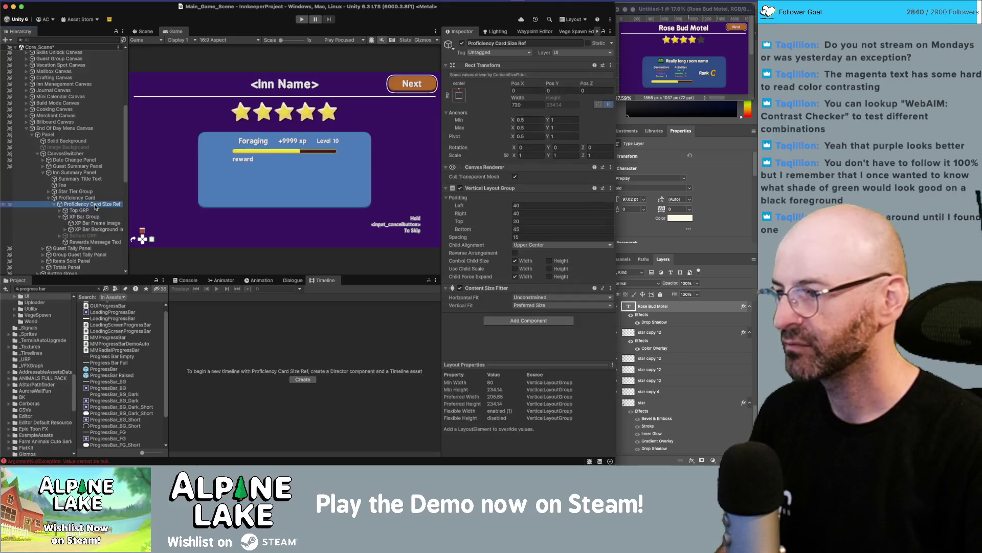
pyautogui.press('Up')
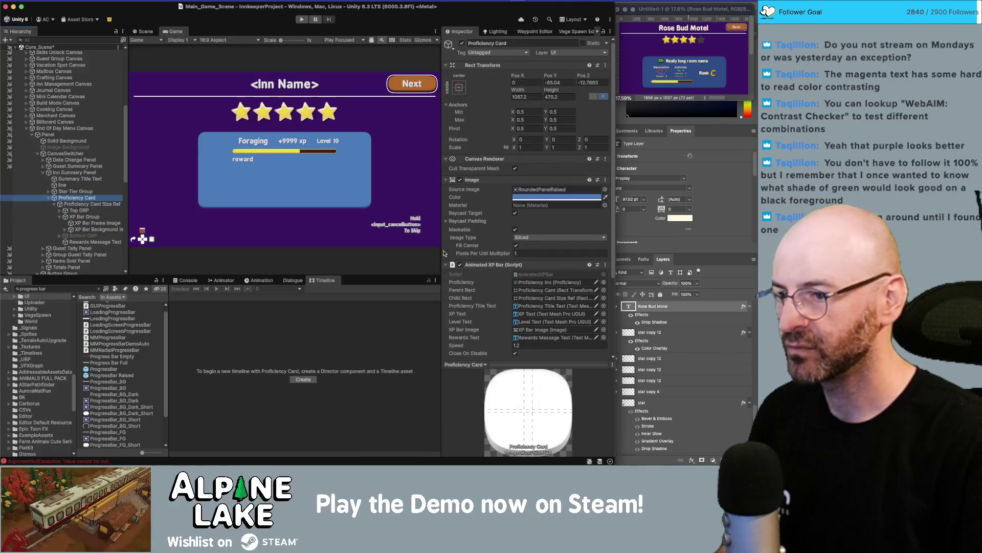
pyautogui.scroll(-5, 482, 267)
pyautogui.rightClick(489, 164)
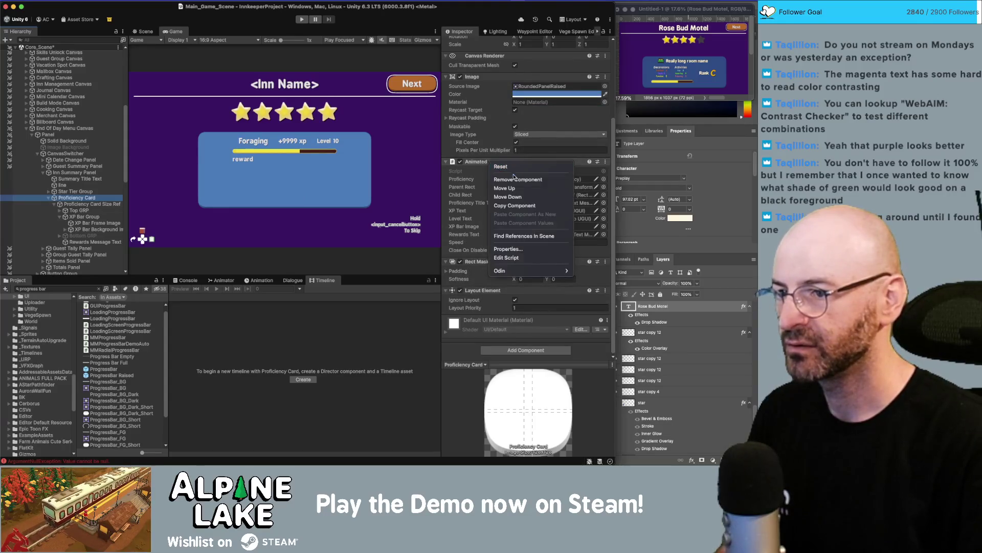
# - Remove the Animated XP Bar script and Rect Mask 2D from Proficiency Card
pyautogui.click(520, 182)
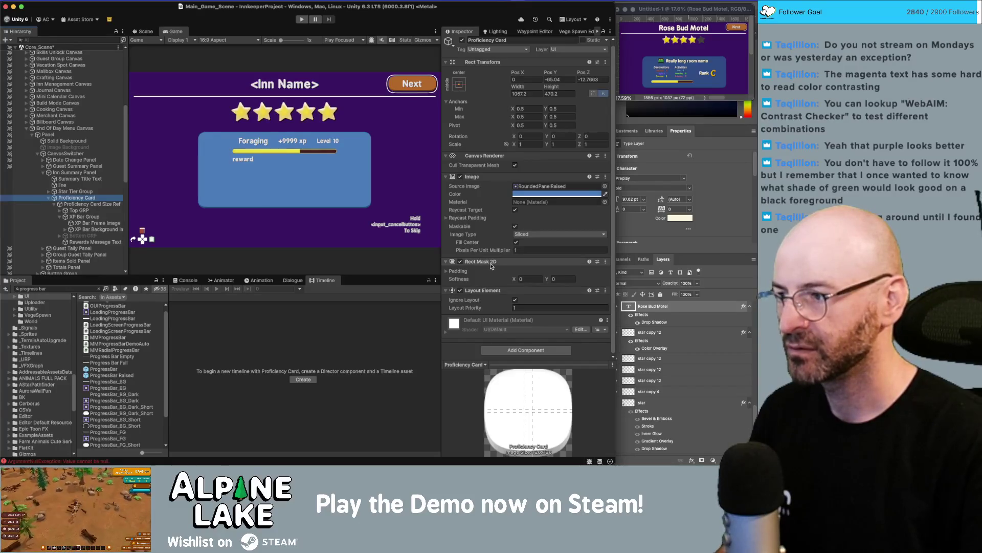
pyautogui.click(462, 262)
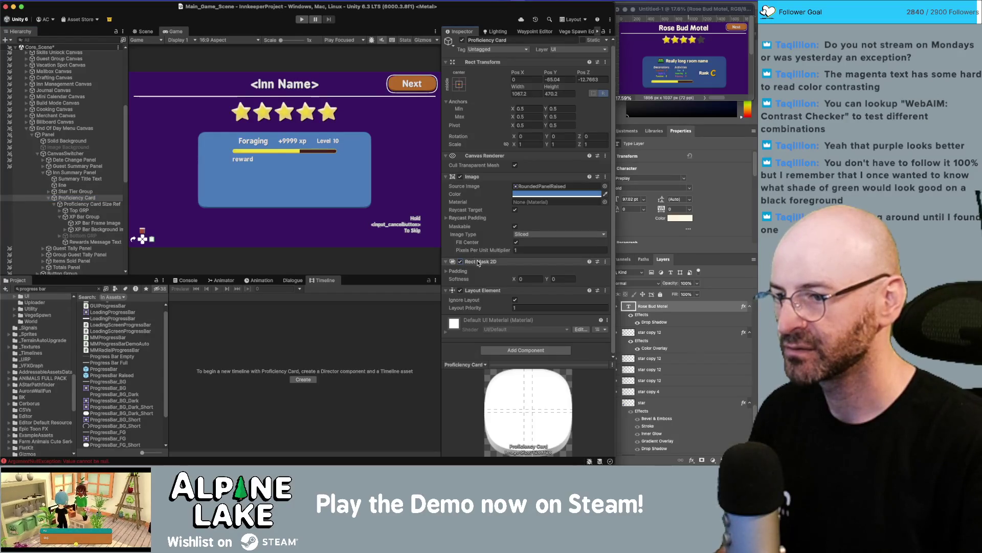
pyautogui.rightClick(478, 261)
pyautogui.click(488, 278)
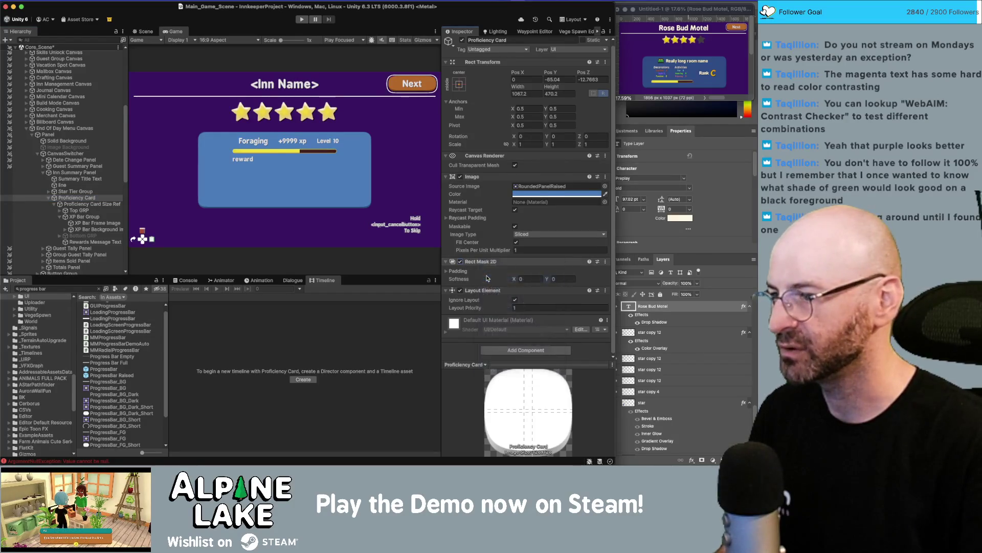
# - Add an MM Progress Bar component to Proficiency Card via the 'mmpro' search
pyautogui.click(514, 323)
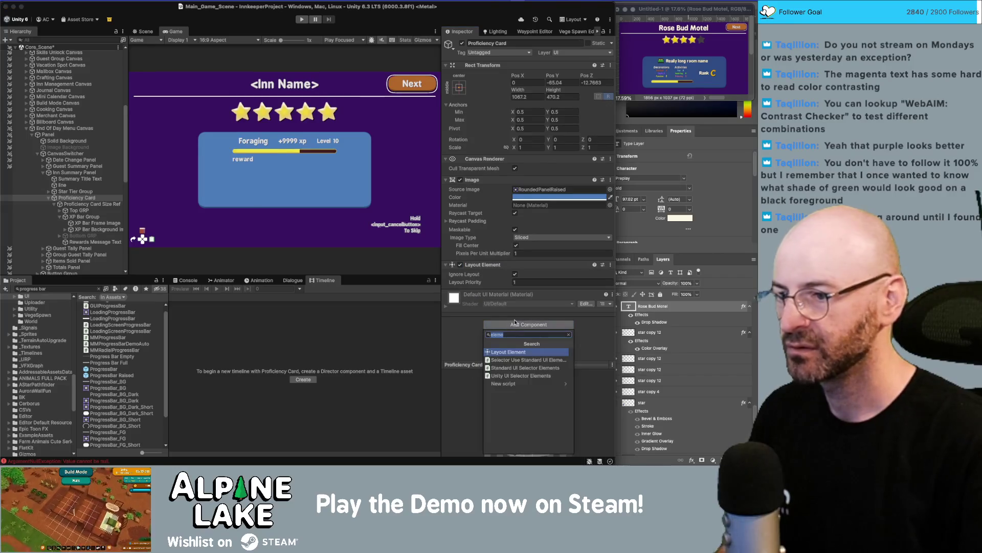
pyautogui.write('mmpro')
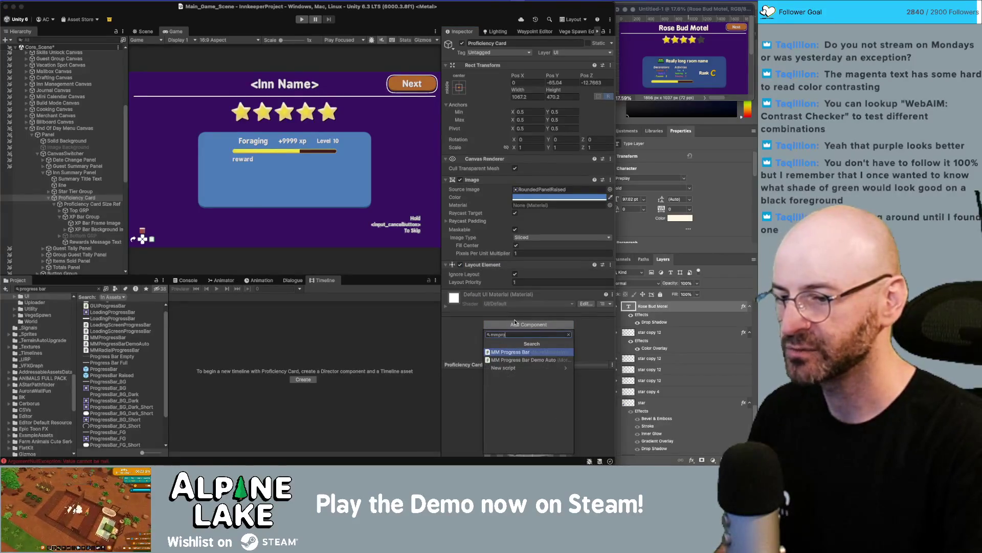
pyautogui.press('Return')
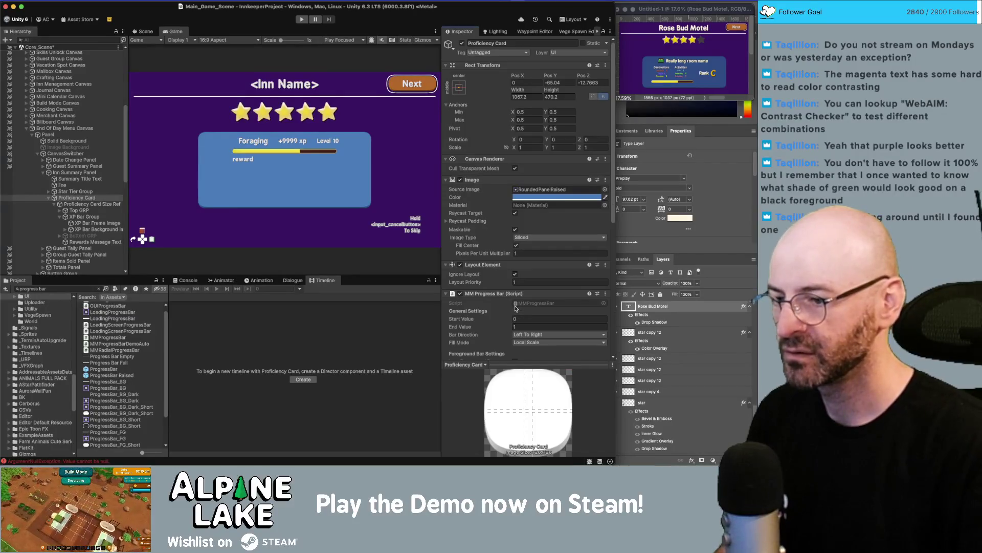
pyautogui.scroll(-3, 511, 298)
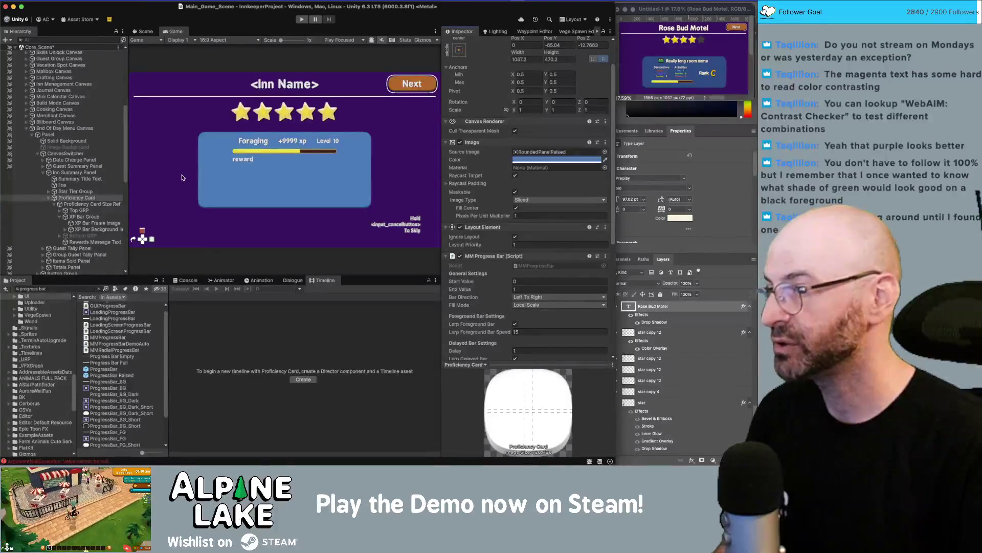
pyautogui.click(120, 190)
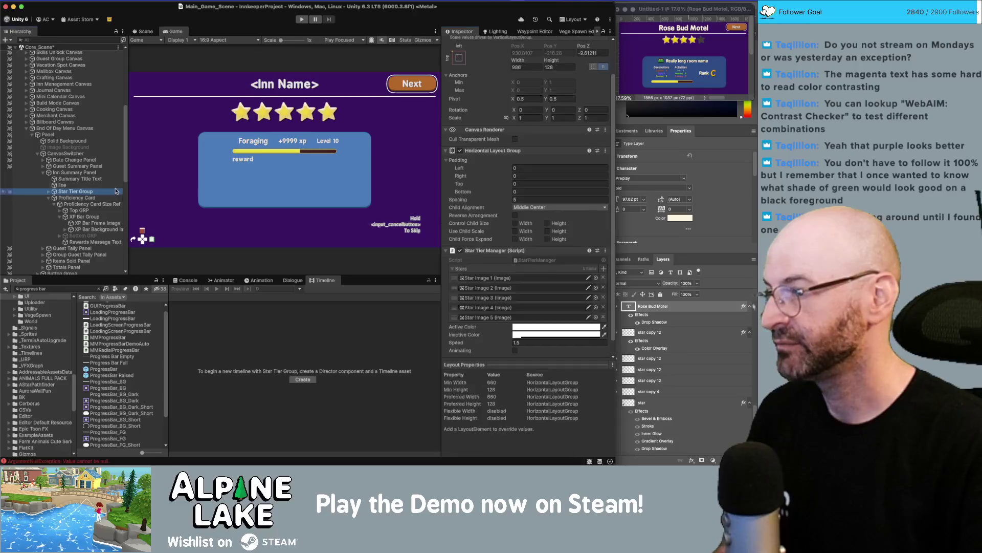
# - Review Top GRP's Proficiency Title Text, XP Text and Level GRP, then duplicate it as Top GRP_01
pyautogui.click(118, 185)
pyautogui.click(116, 178)
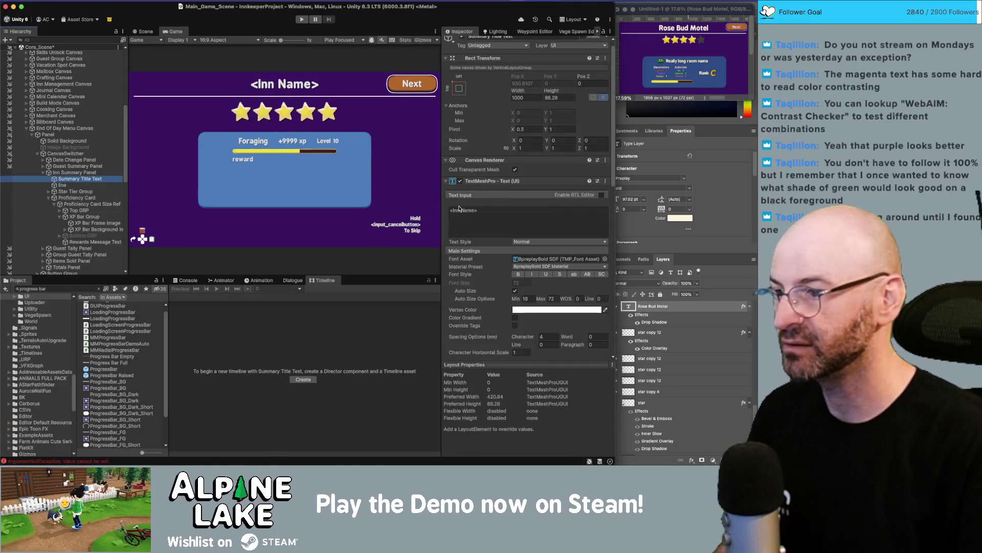
pyautogui.press('Down')
pyautogui.press('Down')
pyautogui.press('Down')
pyautogui.click(105, 210)
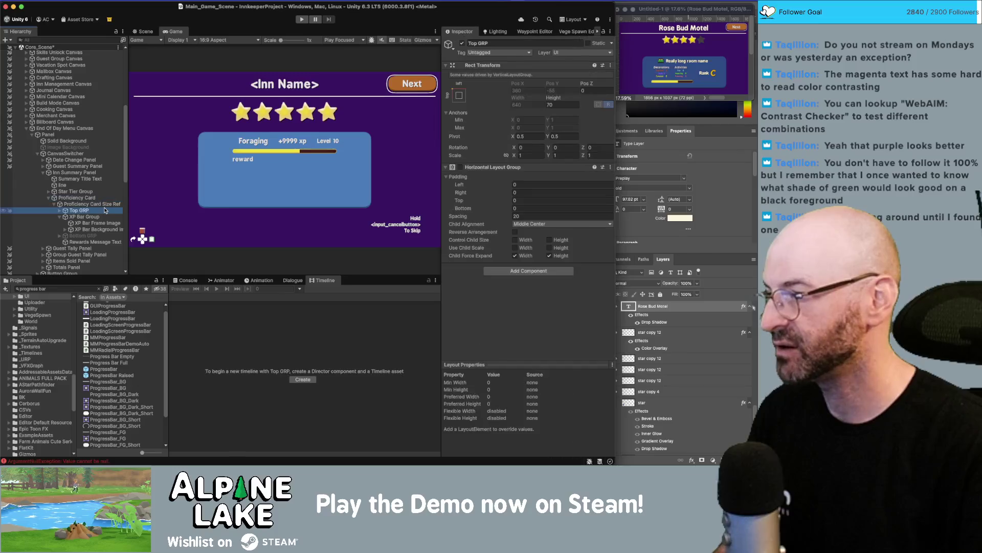
pyautogui.press('Right')
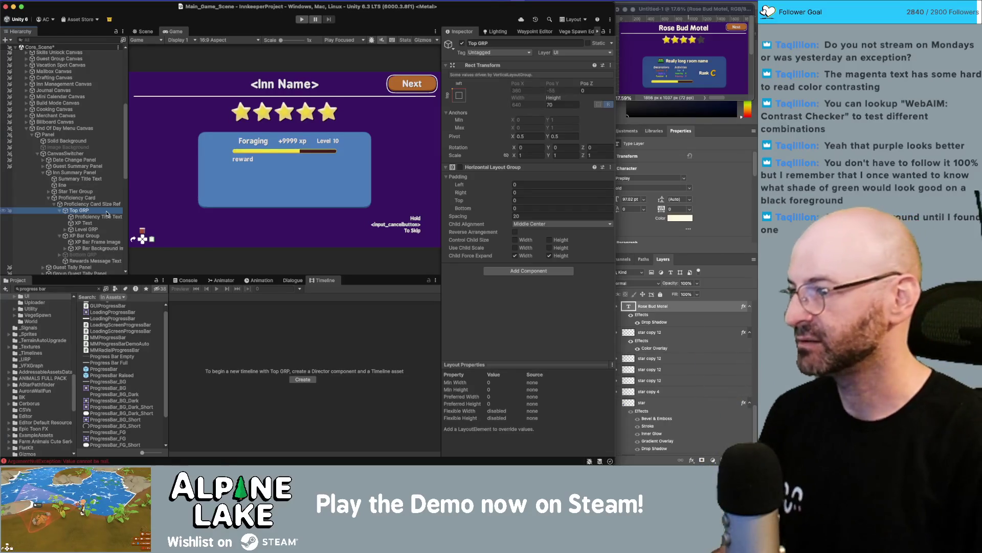
pyautogui.click(105, 223)
pyautogui.press('Down')
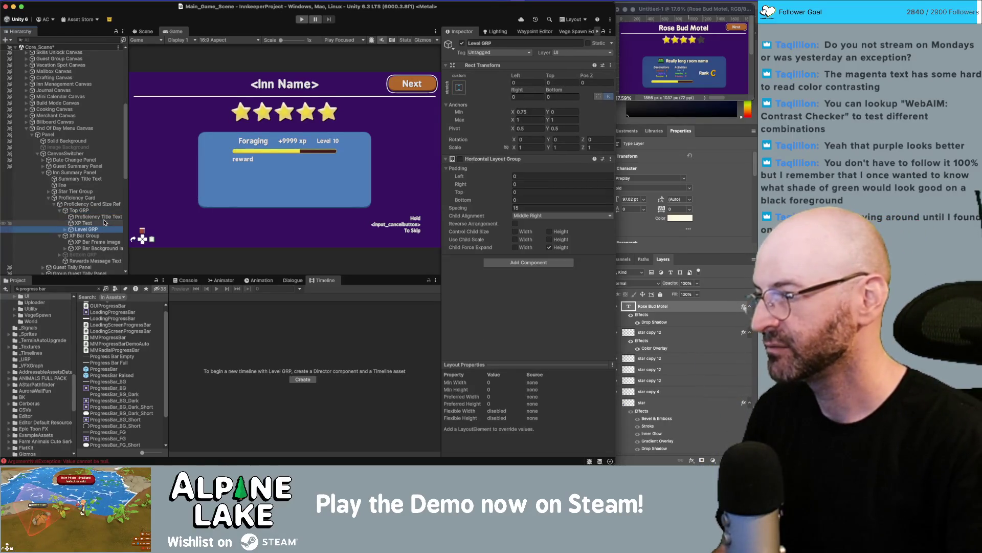
pyautogui.press('Up')
pyautogui.press('Up')
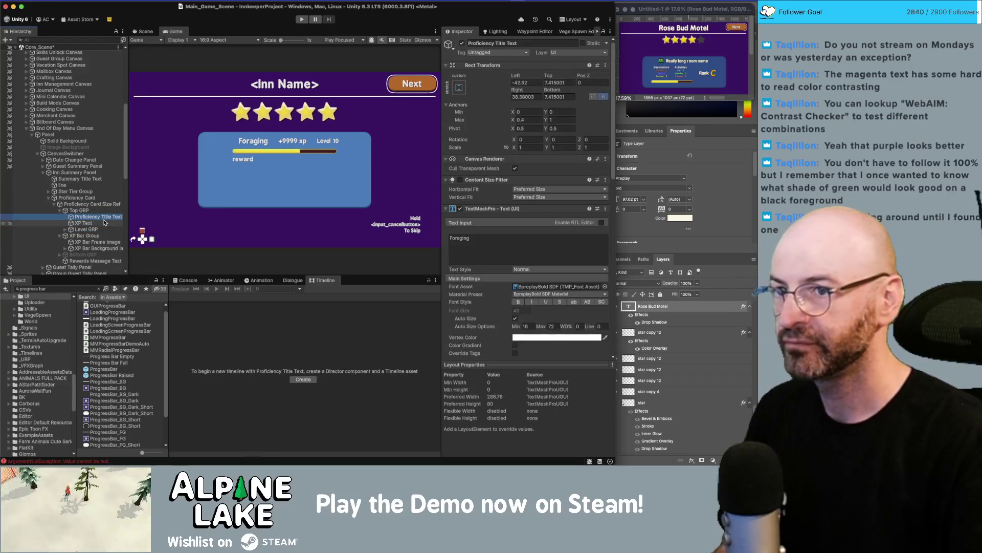
pyautogui.press('Up')
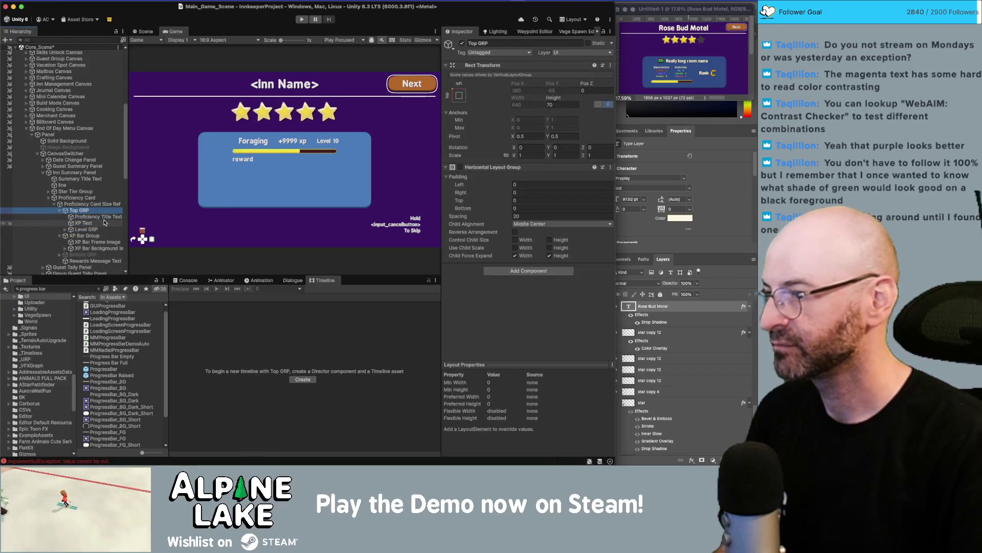
pyautogui.hotkey('ctrl', 'd')
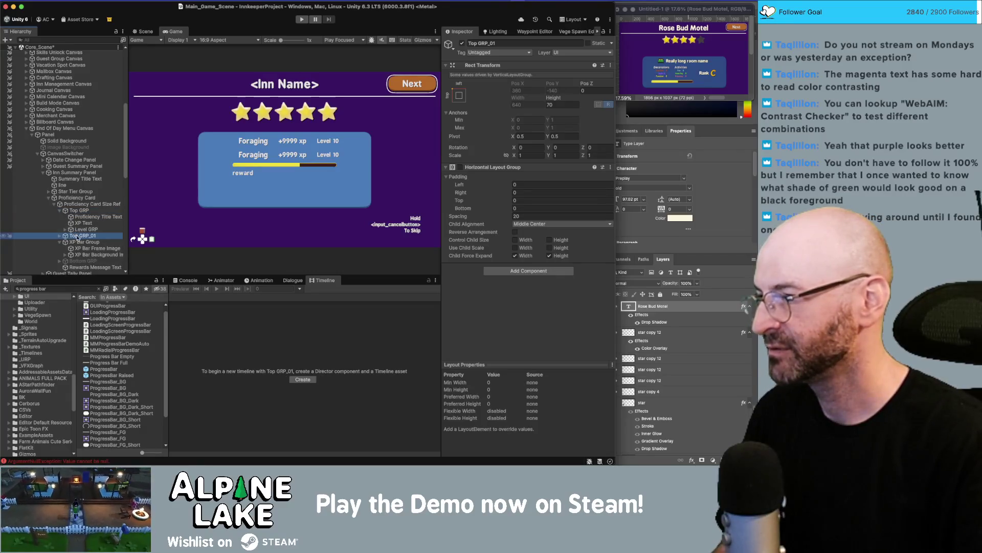
# - Move the duplicated row above Top GRP and rename it Room Title GRP
pyautogui.click(60, 235)
pyautogui.click(97, 217)
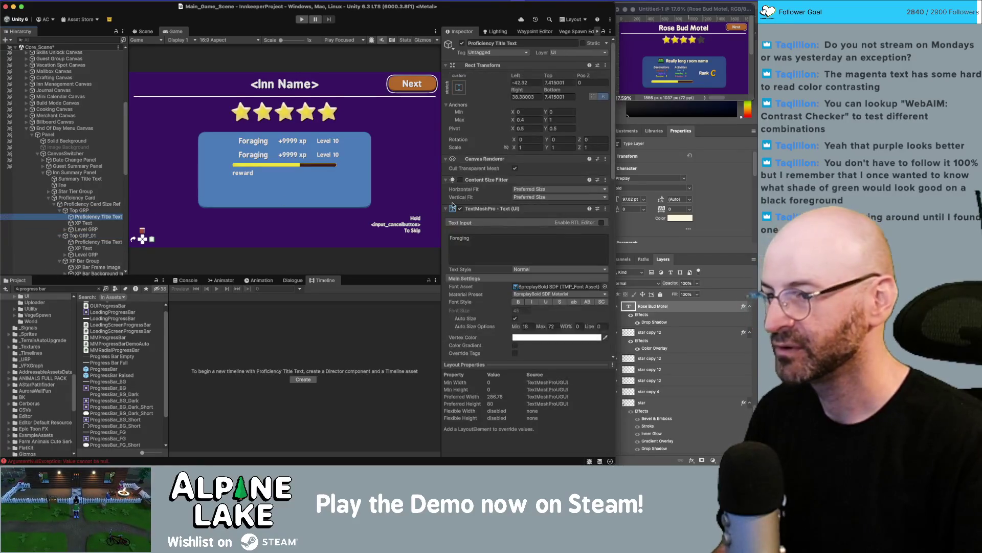
pyautogui.moveTo(77, 236)
pyautogui.mouseDown()
pyautogui.moveTo(77, 211)
pyautogui.moveTo(102, 207)
pyautogui.mouseUp()
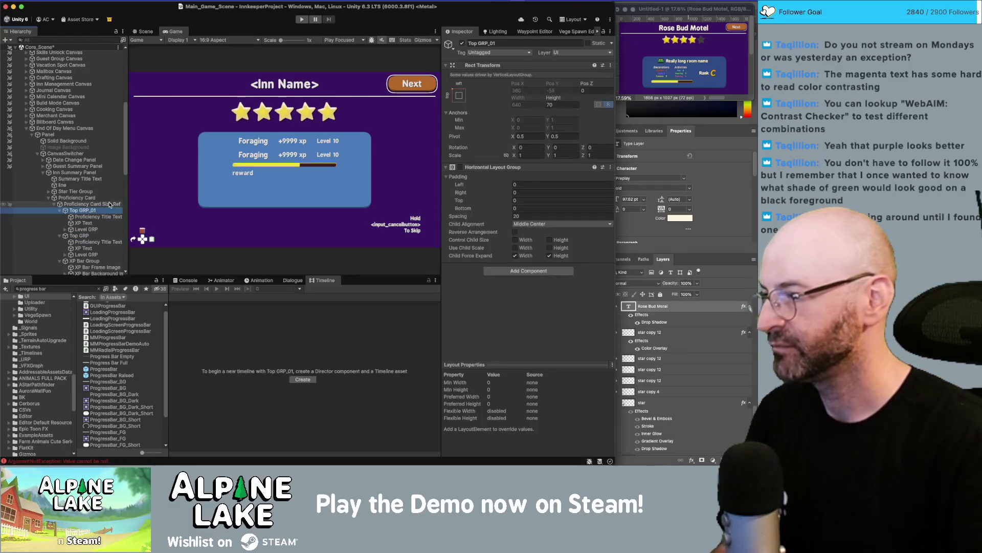
pyautogui.press('Return')
pyautogui.write('Room')
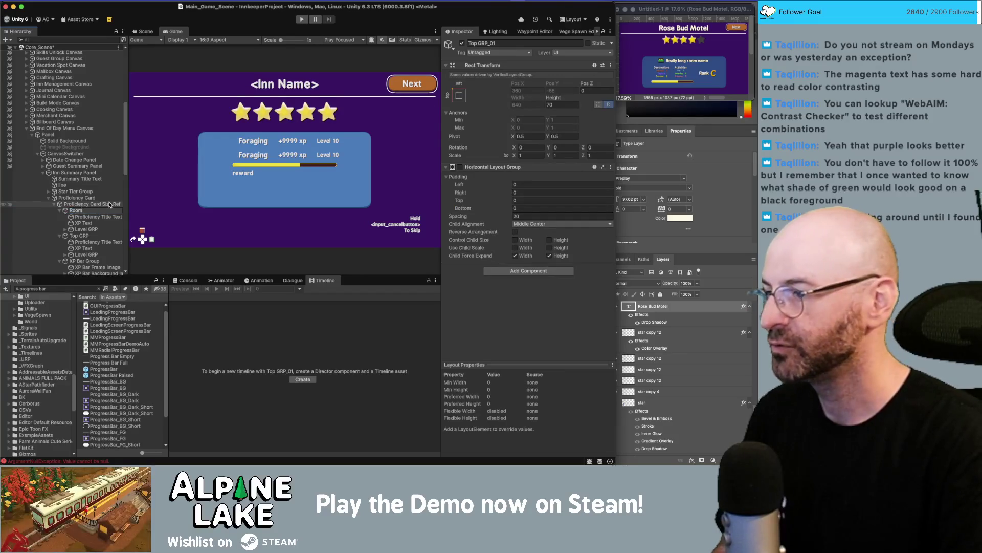
pyautogui.press('BackSpace')
pyautogui.press('BackSpace')
pyautogui.press('BackSpace')
pyautogui.write('T')
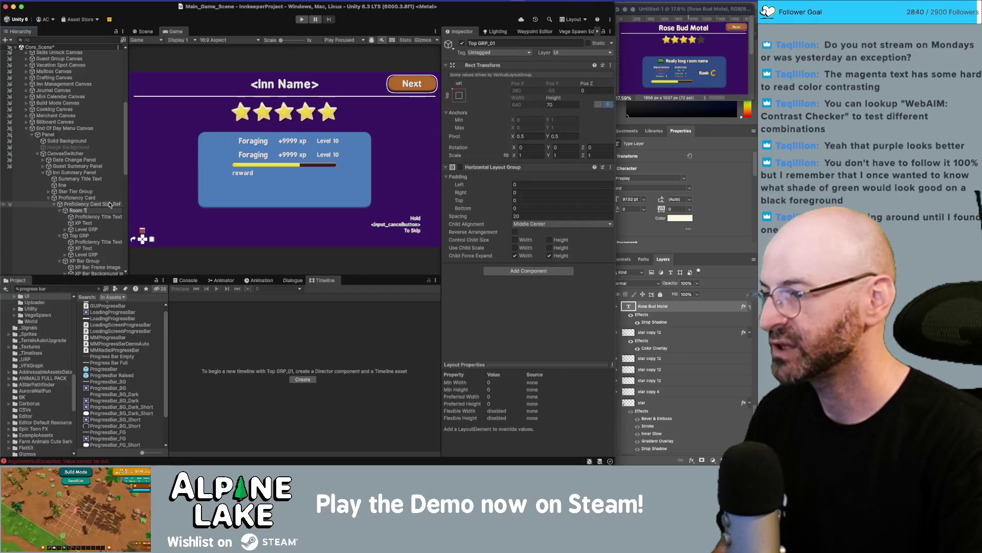
pyautogui.write('op GRP')
pyautogui.press('Return')
# - Set the new row's title text to <Room Name> and delete its XP Text and Level GRP
pyautogui.click(102, 217)
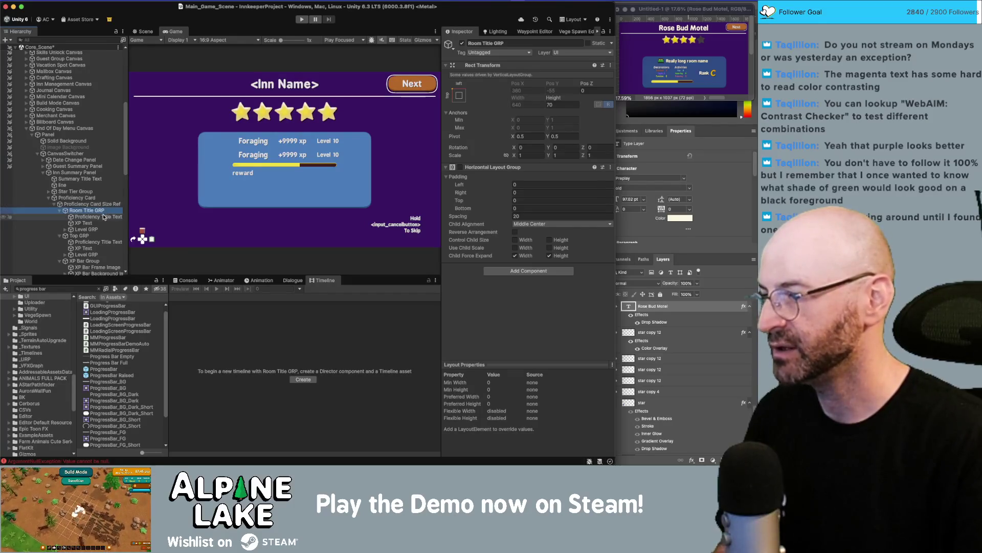
pyautogui.click(520, 240)
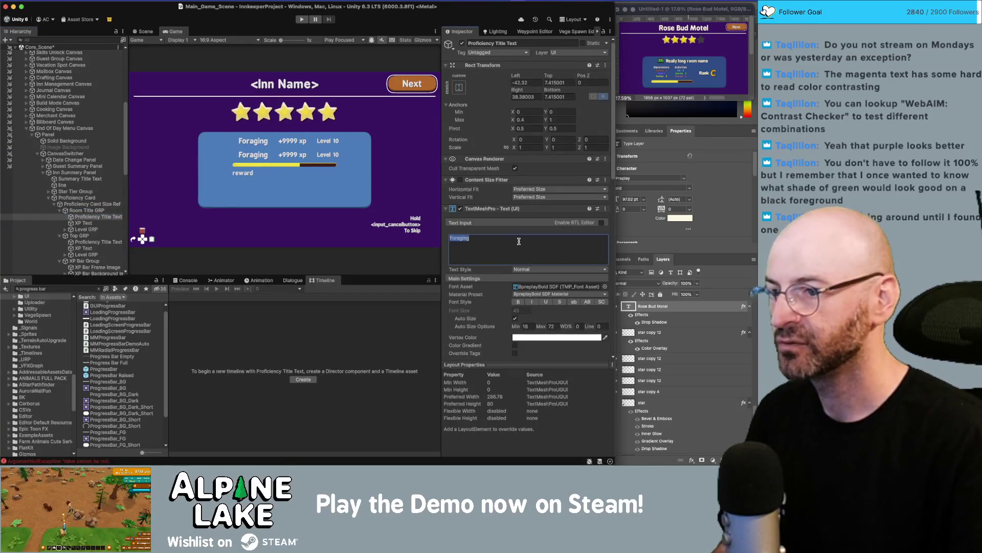
pyautogui.write('<Room N')
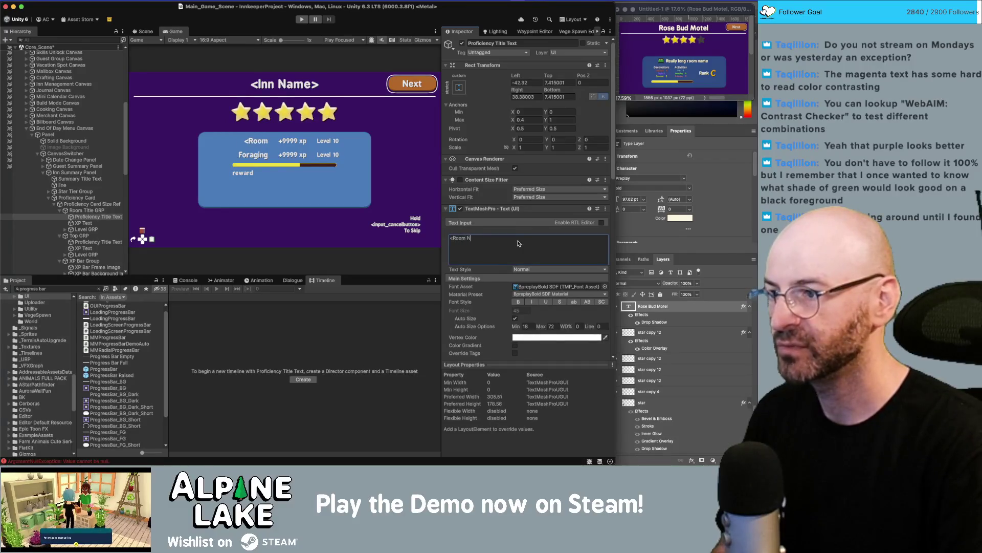
pyautogui.write('ame>')
pyautogui.click(88, 224)
pyautogui.keyDown('shift'); pyautogui.click(90, 229); pyautogui.keyUp('shift')
pyautogui.press('Delete')
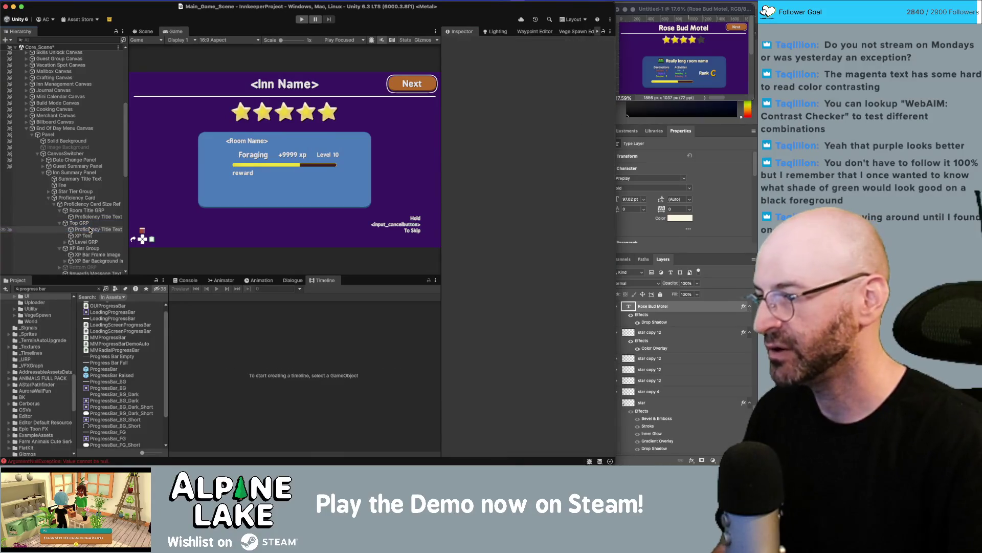
pyautogui.click(88, 212)
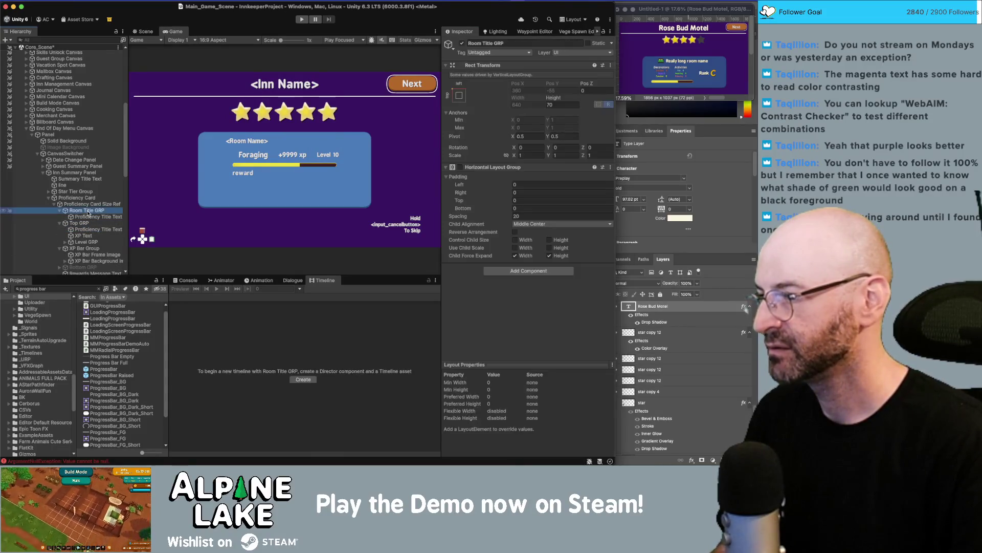
# - Add a Room Icon image to Room Title GRP, rename the text Room Name Text, icon first
pyautogui.rightClick(88, 212)
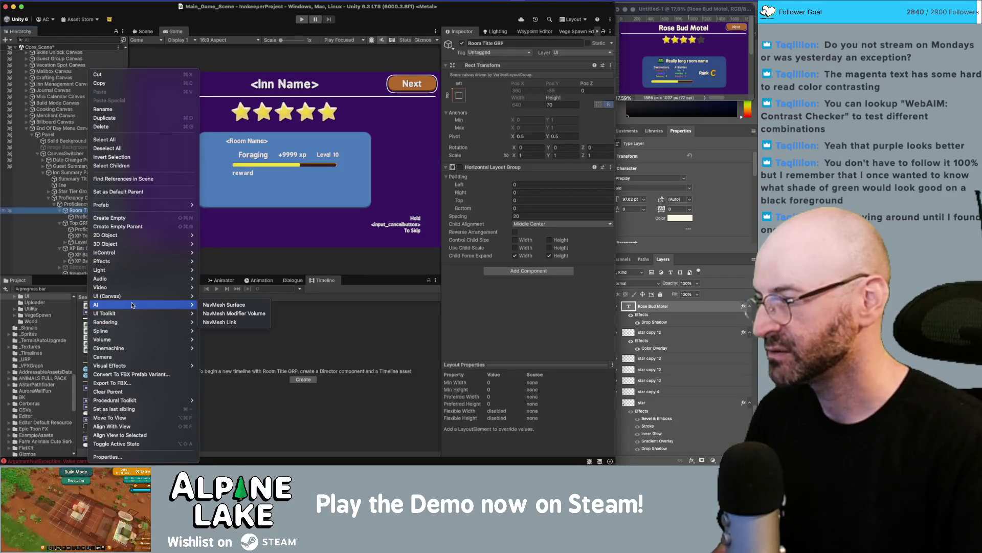
pyautogui.moveTo(138, 296)
pyautogui.click(211, 296)
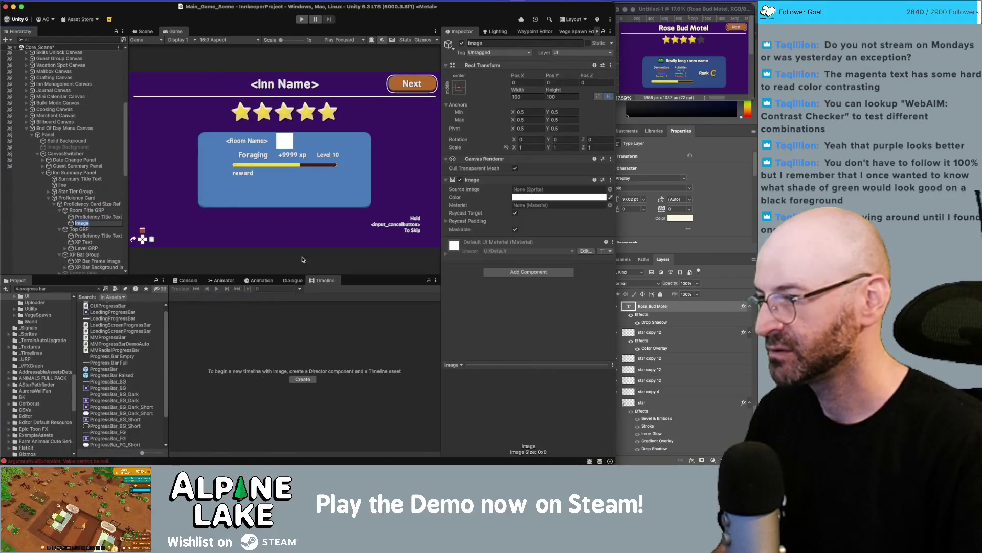
pyautogui.write('Room Icon')
pyautogui.press('Return')
pyautogui.press('Return')
pyautogui.write('R')
pyautogui.write('ame Text')
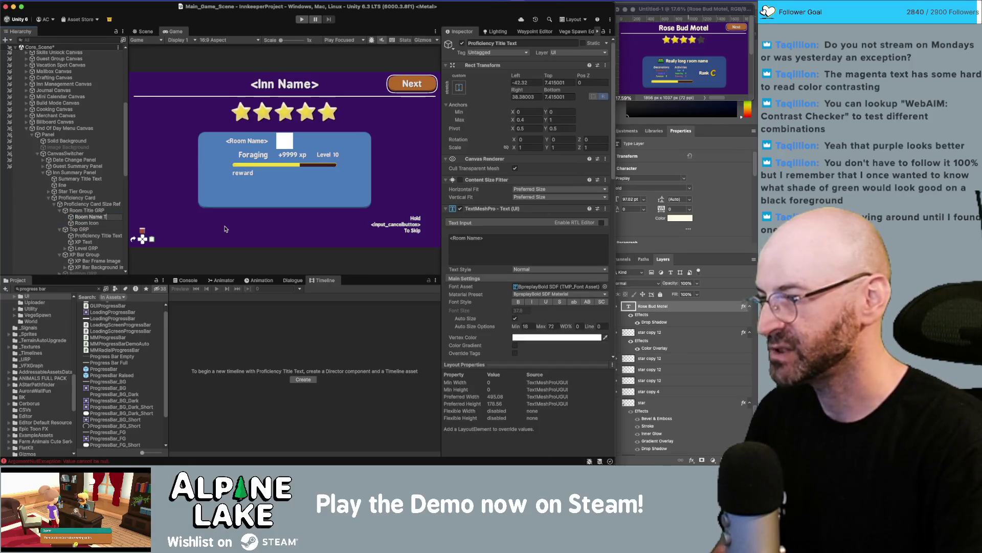
pyautogui.press('Return')
pyautogui.press('Down')
pyautogui.moveTo(102, 224); pyautogui.dragTo(100, 215)
# - Make Room Title GRP's horizontal layout control child width with spacing 0
pyautogui.click(99, 210)
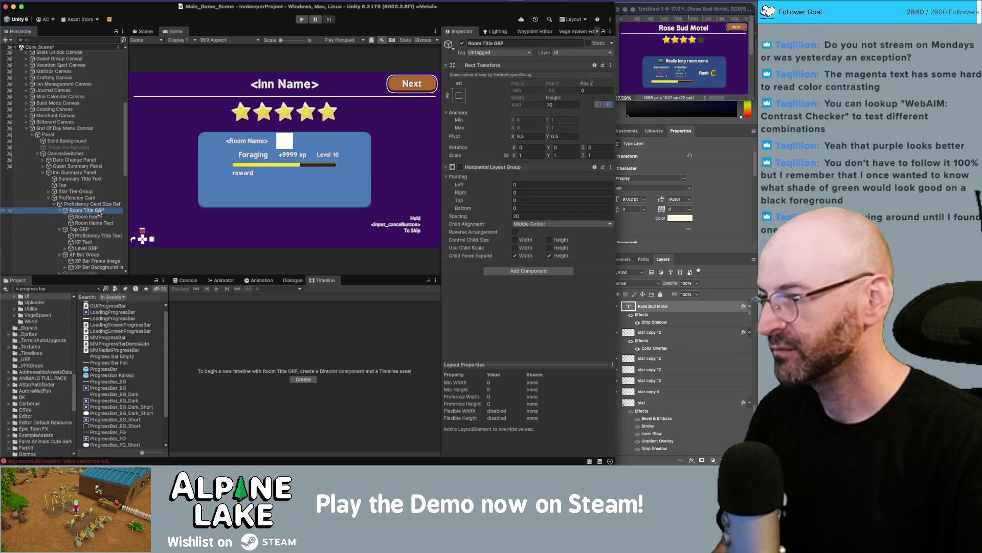
pyautogui.click(461, 167)
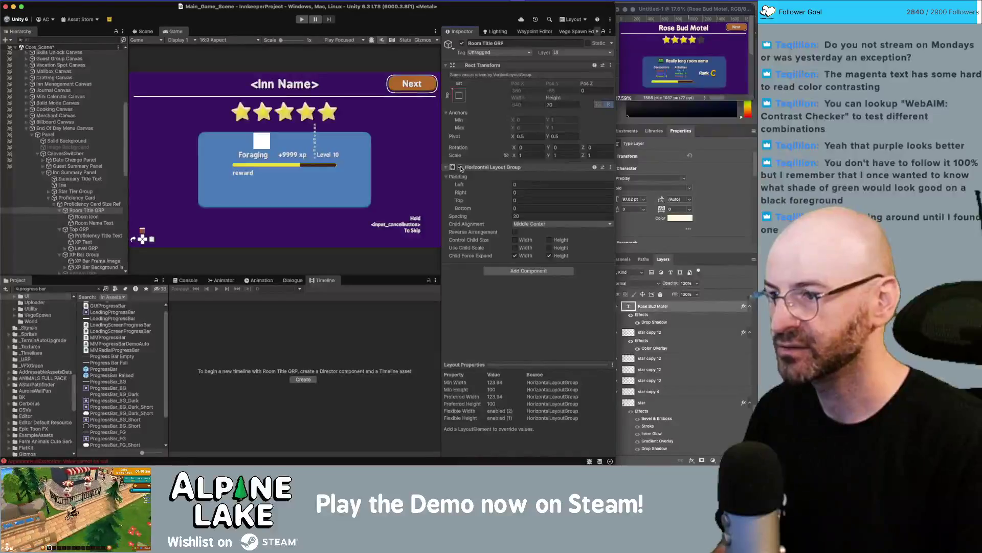
pyautogui.click(461, 168)
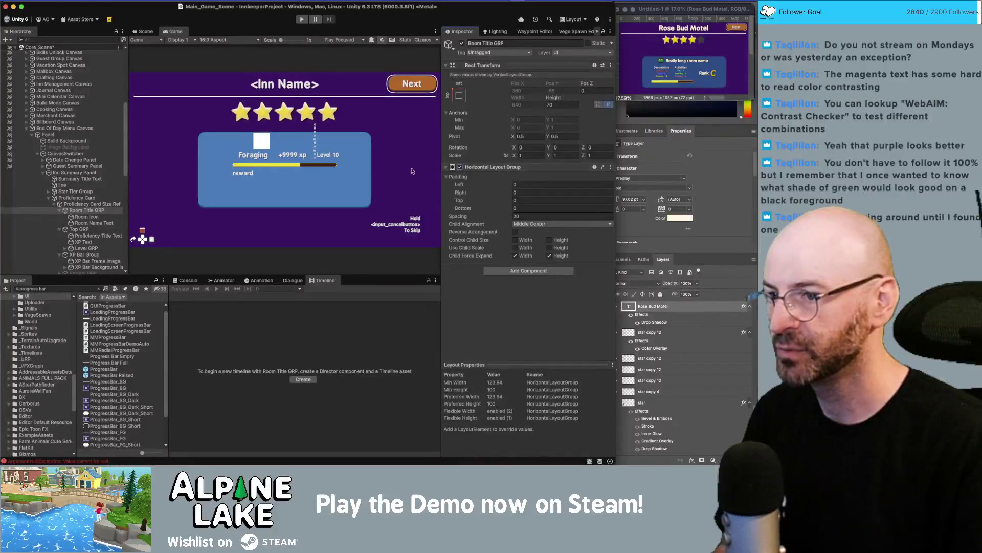
pyautogui.click(528, 241)
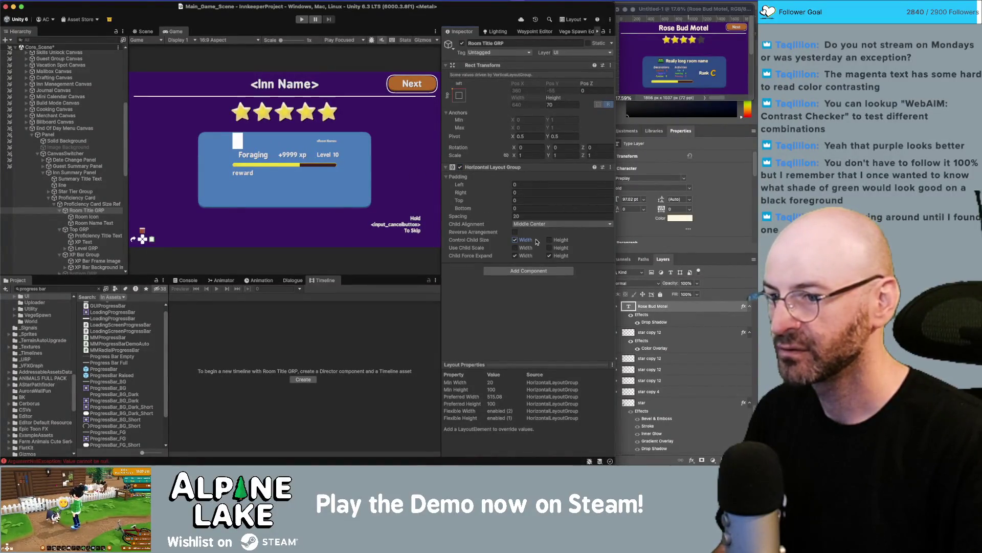
pyautogui.click(528, 216)
pyautogui.write('0')
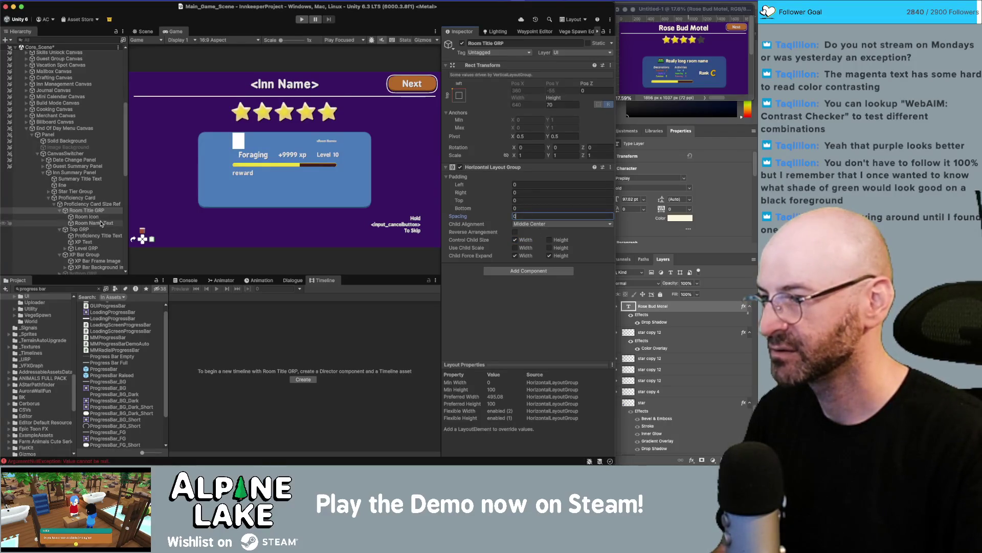
pyautogui.click(151, 32)
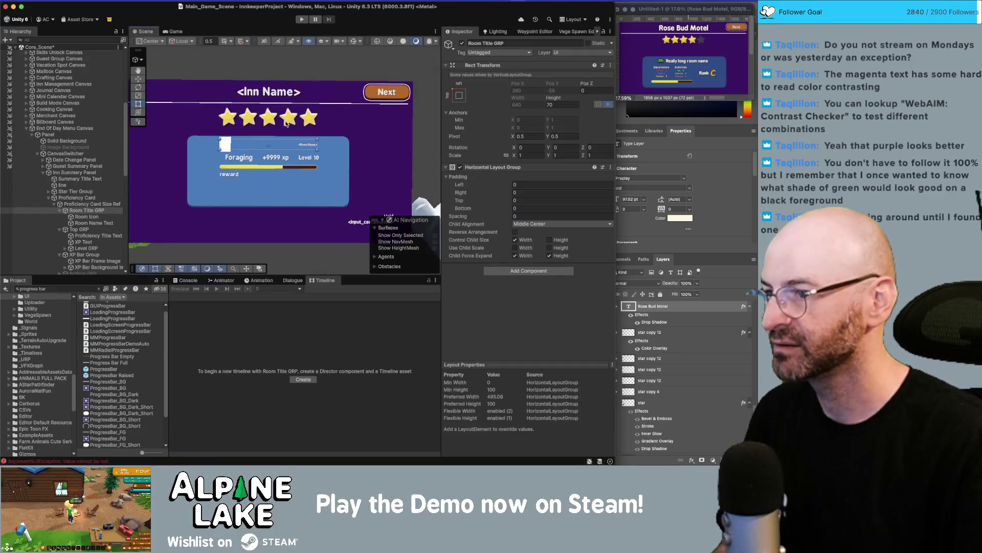
# - Show object outlines in the Scene view and check the card's size-reference layout
pyautogui.scroll(2, 284, 154)
pyautogui.click(352, 41)
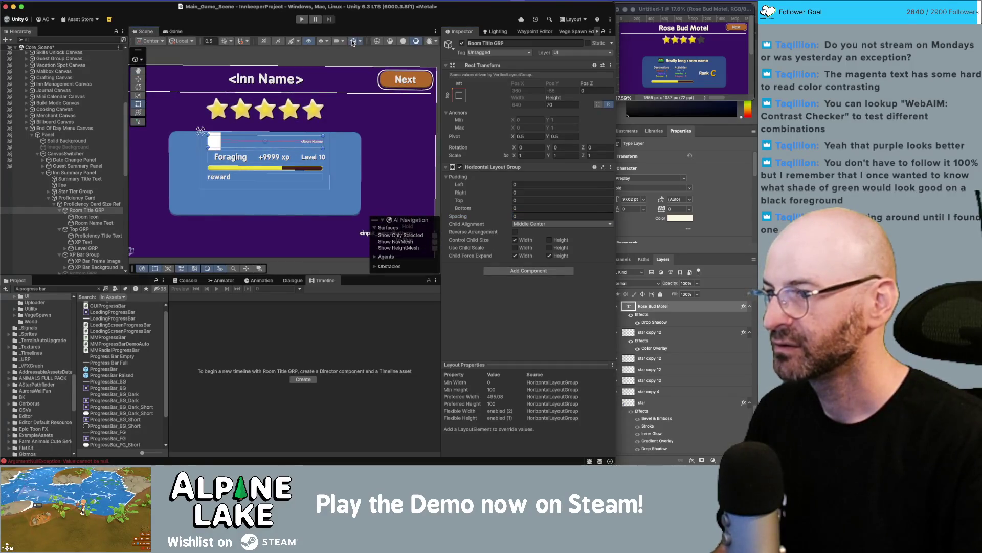
pyautogui.scroll(2, 275, 147)
pyautogui.click(91, 204)
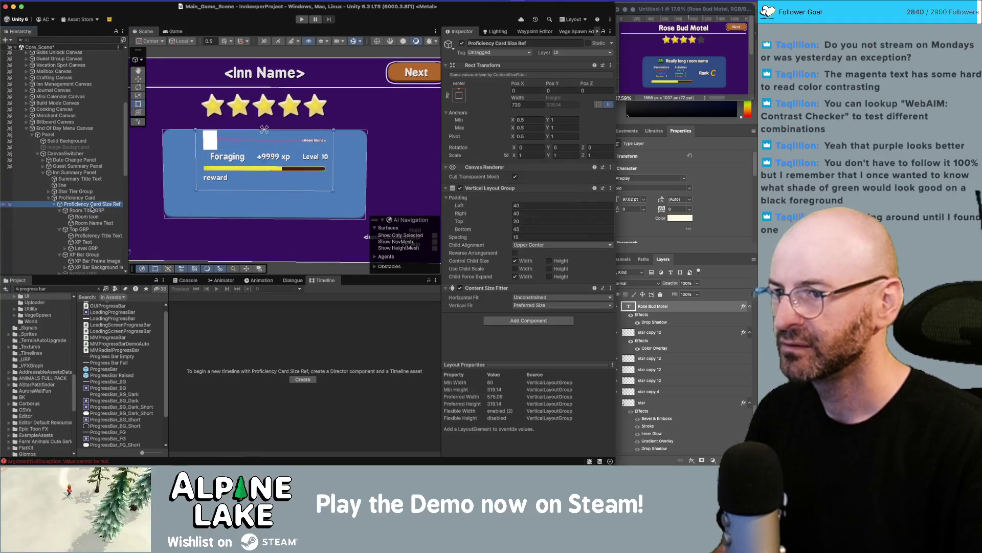
pyautogui.click(92, 210)
# - Give Room Icon the bedroomIcon sprite with Preserve Aspect enabled
pyautogui.click(94, 217)
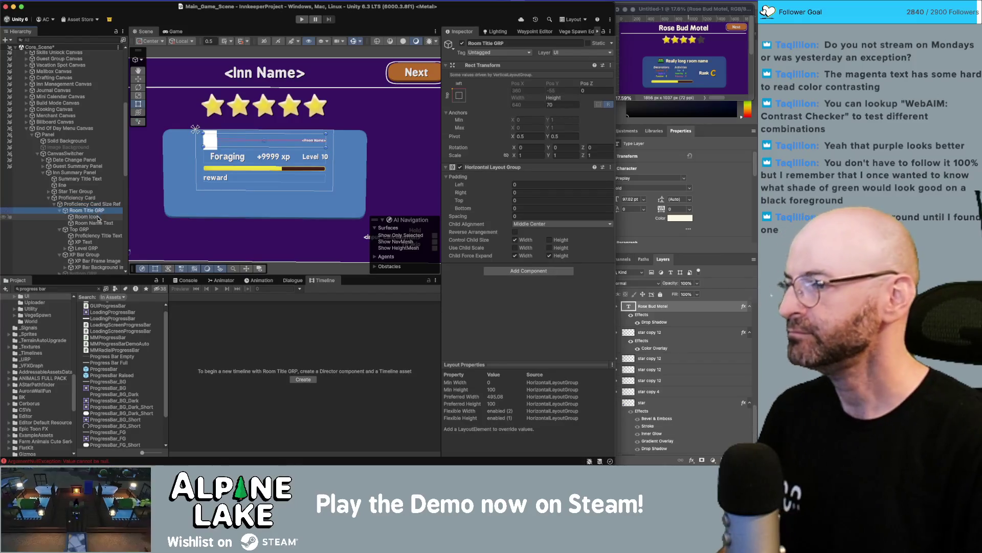
pyautogui.click(609, 198)
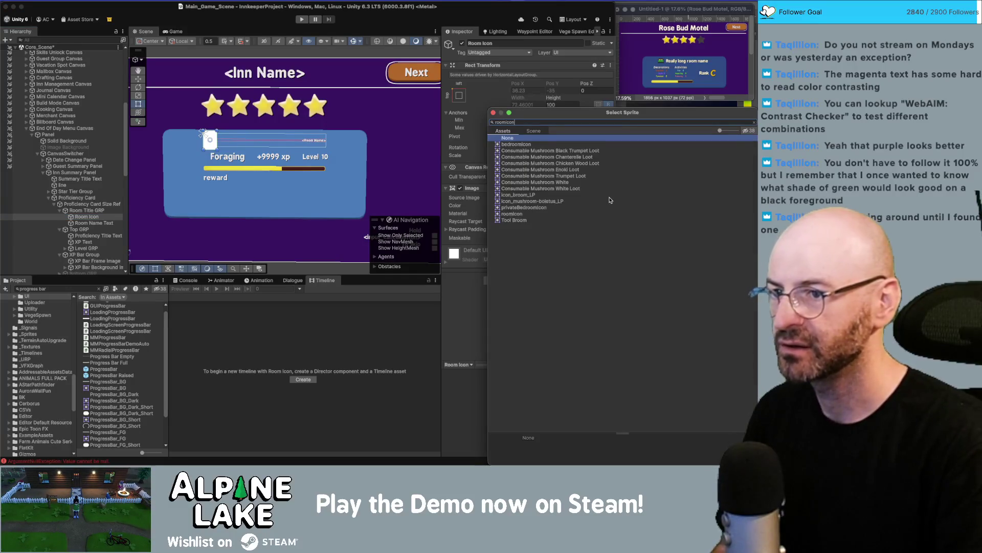
pyautogui.press('Down')
pyautogui.press('Return')
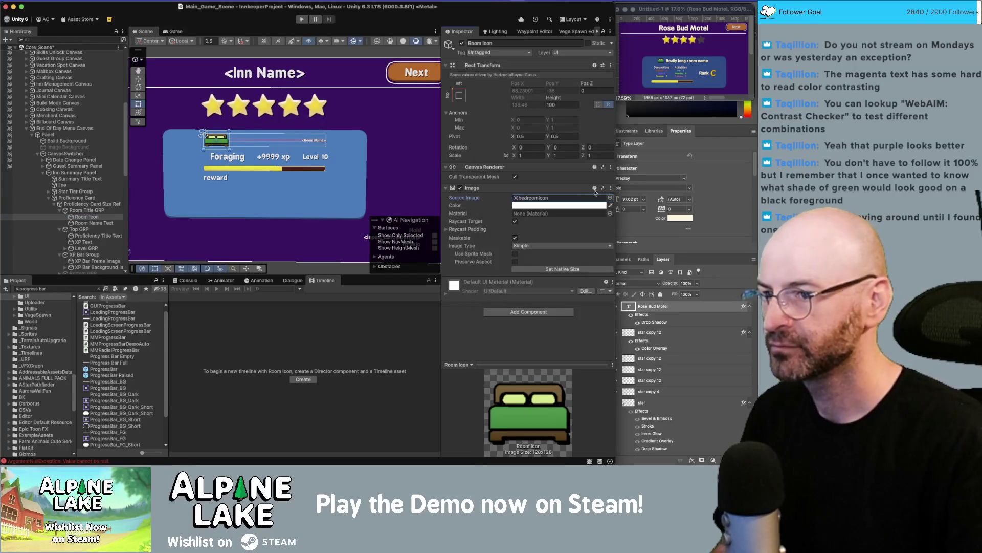
pyautogui.click(515, 262)
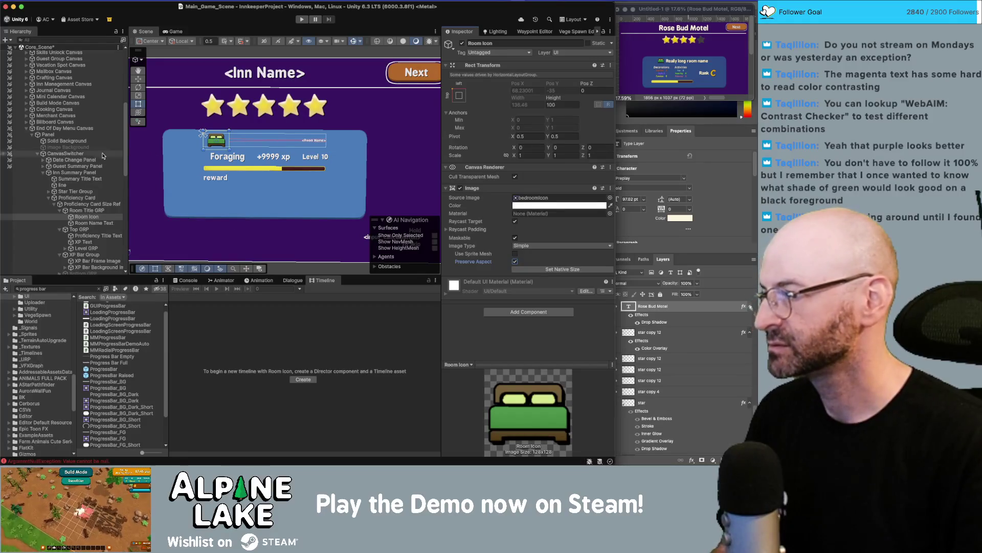
pyautogui.click(88, 224)
pyautogui.click(554, 104)
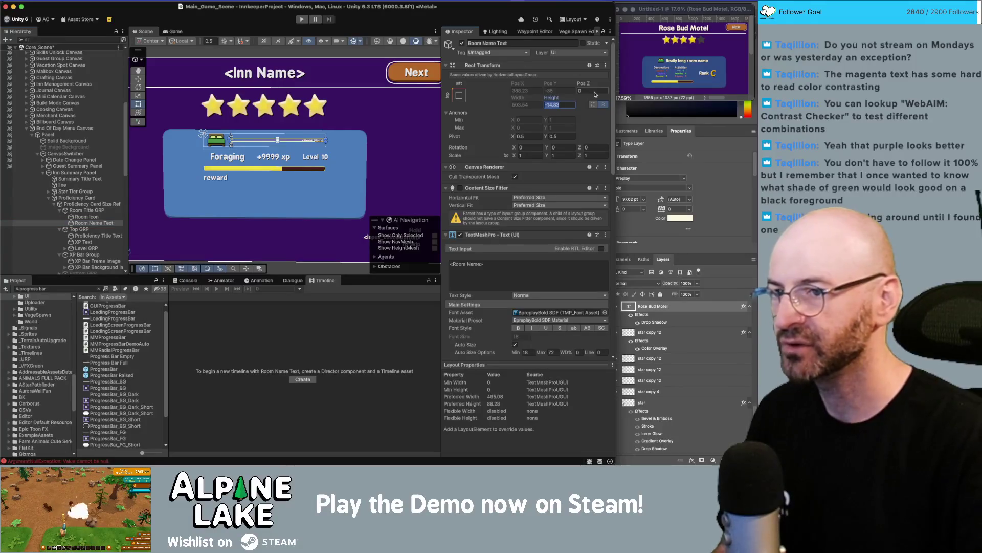
# - Set Room Name Text's height to 50 and left-align it
pyautogui.write('40')
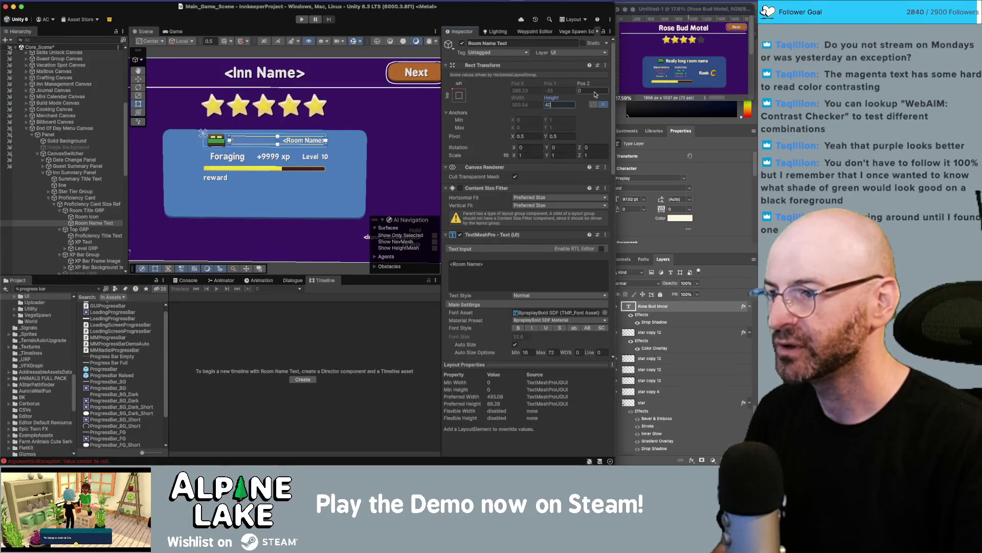
pyautogui.press('BackSpace')
pyautogui.press('BackSpace')
pyautogui.write('500')
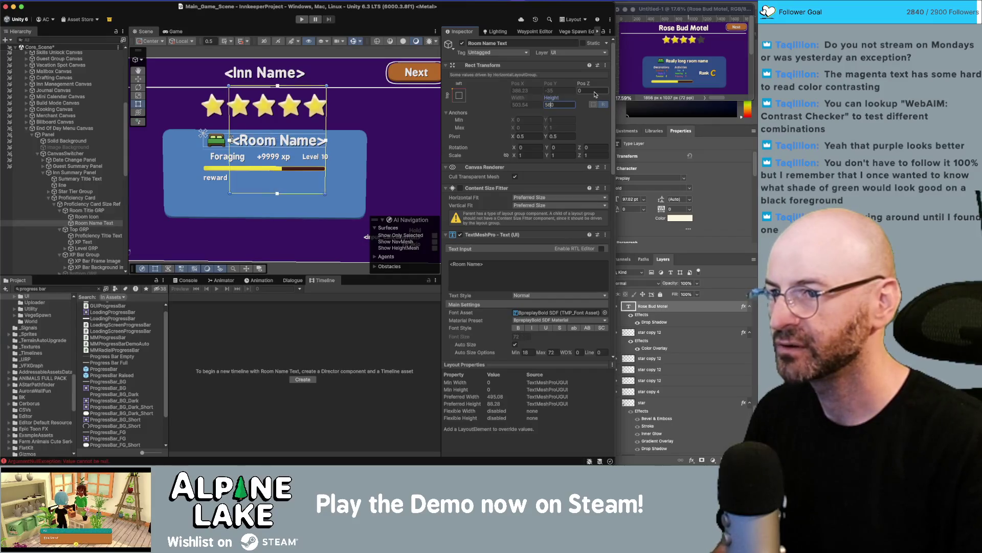
pyautogui.press('BackSpace')
pyautogui.press('BackSpace')
pyautogui.write('00')
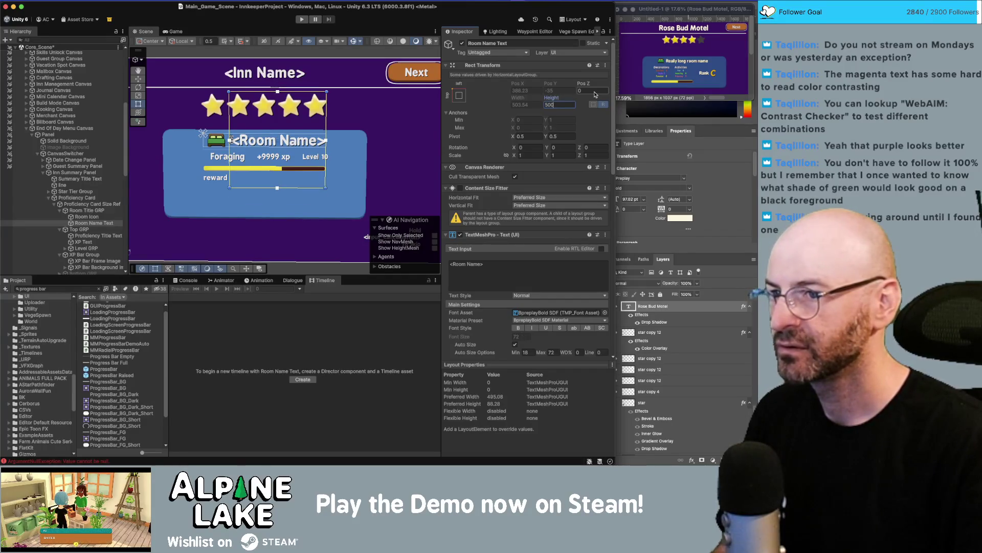
pyautogui.press('BackSpace')
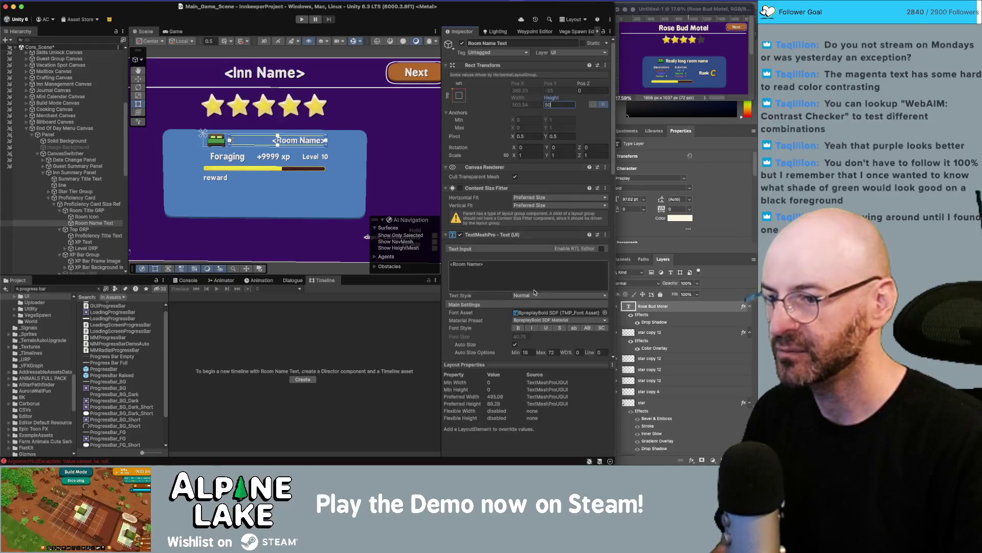
pyautogui.scroll(-5, 545, 337)
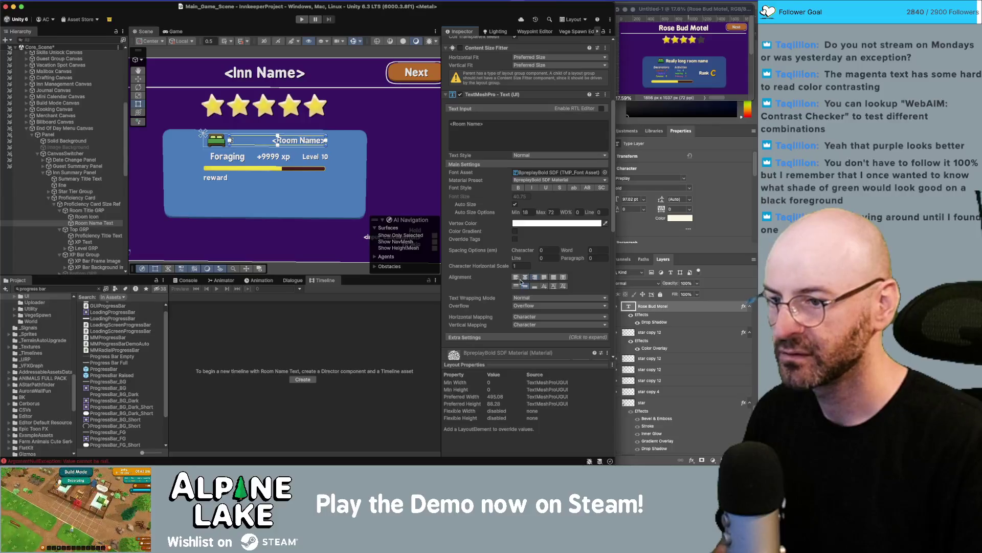
pyautogui.click(517, 278)
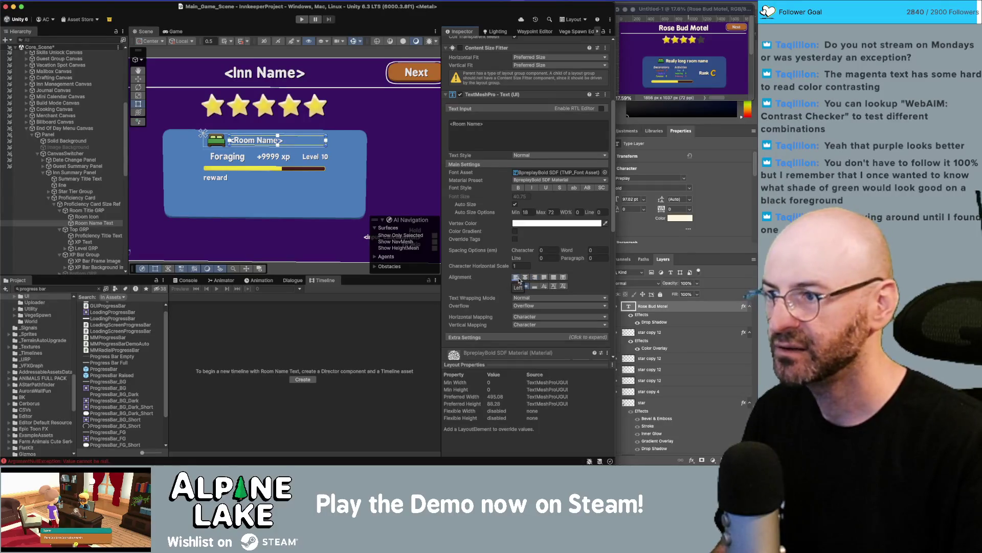
# - Add a Content Size Fitter with Horizontal Fit Preferred Size and remove the old duplicate fitter
pyautogui.scroll(-10, 476, 283)
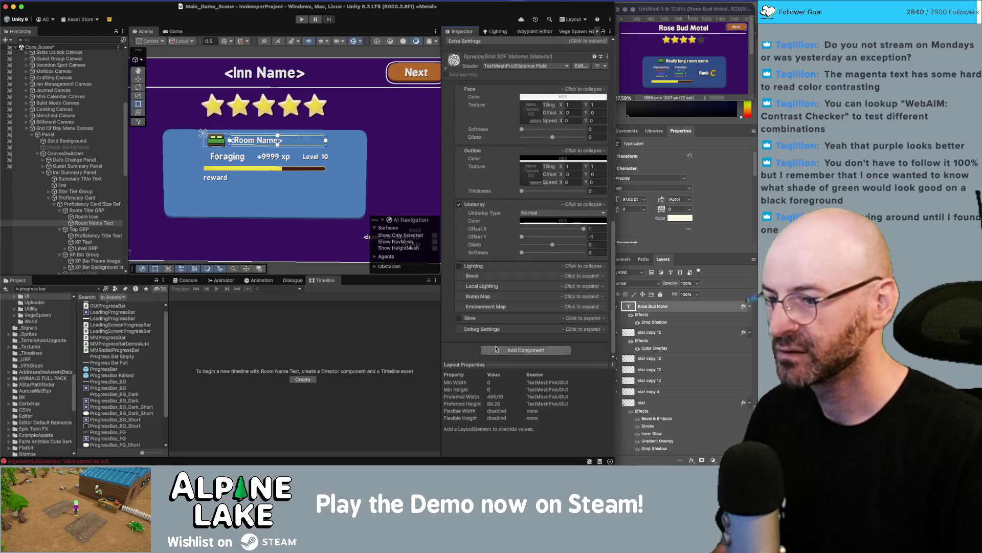
pyautogui.click(497, 350)
pyautogui.write('content')
pyautogui.press('Return')
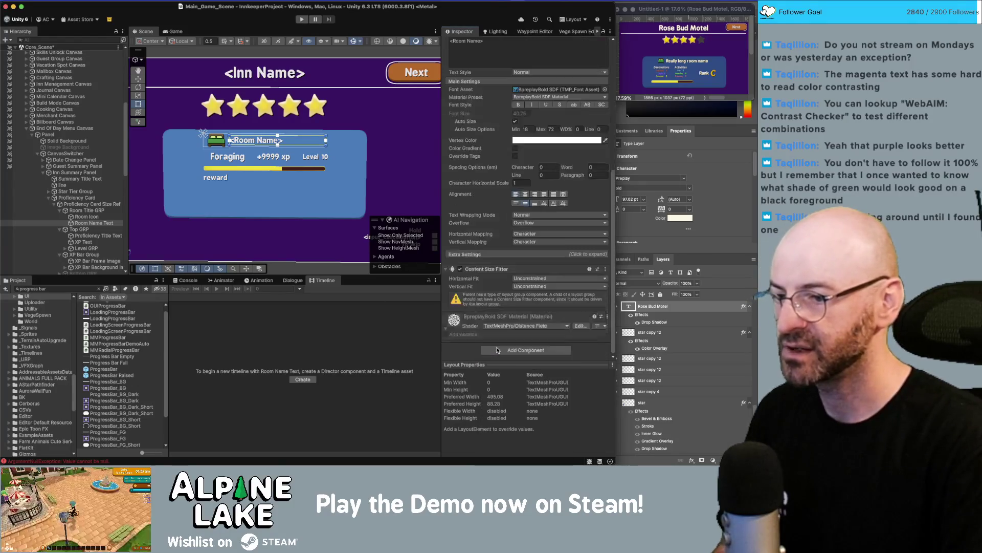
pyautogui.scroll(-4, 520, 265)
pyautogui.scroll(-1, 524, 263)
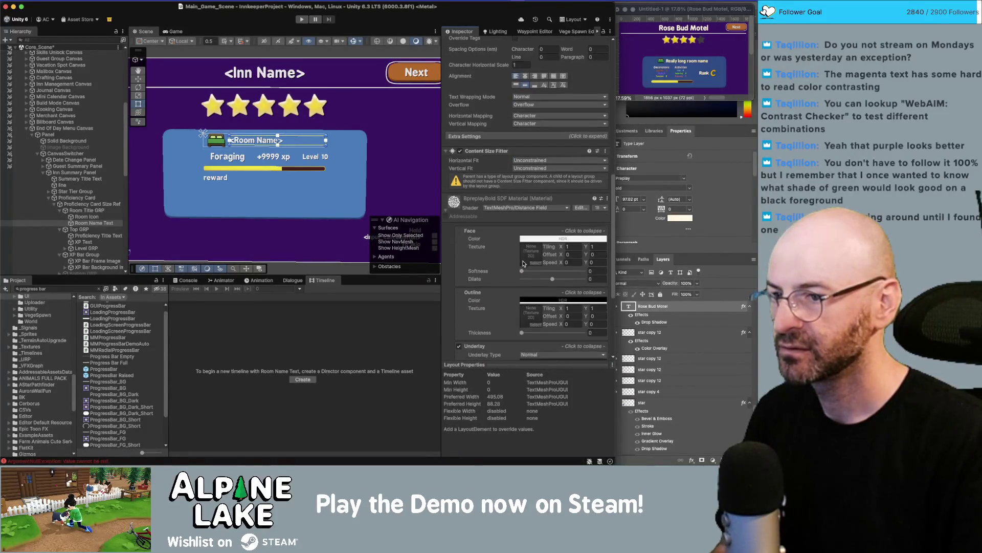
pyautogui.click(529, 168)
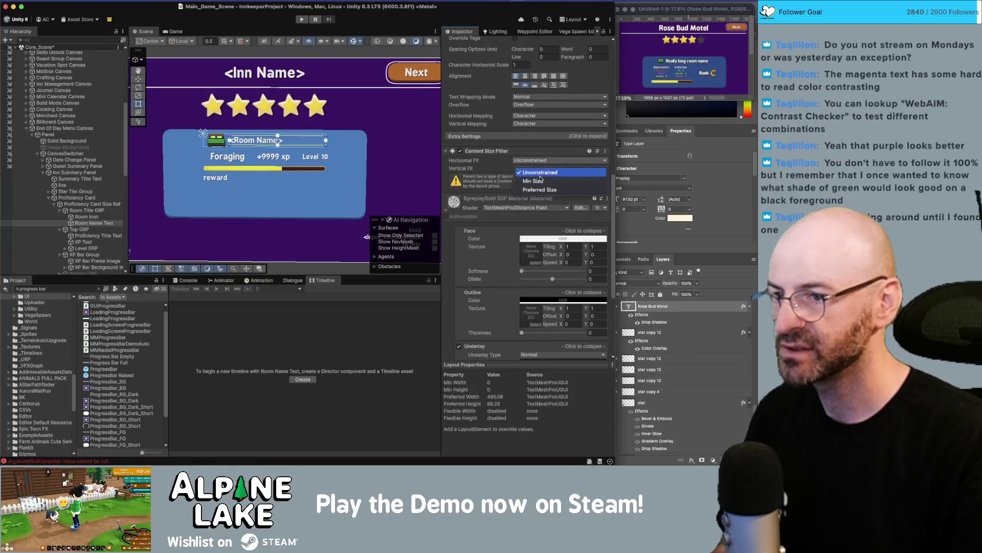
pyautogui.click(541, 190)
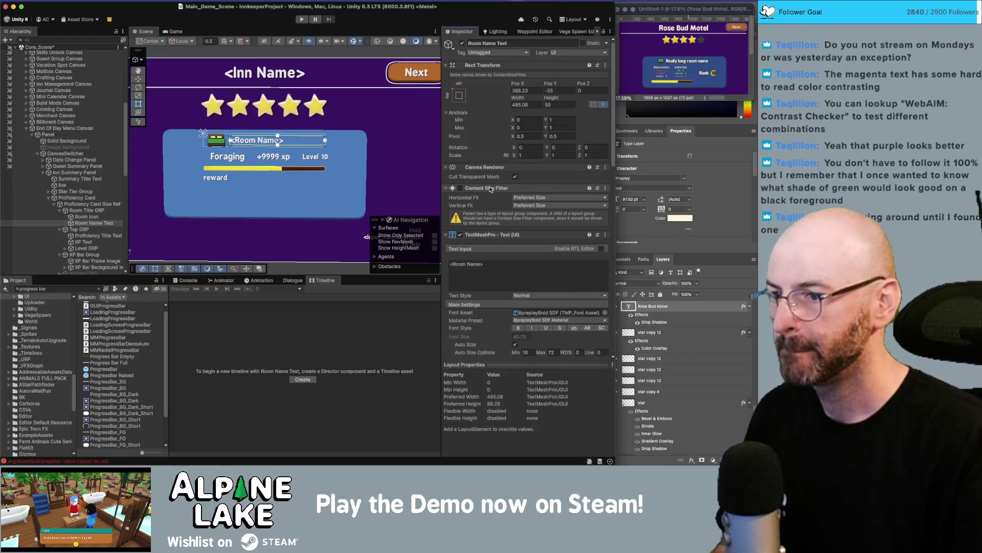
pyautogui.rightClick(490, 189)
pyautogui.click(525, 209)
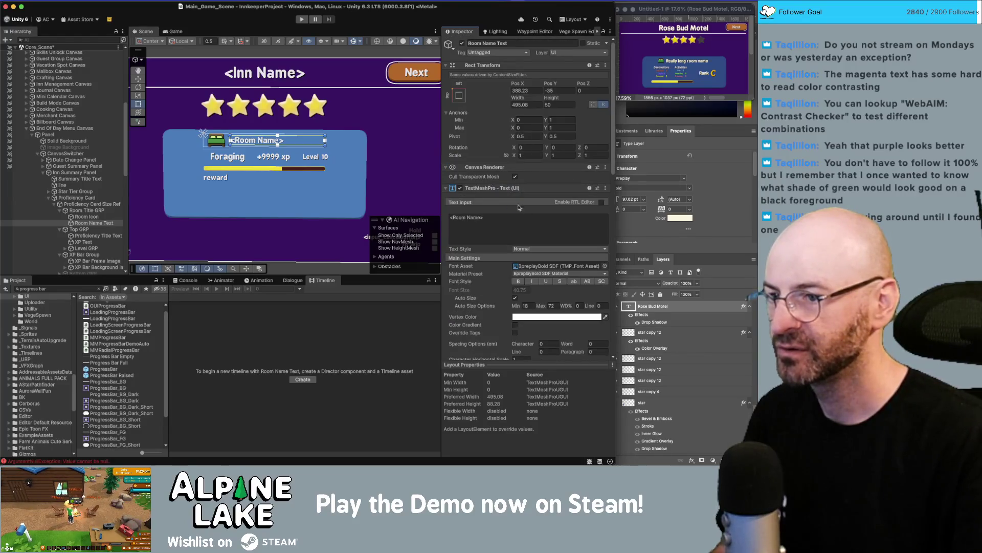
pyautogui.scroll(-5, 518, 207)
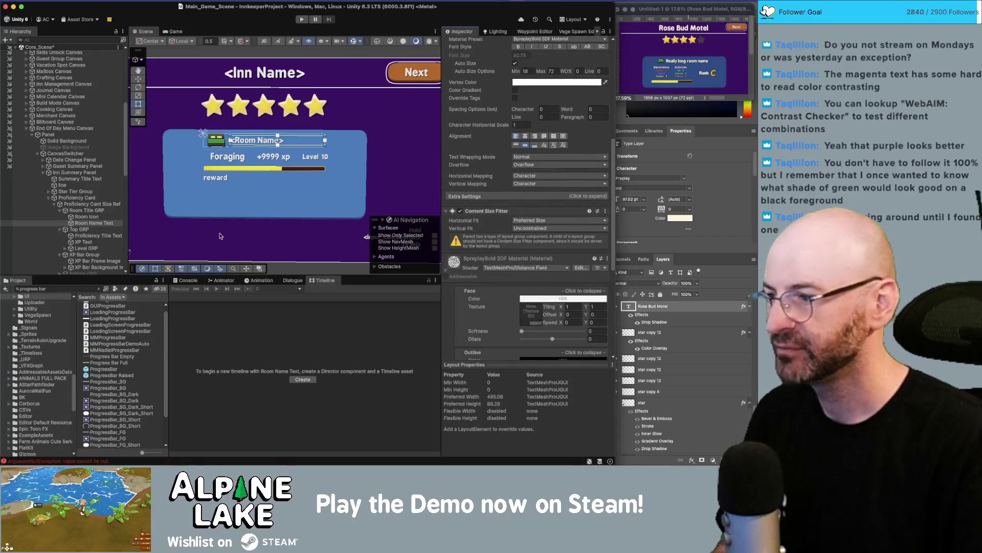
pyautogui.click(98, 210)
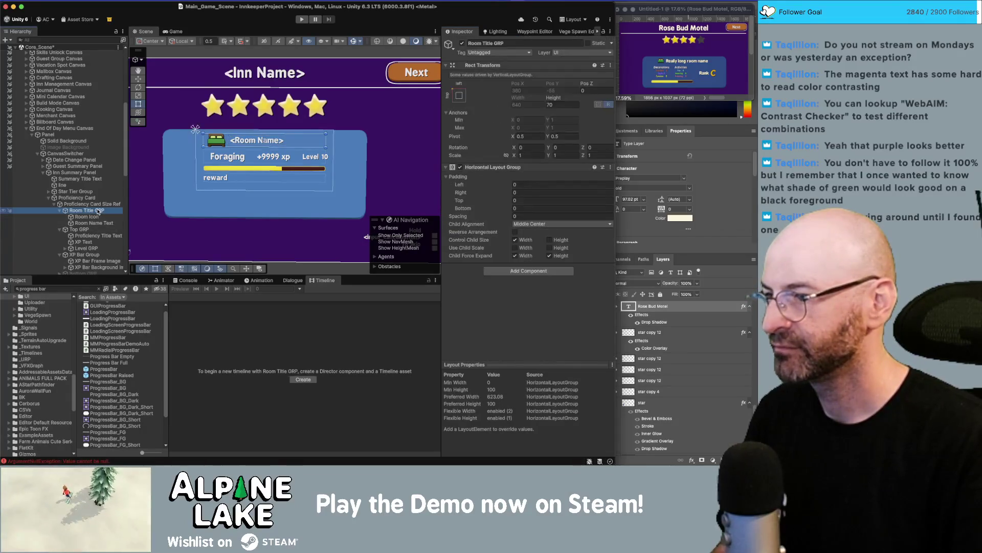
# - Untick Control Child Size Width and Child Force Expand Width on Room Title GRP
pyautogui.click(87, 217)
pyautogui.click(95, 223)
pyautogui.click(522, 104)
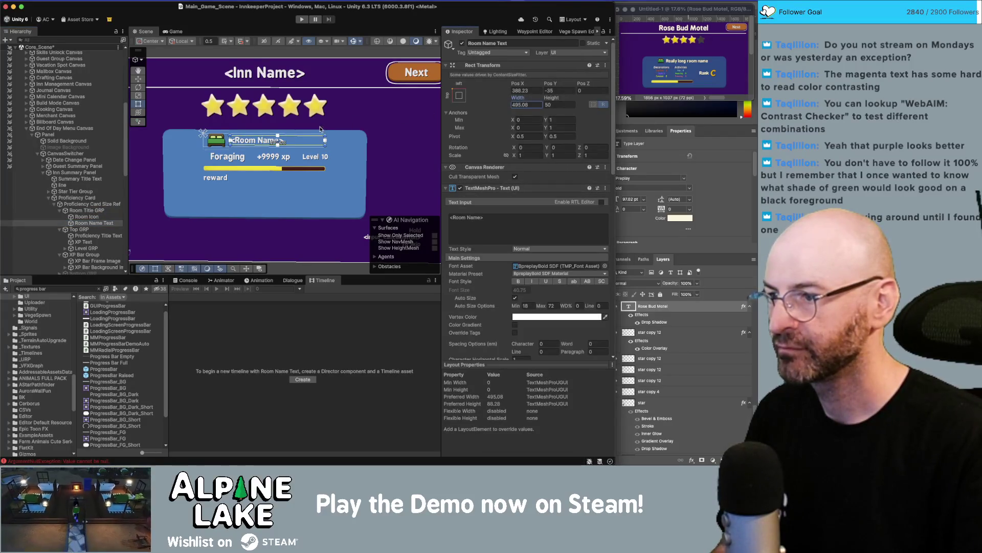
pyautogui.click(85, 210)
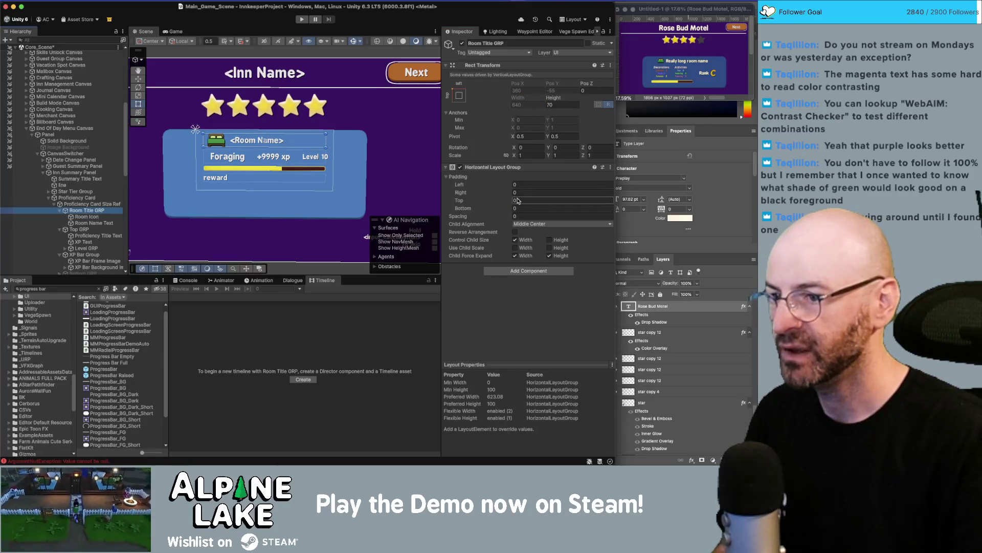
pyautogui.click(526, 240)
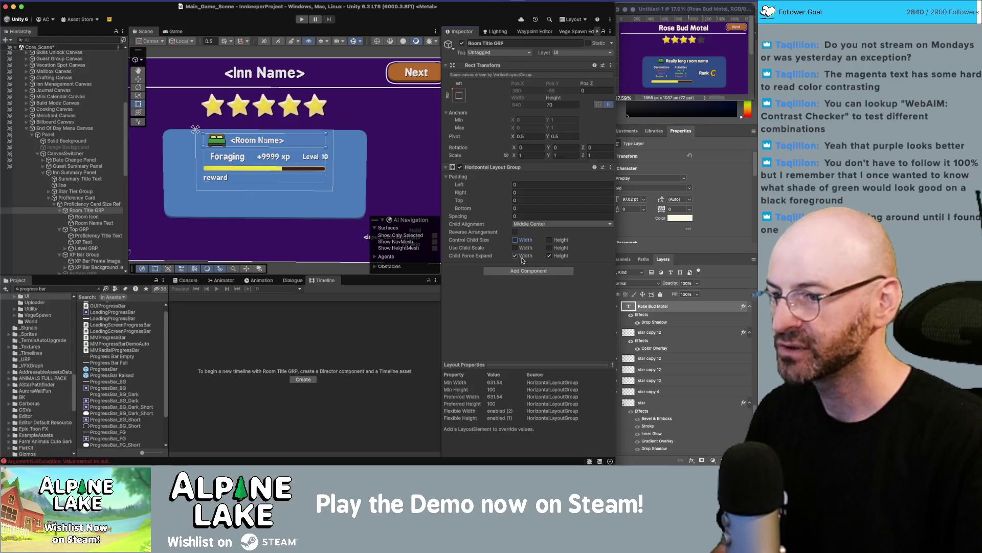
pyautogui.click(522, 258)
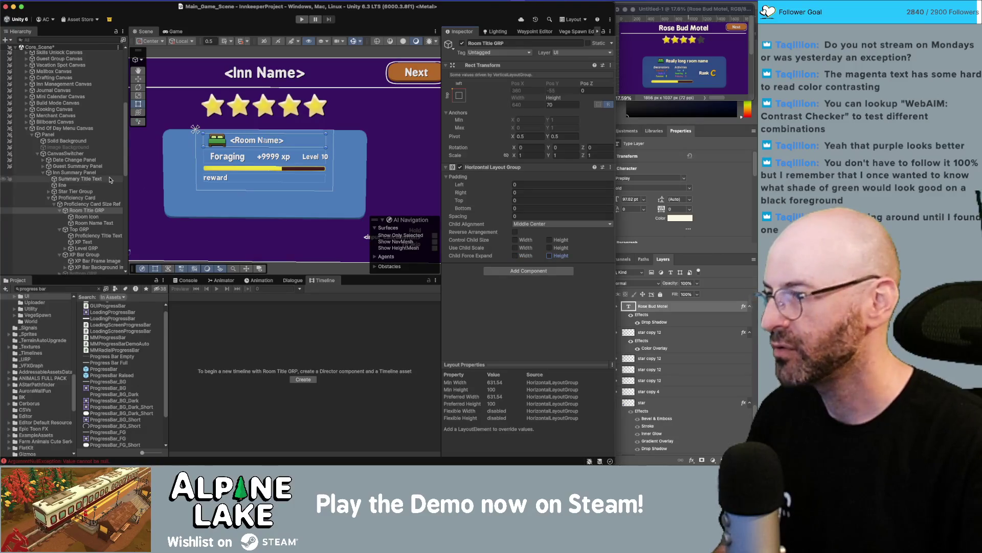
# - Resize Room Icon to 128 × 128 and re-enable the group's child force-expand width and height
pyautogui.click(96, 211)
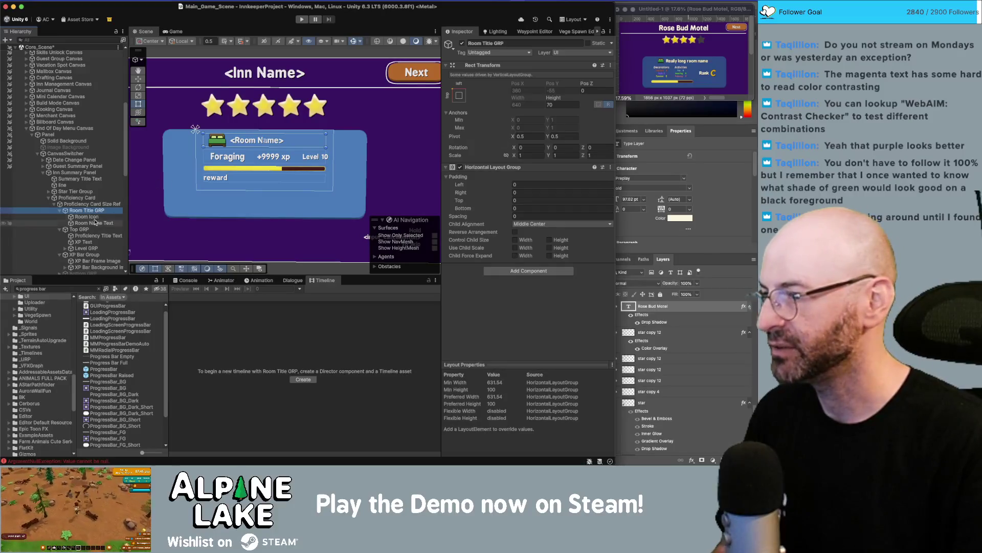
pyautogui.click(94, 217)
pyautogui.moveTo(551, 101)
pyautogui.mouseDown()
pyautogui.moveTo(560, 101)
pyautogui.moveTo(537, 104)
pyautogui.mouseUp()
pyautogui.write('100')
pyautogui.press('Tab')
pyautogui.write('100')
pyautogui.hotkey('shift', 'Tab')
pyautogui.write('128')
pyautogui.press('Tab')
pyautogui.write('128')
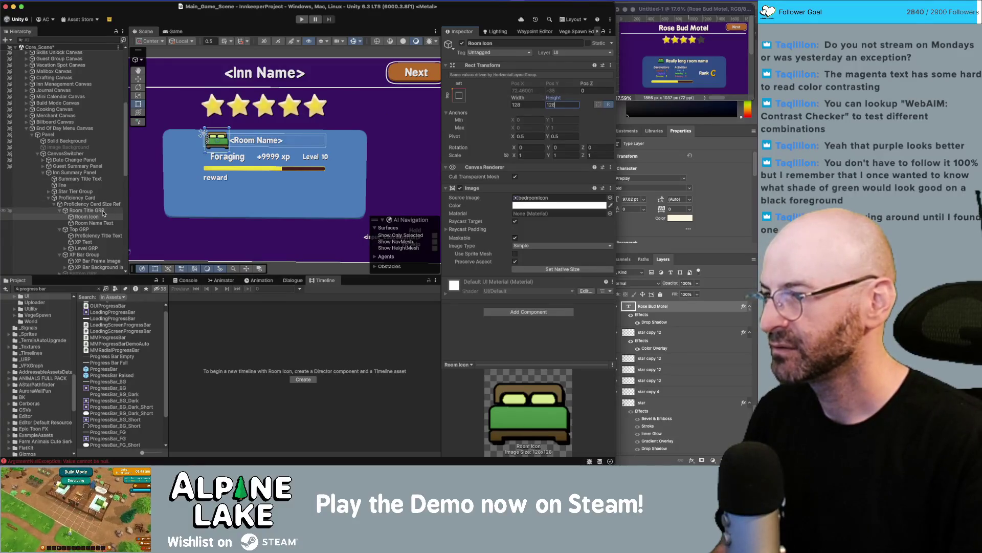
pyautogui.click(106, 211)
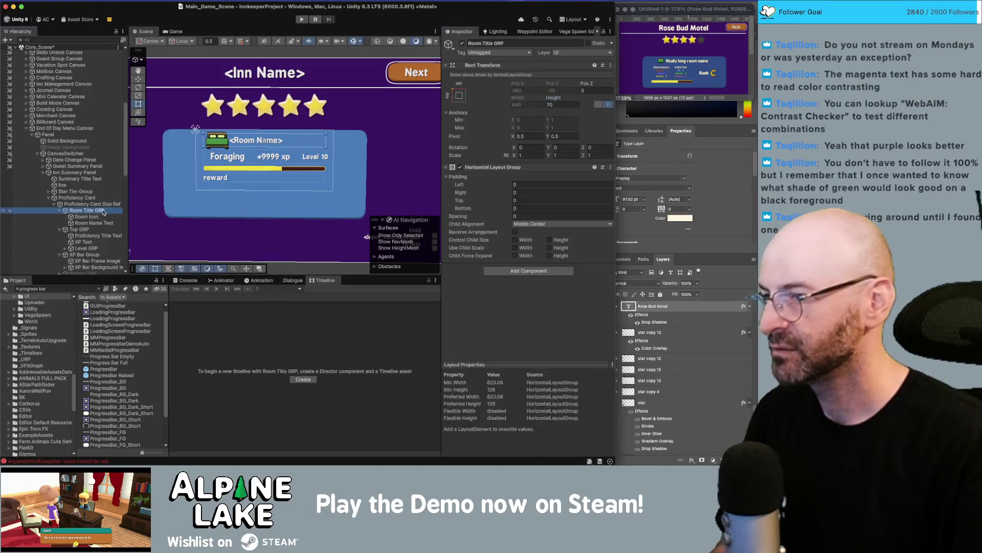
pyautogui.click(520, 258)
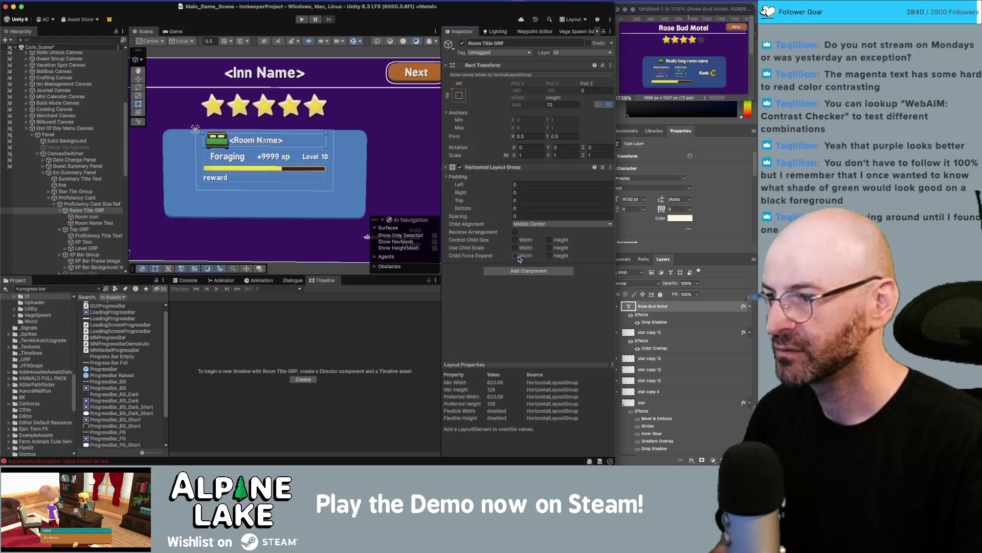
pyautogui.click(549, 256)
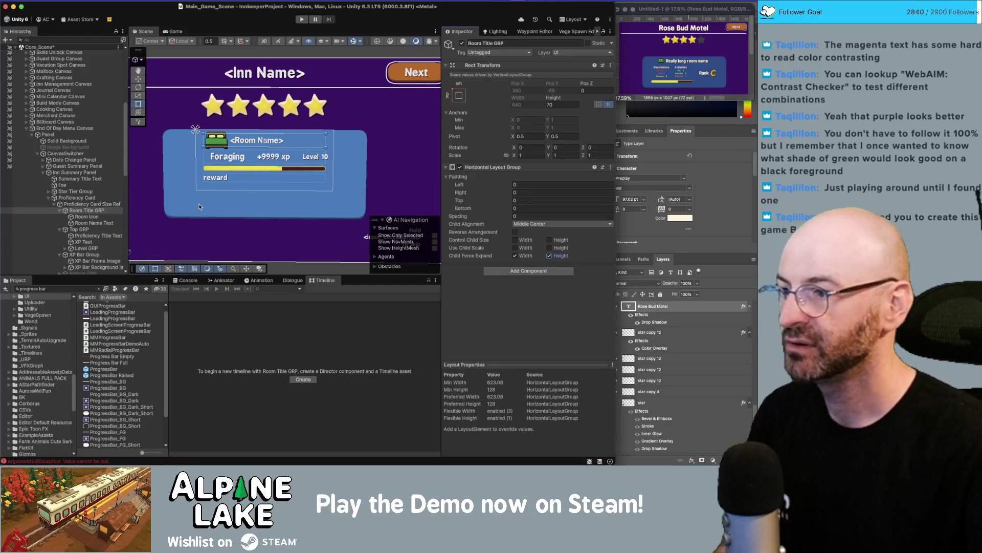
# - Set the Room Title GRP height to 128
pyautogui.click(87, 216)
pyautogui.click(90, 217)
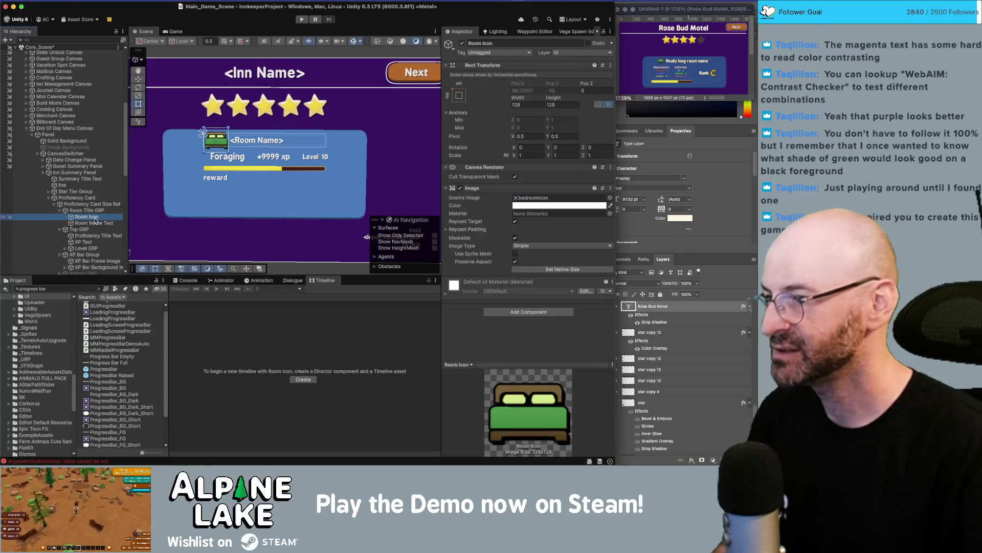
pyautogui.click(95, 210)
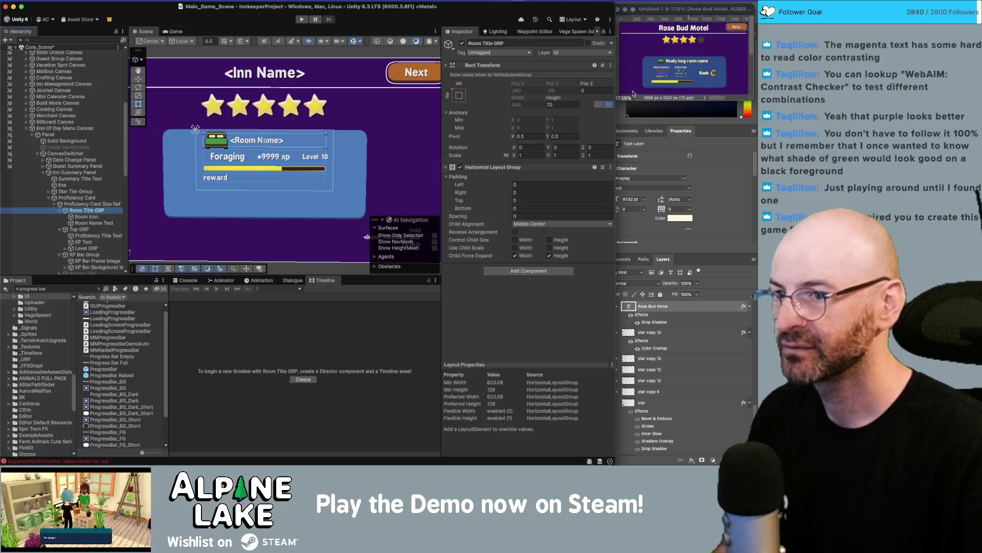
pyautogui.moveTo(554, 97); pyautogui.dragTo(584, 99)
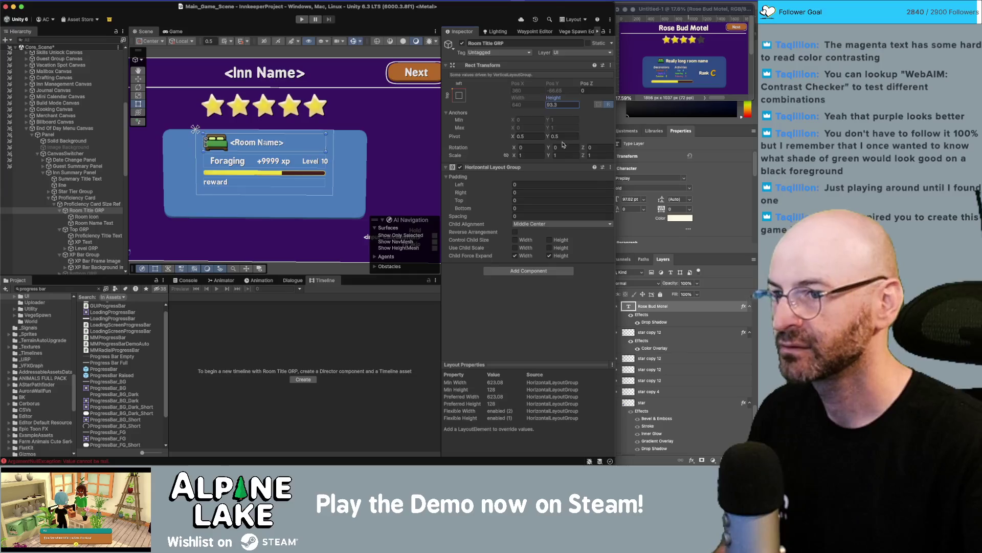
pyautogui.write('128')
pyautogui.press('Return')
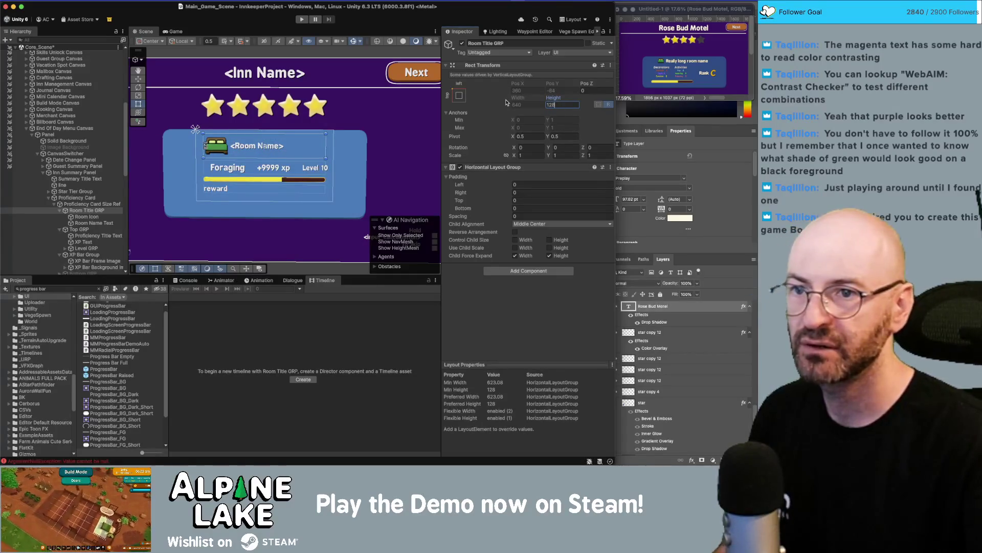
# - Make the Room Name Text box taller by scrubbing its Height
pyautogui.click(49, 223)
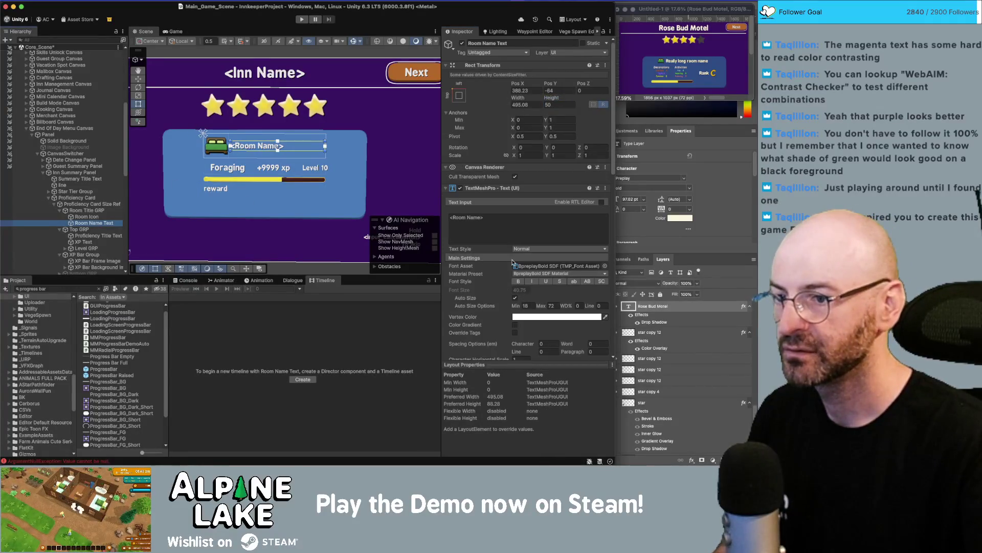
pyautogui.click(554, 98)
pyautogui.moveTo(554, 97); pyautogui.dragTo(578, 96)
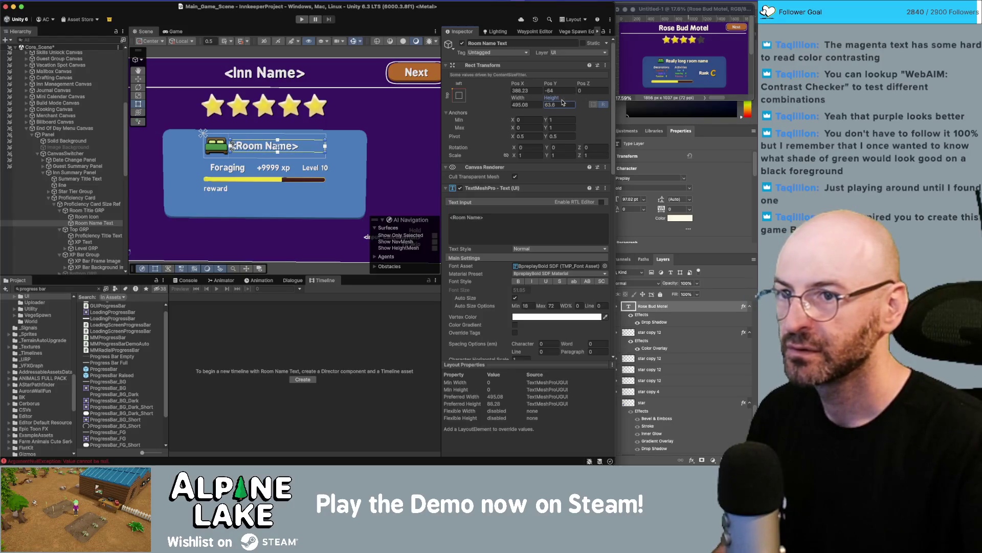
# - Resize the Room Icon to 100 × 100
pyautogui.click(86, 216)
pyautogui.click(532, 105)
pyautogui.write('64')
pyautogui.press('Tab')
pyautogui.write('64')
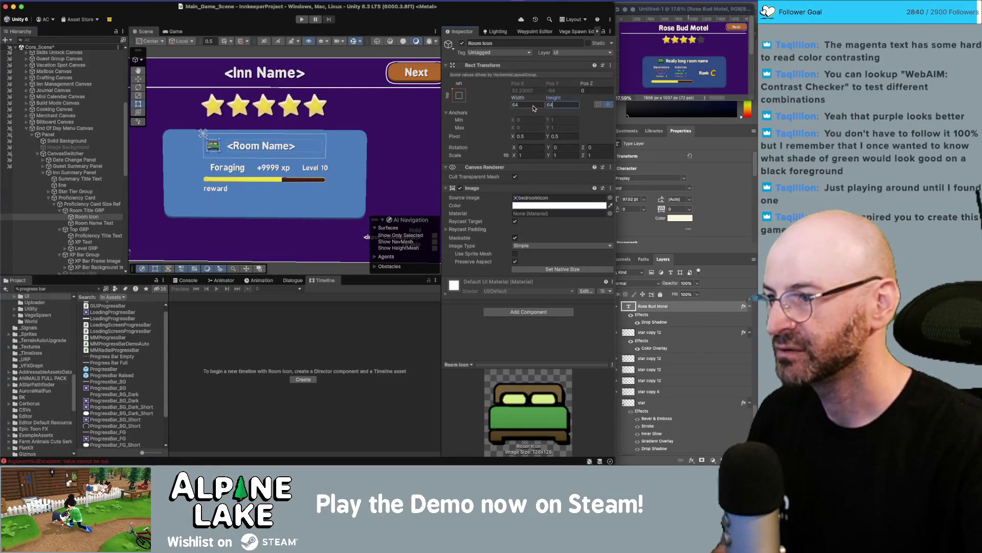
pyautogui.hotkey('shift', 'Tab')
pyautogui.write('12')
pyautogui.press('BackSpace')
pyautogui.press('BackSpace')
pyautogui.write('100')
pyautogui.press('Tab')
pyautogui.write('100')
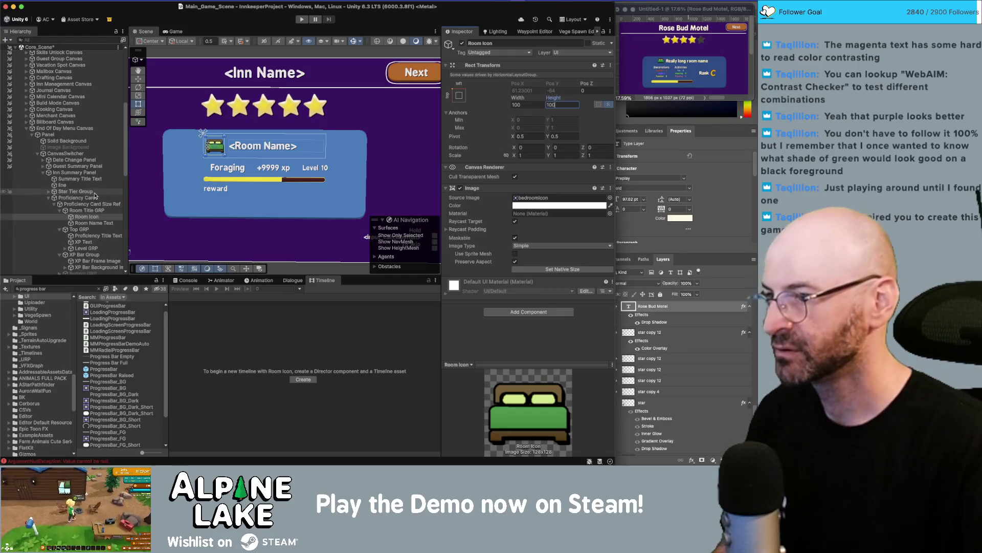
# - Adjust the Room Title GRP spacing between icon and title
pyautogui.click(92, 210)
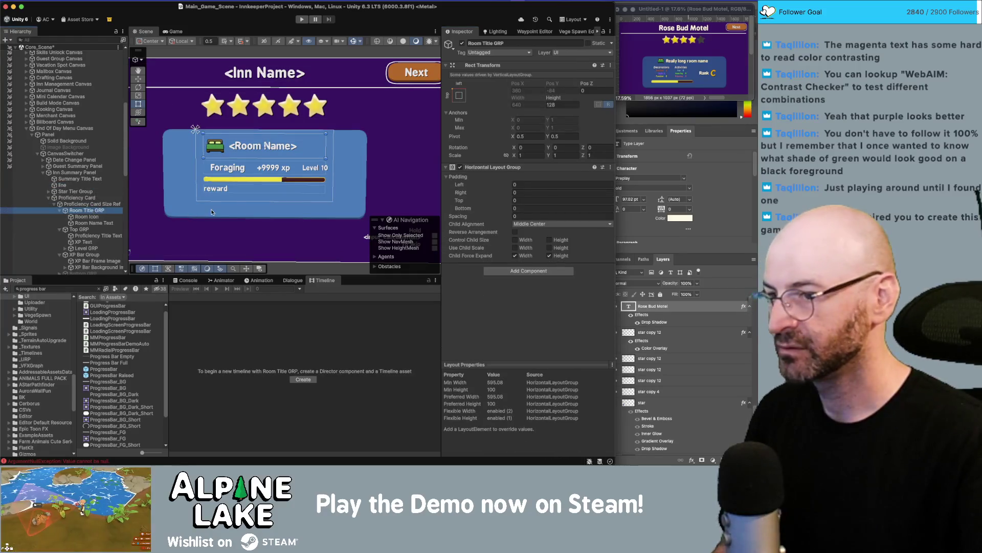
pyautogui.moveTo(498, 217); pyautogui.dragTo(524, 215)
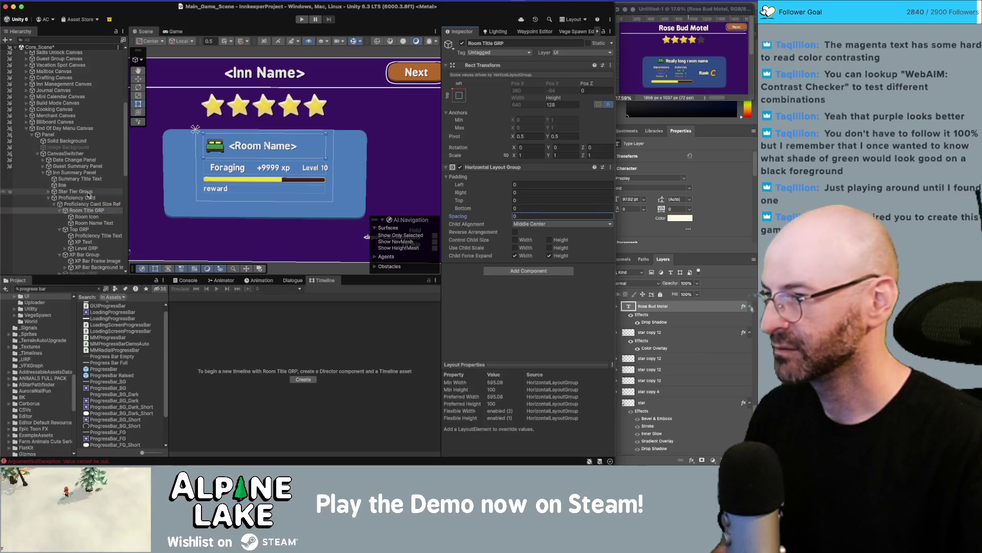
pyautogui.click(86, 216)
# - Turn off Auto Size on Room Name Text so the title uses font size 45
pyautogui.click(88, 223)
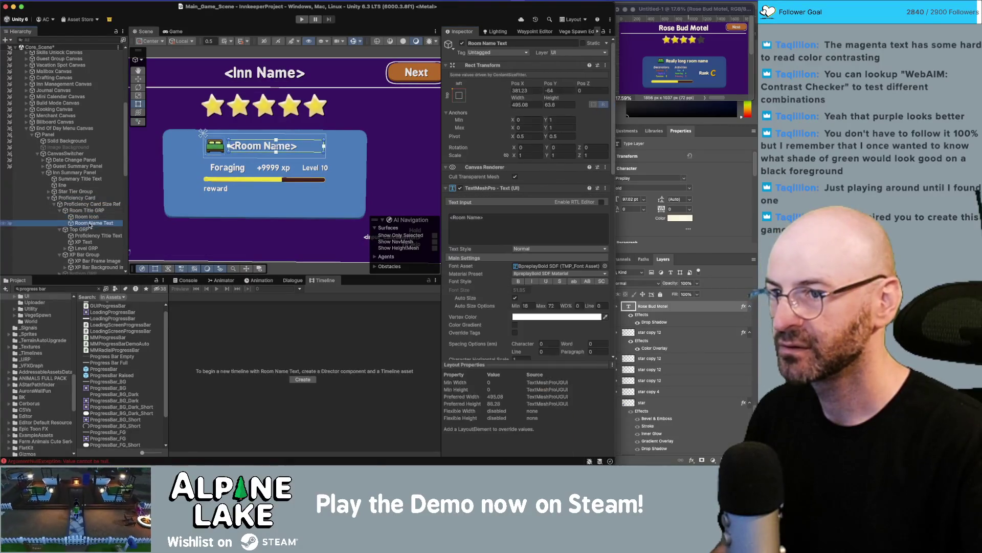
pyautogui.click(527, 104)
pyautogui.click(519, 223)
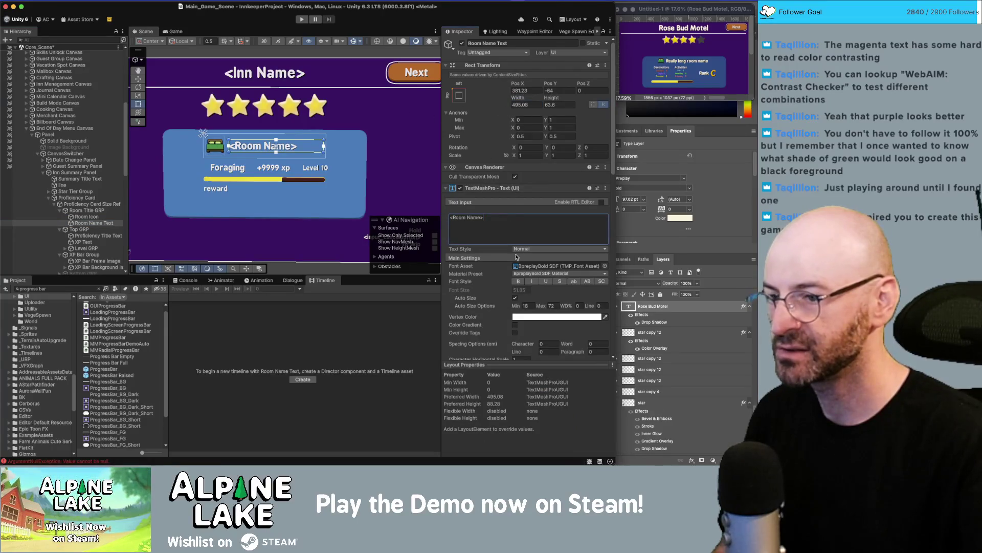
pyautogui.scroll(-4, 517, 257)
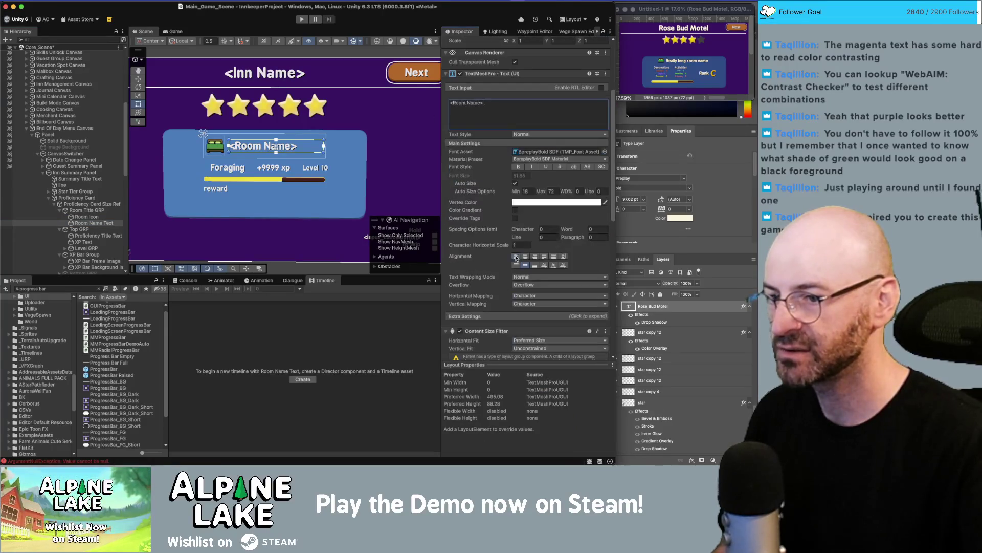
pyautogui.click(515, 183)
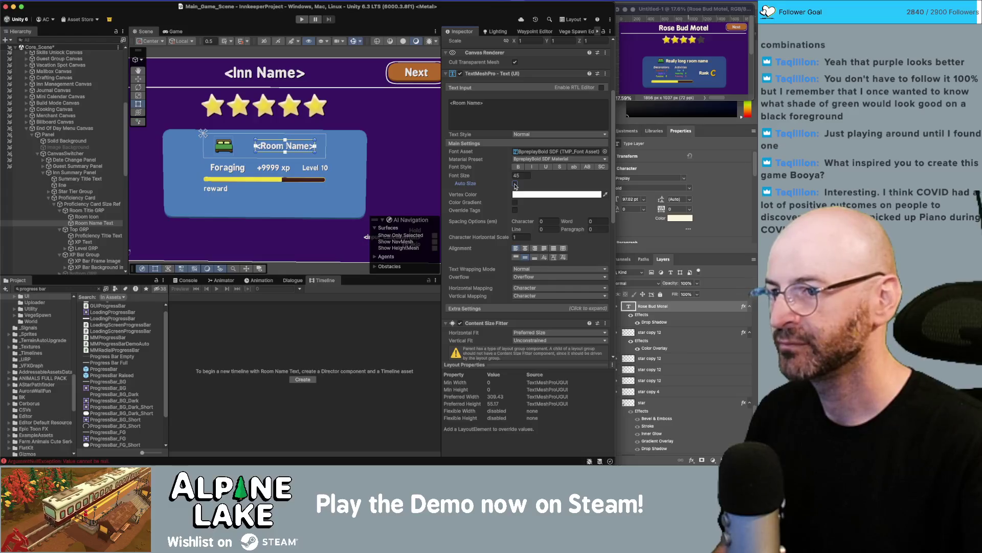
# - Uncheck Child Force Expand Width on Room Title GRP's Horizontal Layout Group
pyautogui.click(111, 211)
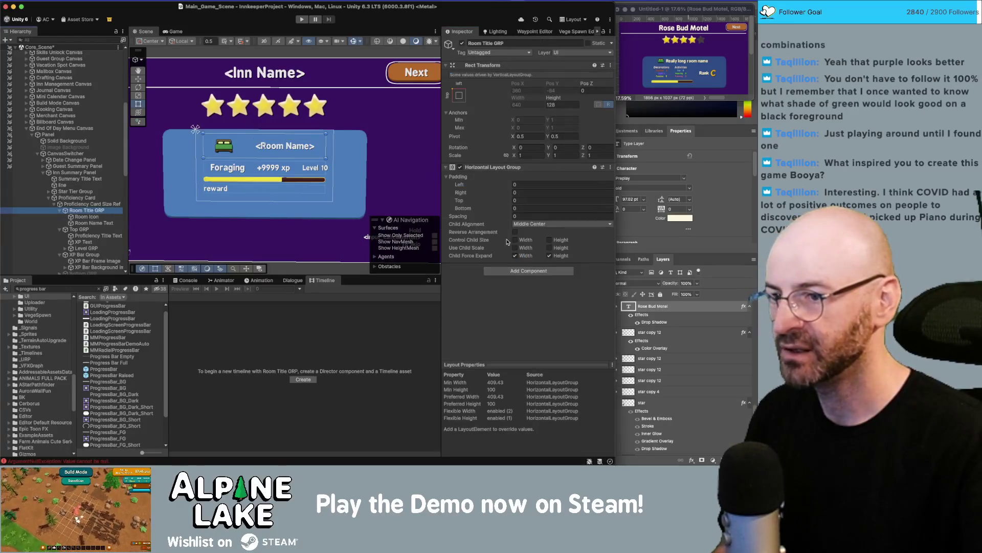
pyautogui.click(522, 257)
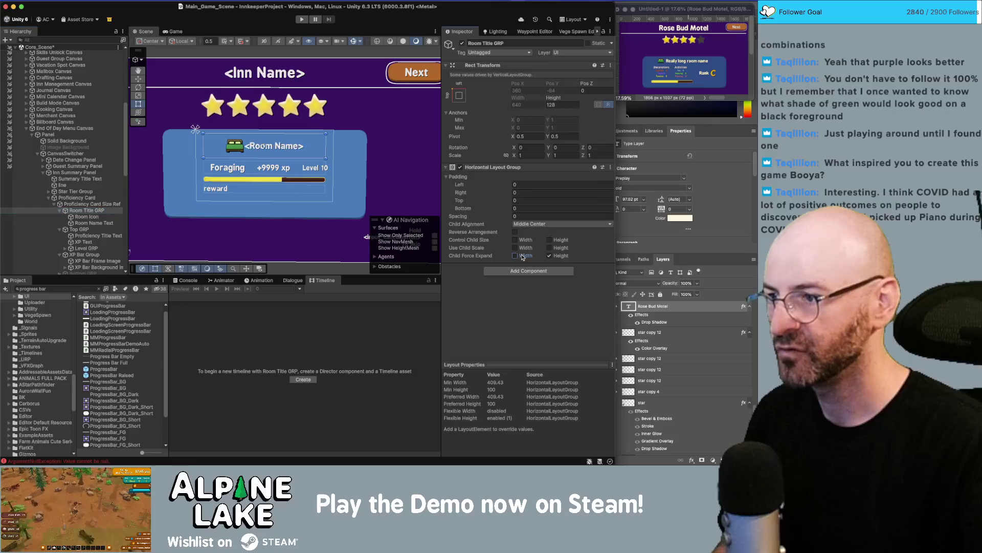
pyautogui.click(568, 216)
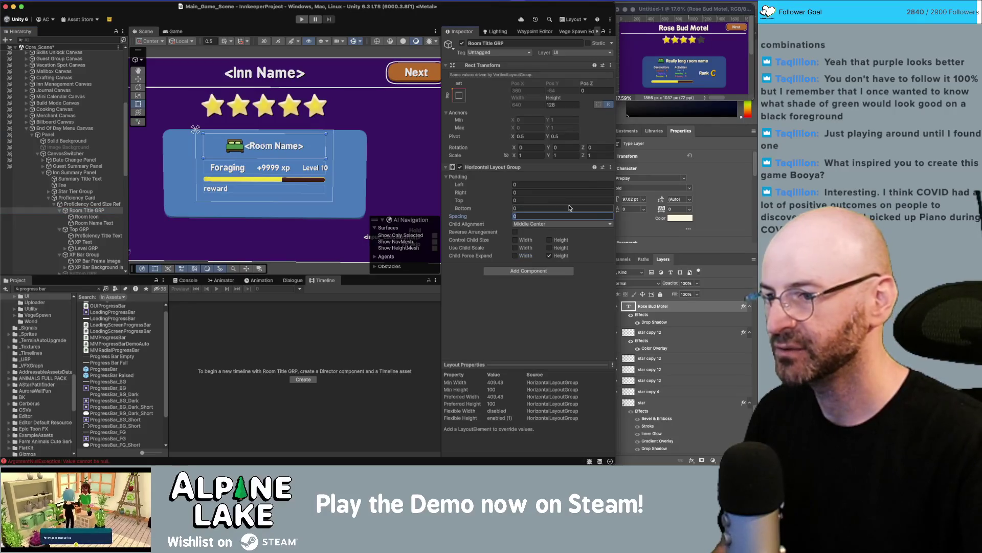
# - Set icon-title spacing to 30 and change the title text to 'Room Name'
pyautogui.write('30')
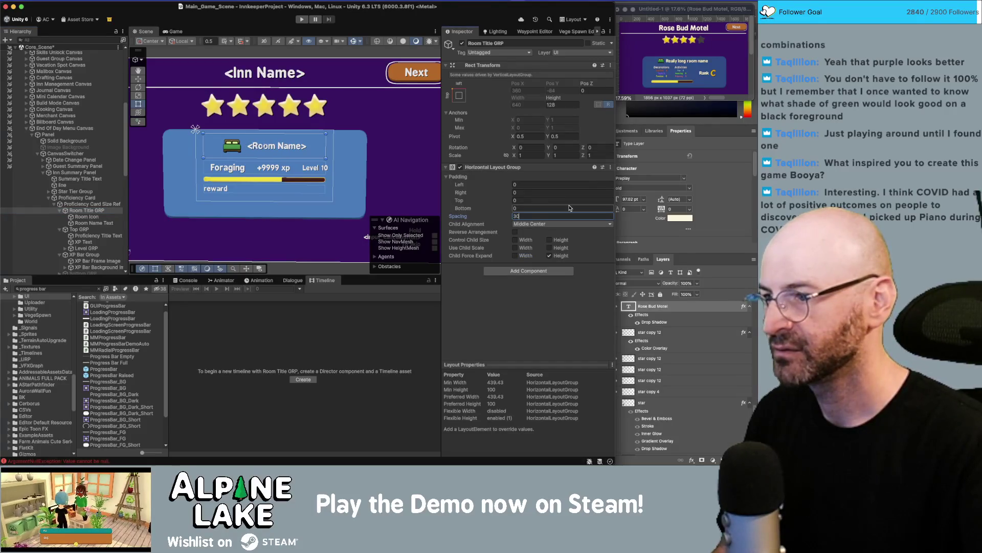
pyautogui.write('20')
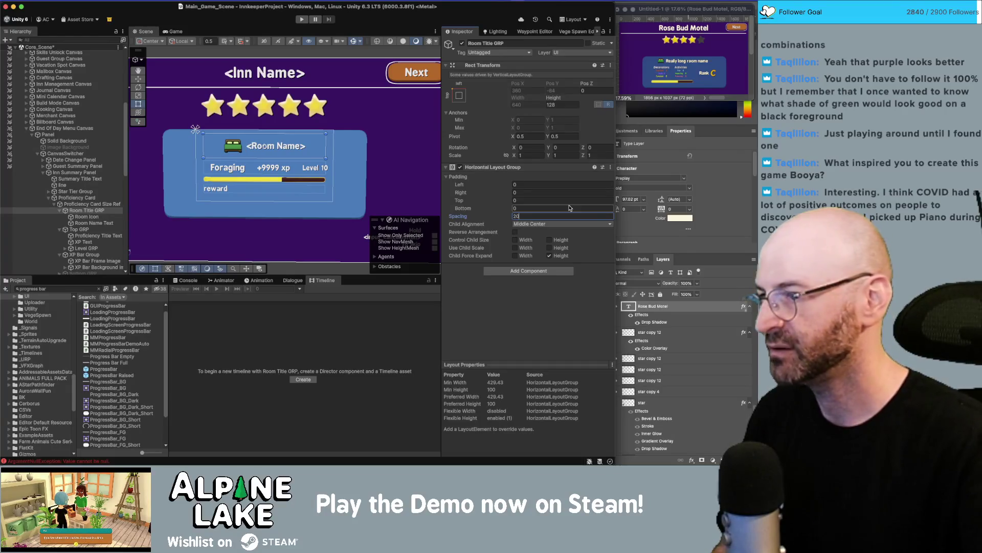
pyautogui.click(97, 217)
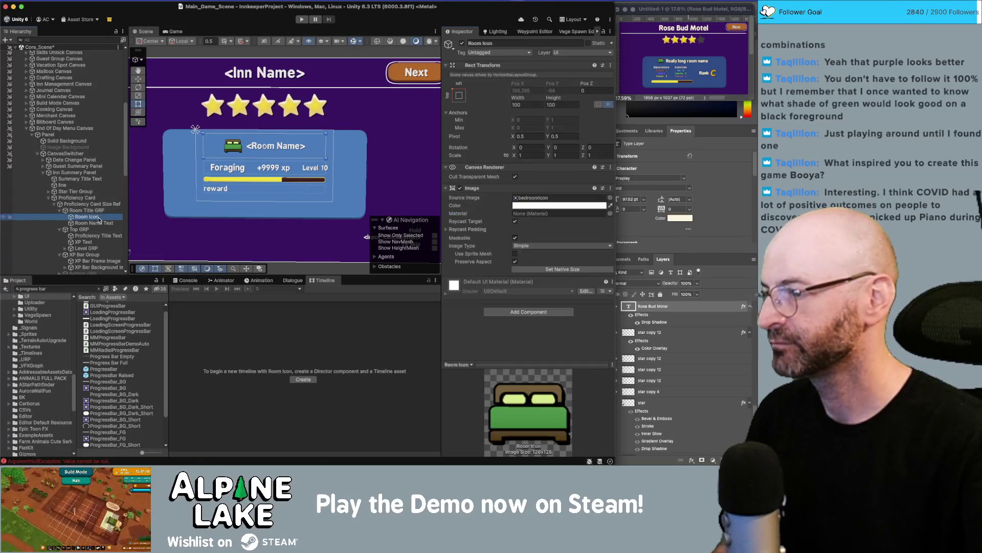
pyautogui.click(94, 223)
pyautogui.click(489, 221)
pyautogui.hotkey('ctrl', 'a')
pyautogui.write('Roo')
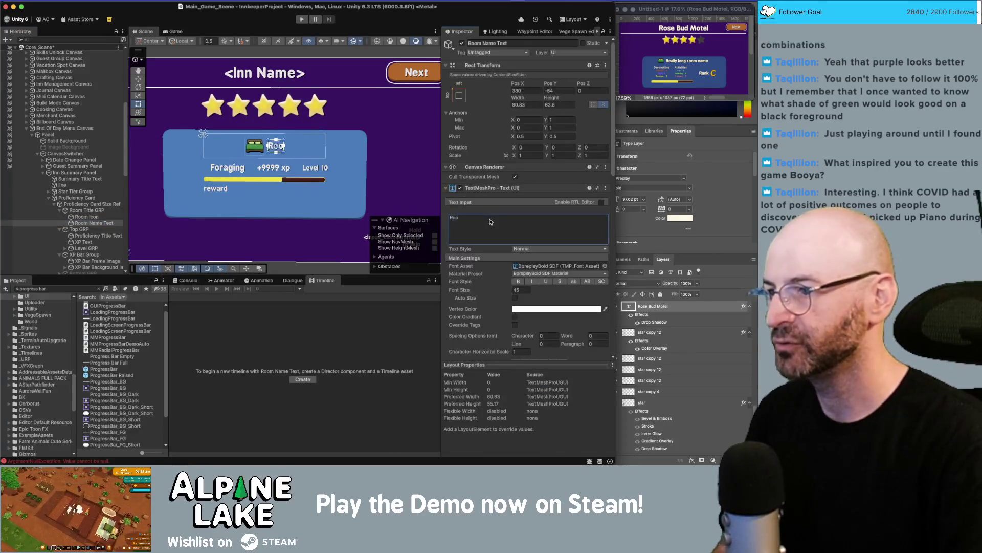
pyautogui.write('m Name>')
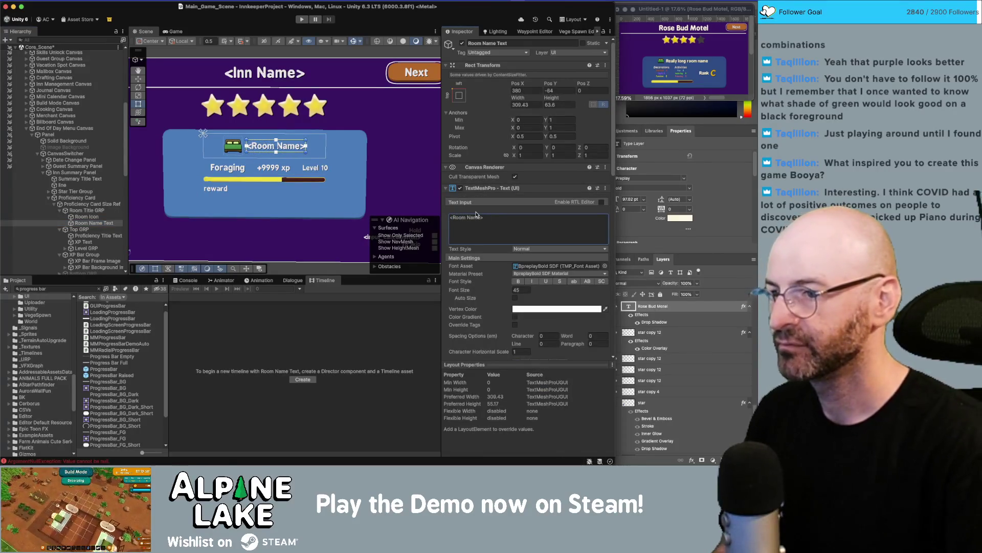
pyautogui.hotkey('ctrl', 'a')
pyautogui.write('Room Name')
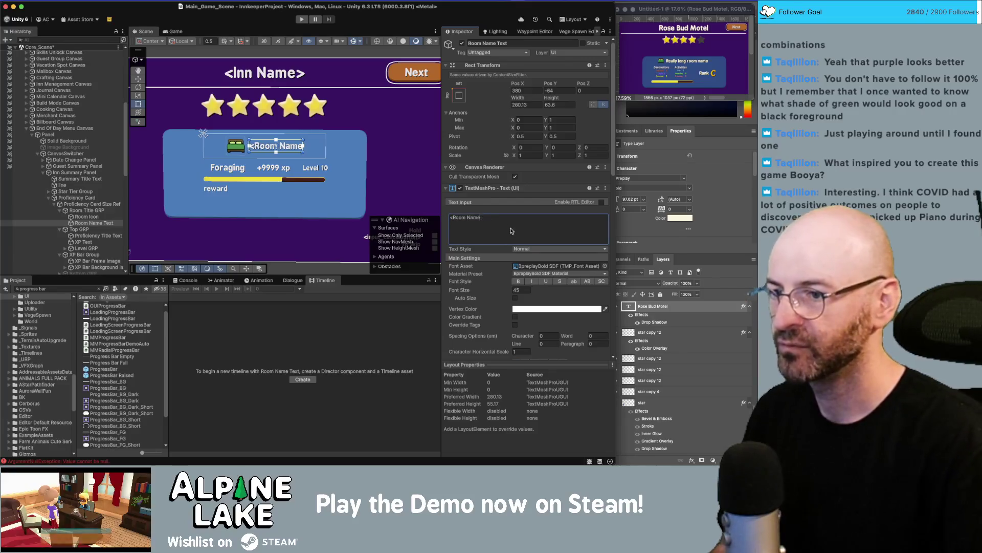
pyautogui.click(307, 339)
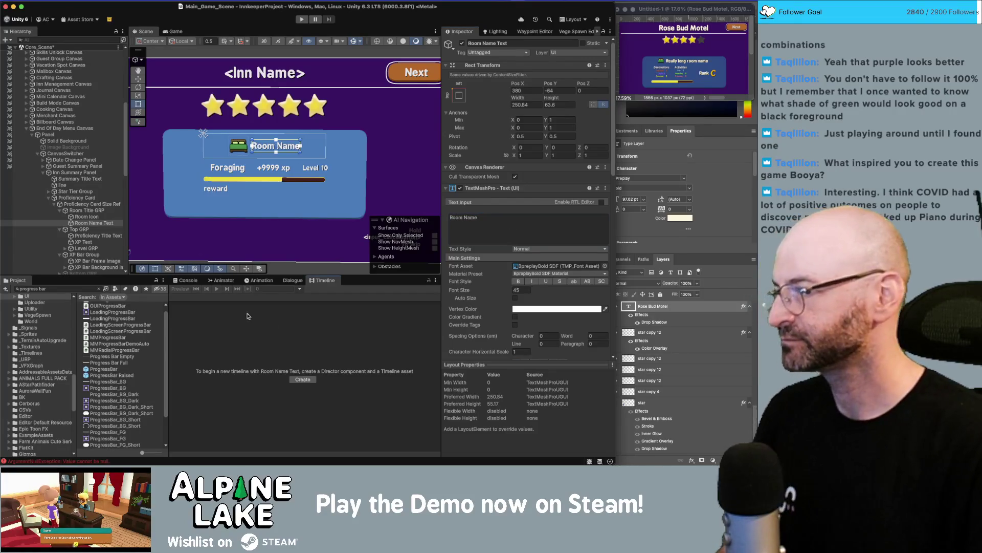
# - Toggle scene gizmos off and on, then start enlarging the title font size
pyautogui.click(352, 42)
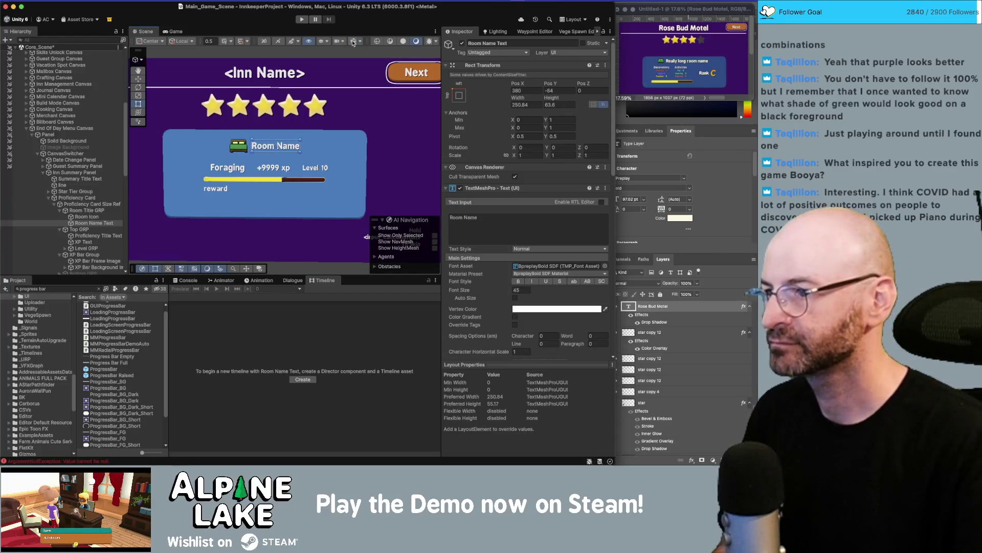
pyautogui.click(352, 42)
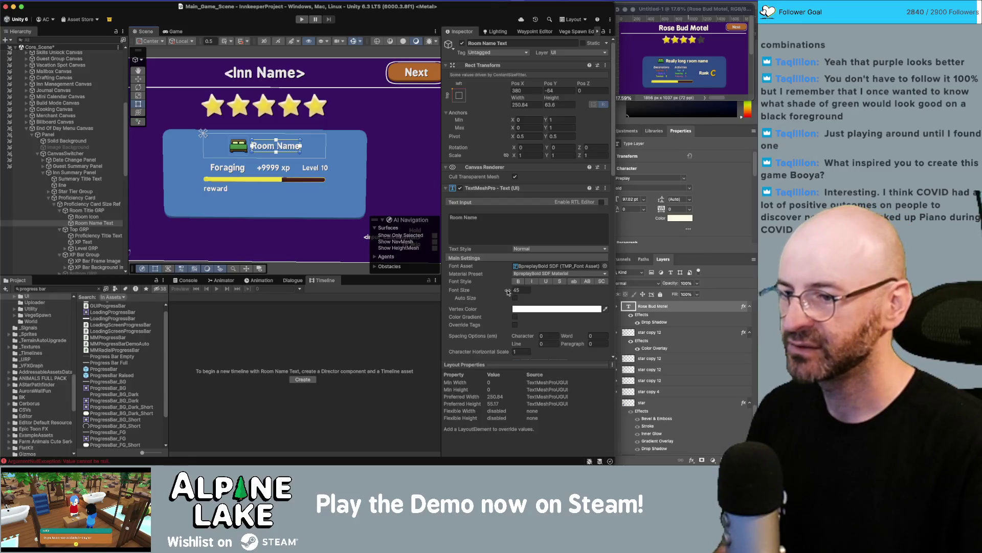
pyautogui.moveTo(508, 290); pyautogui.dragTo(513, 293)
# - Set the title font size to 55 and apply the BpreplayBold SDF Title Outline Material
pyautogui.write('55')
pyautogui.press('Return')
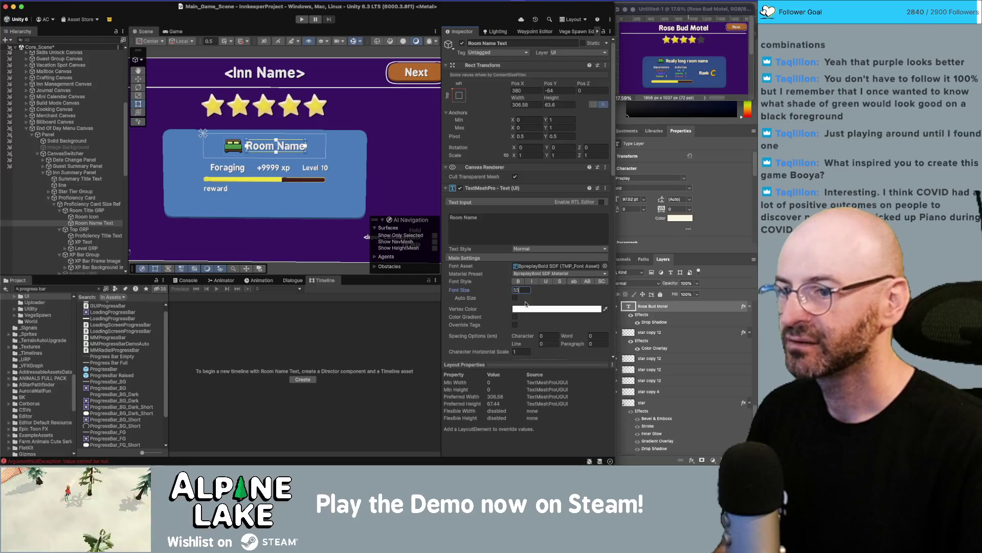
pyautogui.click(558, 274)
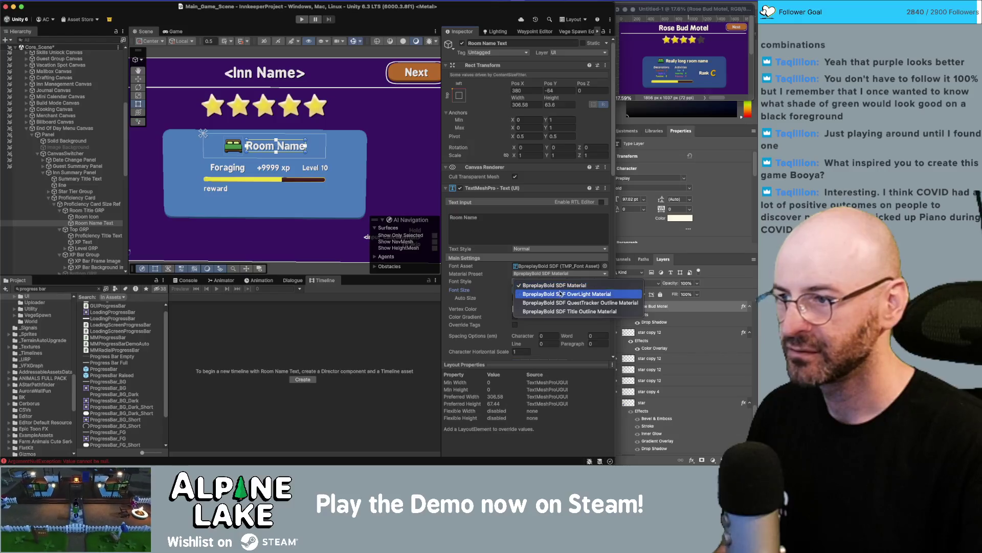
pyautogui.click(560, 294)
pyautogui.click(559, 275)
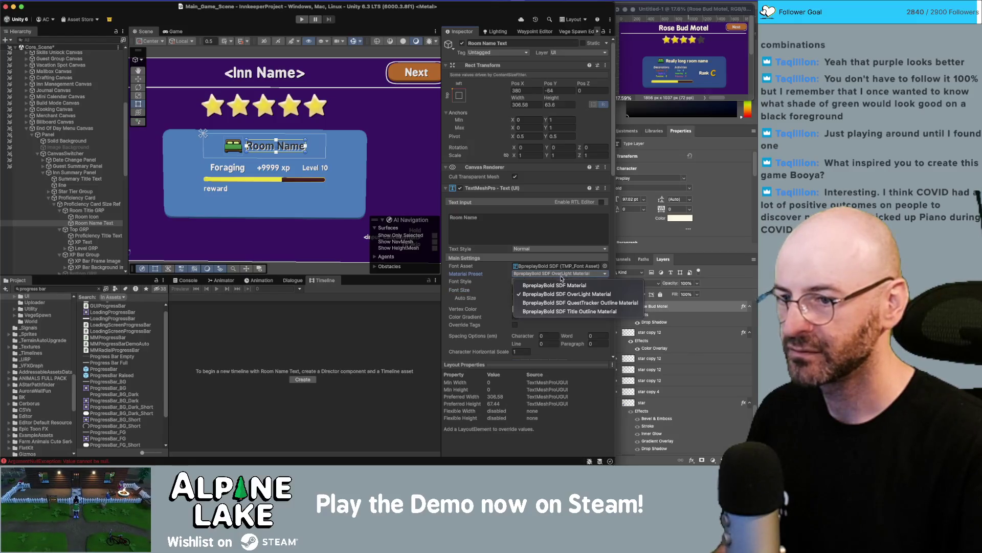
pyautogui.click(562, 311)
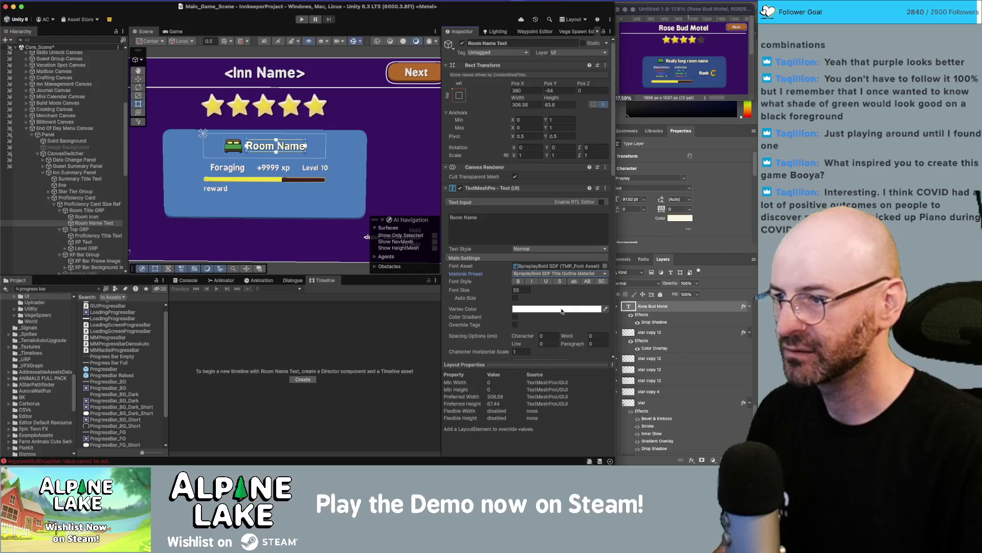
pyautogui.scroll(3, 268, 148)
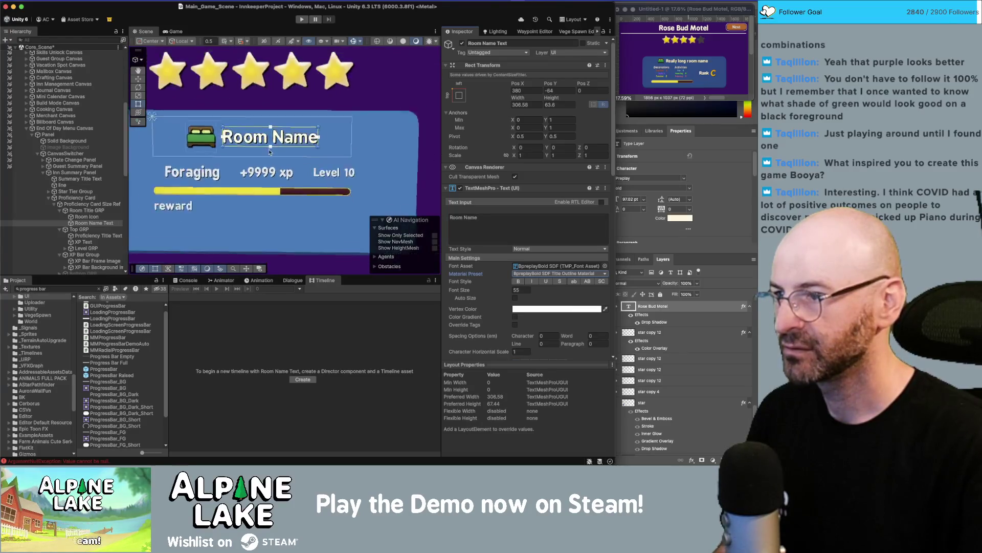
pyautogui.scroll(-2, 268, 148)
pyautogui.click(88, 217)
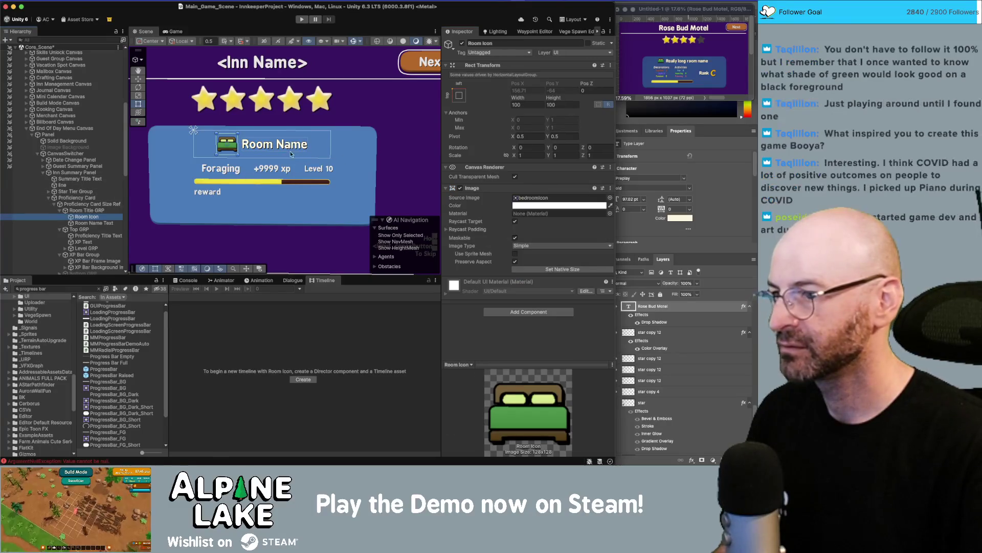
# - Switch Room Name Text's material preset to the plain BpreplayBold SDF Material
pyautogui.scroll(5, 286, 128)
pyautogui.scroll(3, 174, 171)
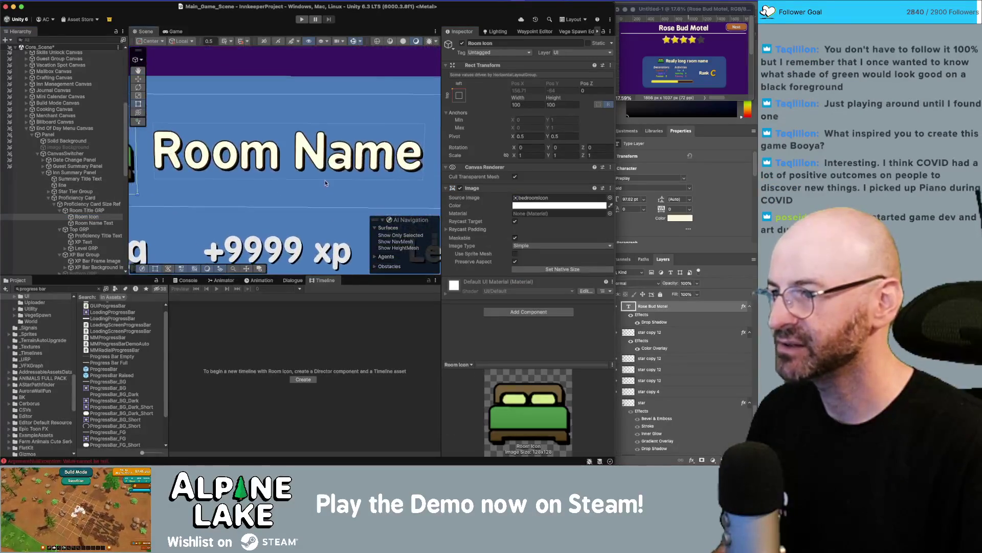
pyautogui.click(100, 210)
pyautogui.click(101, 217)
pyautogui.click(100, 211)
pyautogui.click(102, 217)
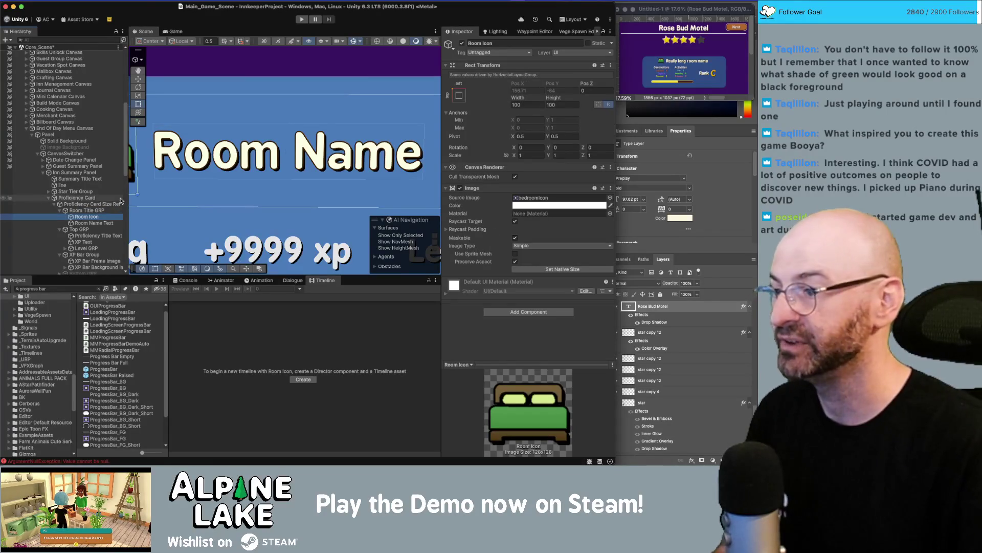
pyautogui.click(100, 204)
pyautogui.click(106, 211)
pyautogui.click(102, 217)
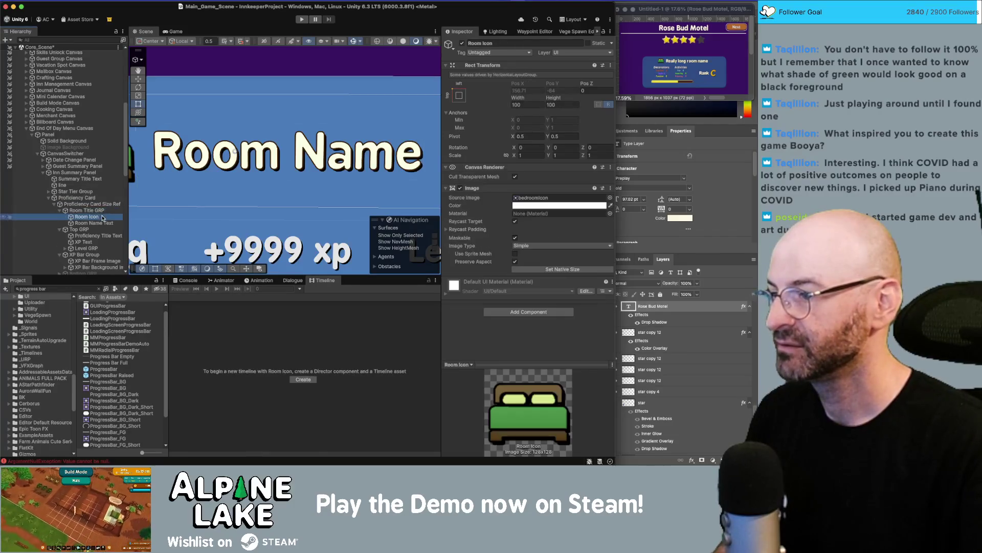
pyautogui.click(103, 224)
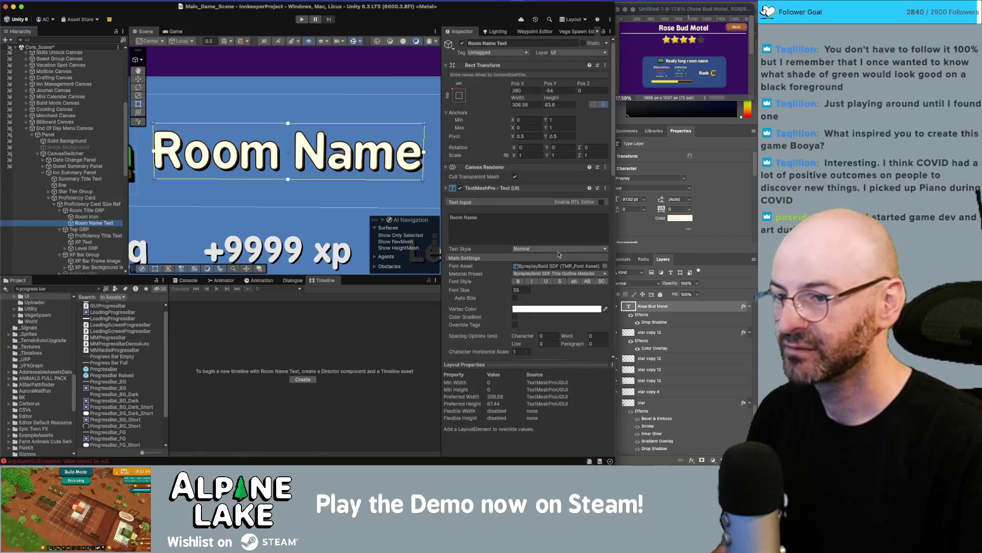
pyautogui.click(560, 274)
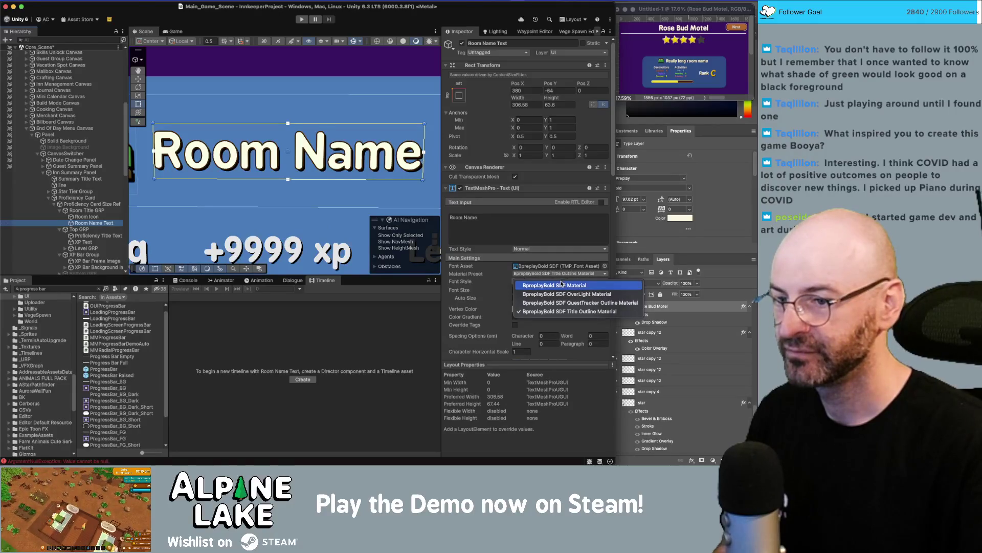
pyautogui.click(561, 284)
# - Scroll through the Inspector and review the Room Icon image settings
pyautogui.scroll(-3, 352, 185)
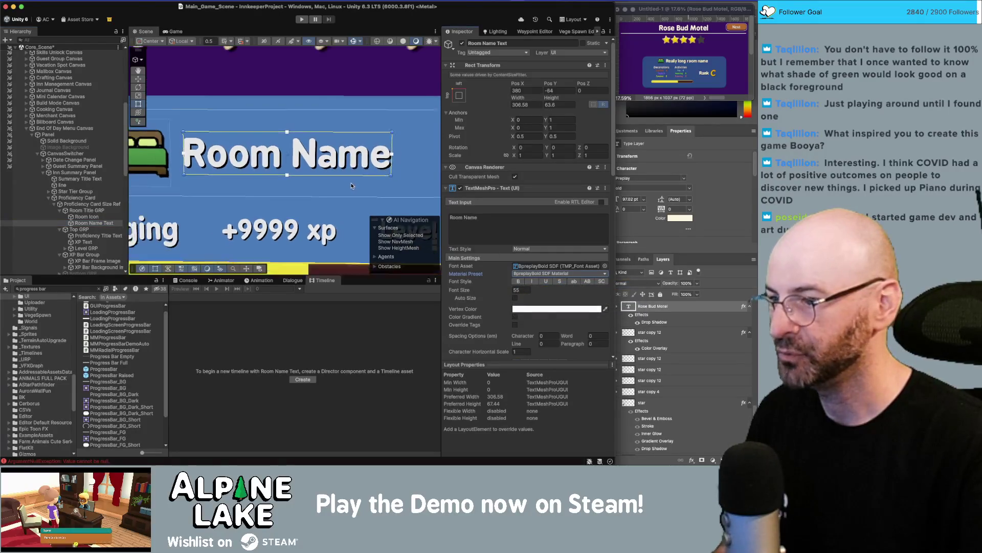
pyautogui.scroll(-5, 352, 186)
pyautogui.scroll(-3, 342, 137)
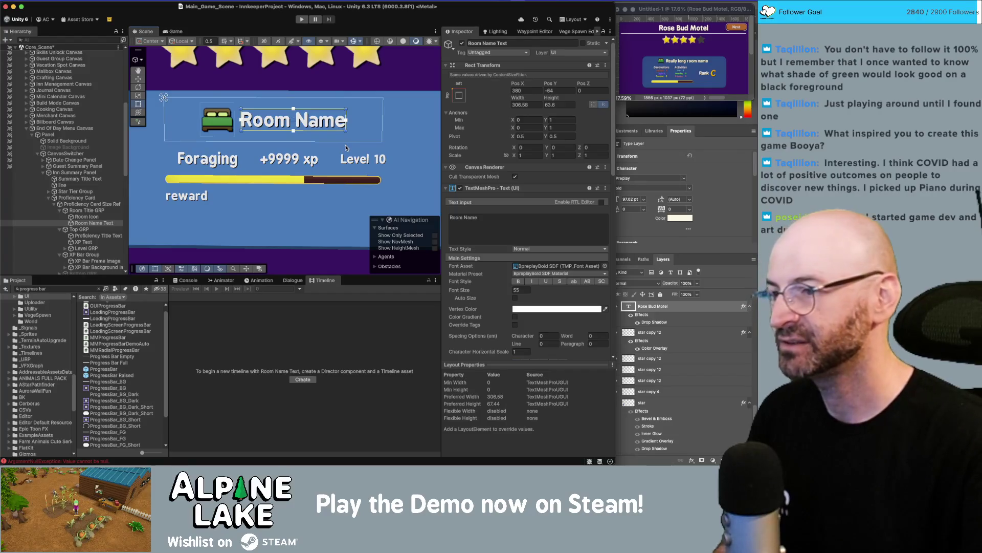
pyautogui.scroll(-1, 345, 148)
pyautogui.scroll(-3, 324, 148)
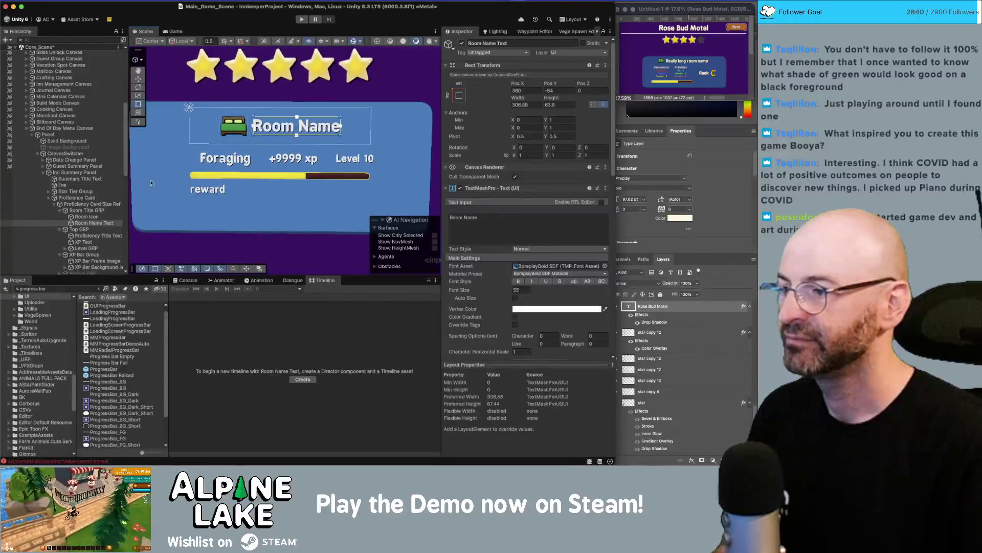
pyautogui.scroll(-4, 258, 177)
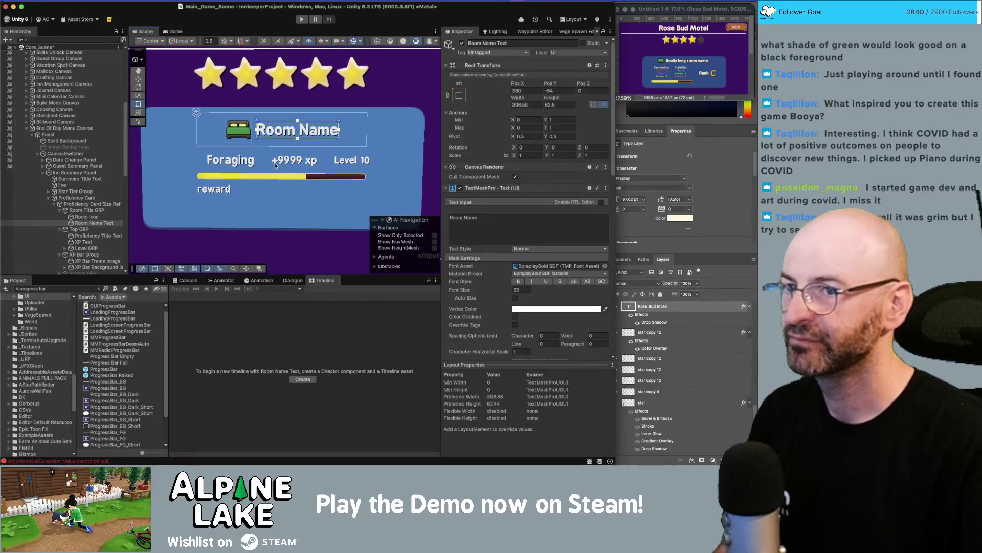
pyautogui.scroll(-1, 276, 149)
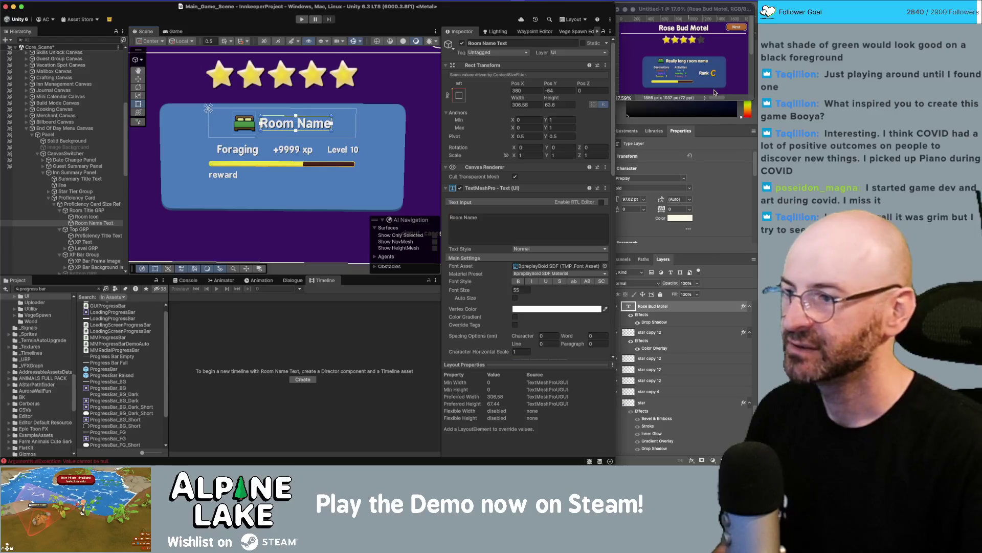
pyautogui.click(93, 217)
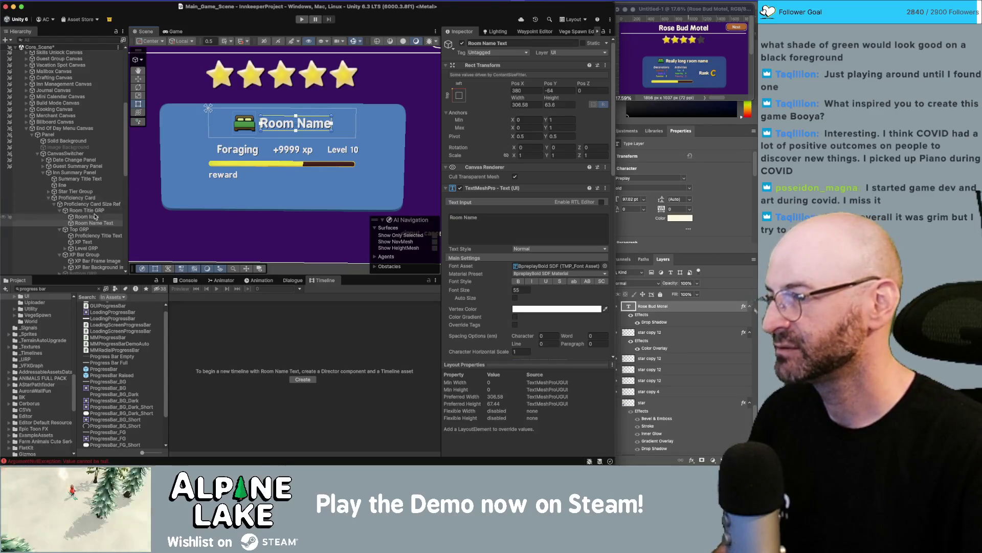
# - Set the Room Title GRP height to 100
pyautogui.click(96, 211)
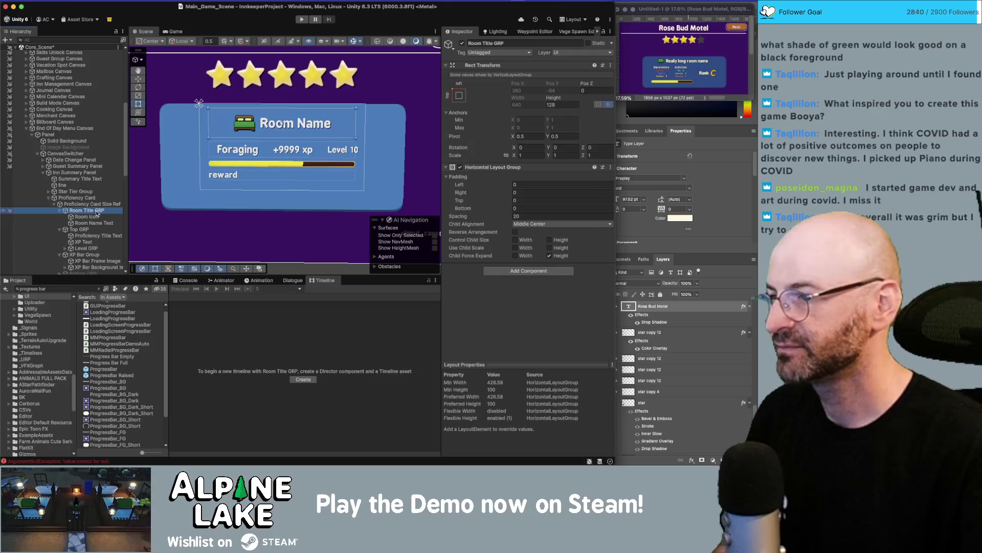
pyautogui.moveTo(554, 98); pyautogui.dragTo(469, 112)
pyautogui.click(557, 104)
pyautogui.write('85')
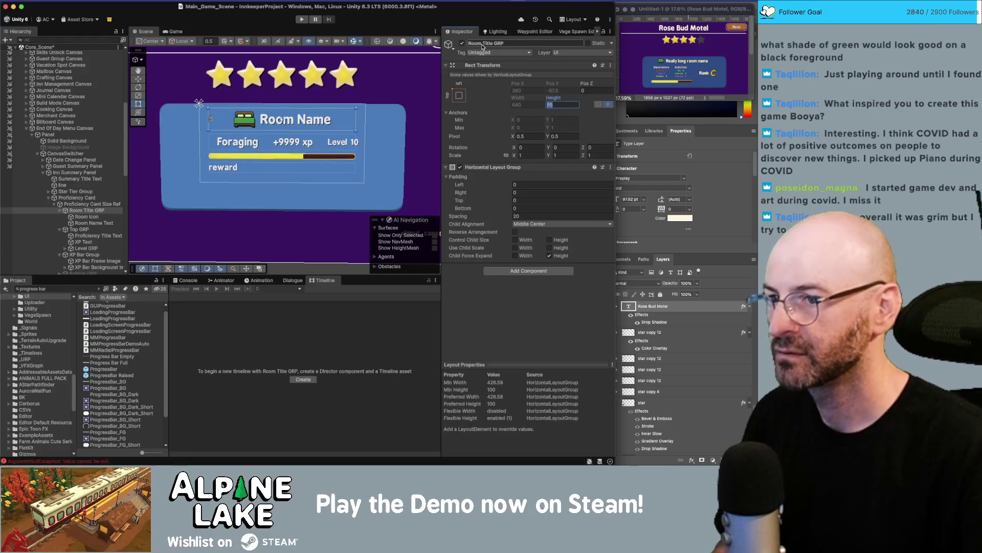
pyautogui.write('100')
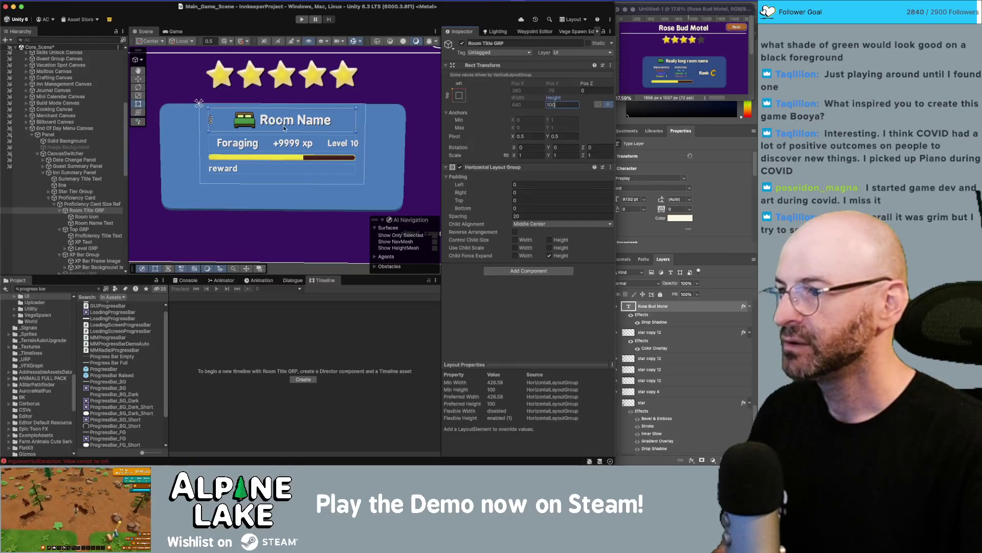
pyautogui.press('Return')
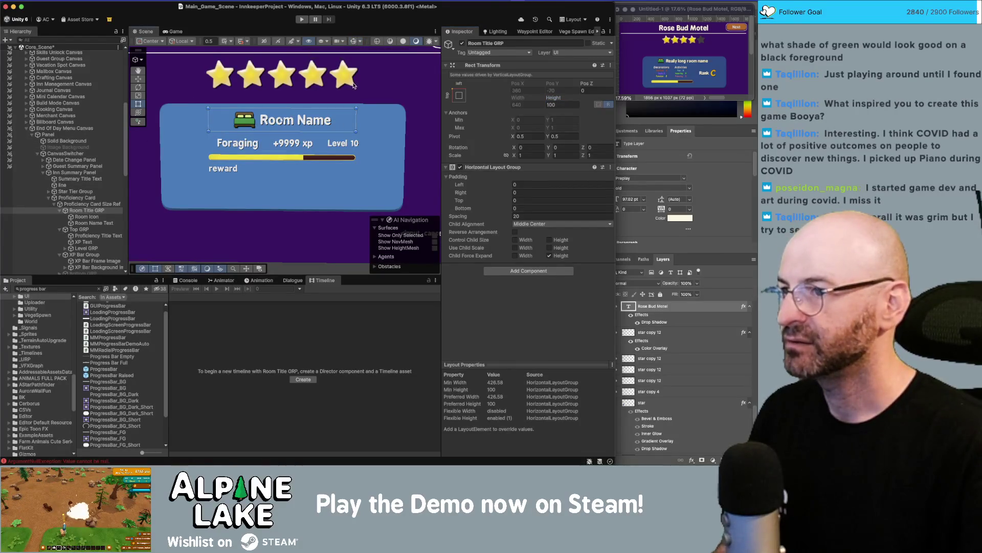
# - Select Room Name Text and place the cursor after 'Room Name' in its text
pyautogui.keyDown('super'); pyautogui.click(75, 210); pyautogui.keyUp('super')
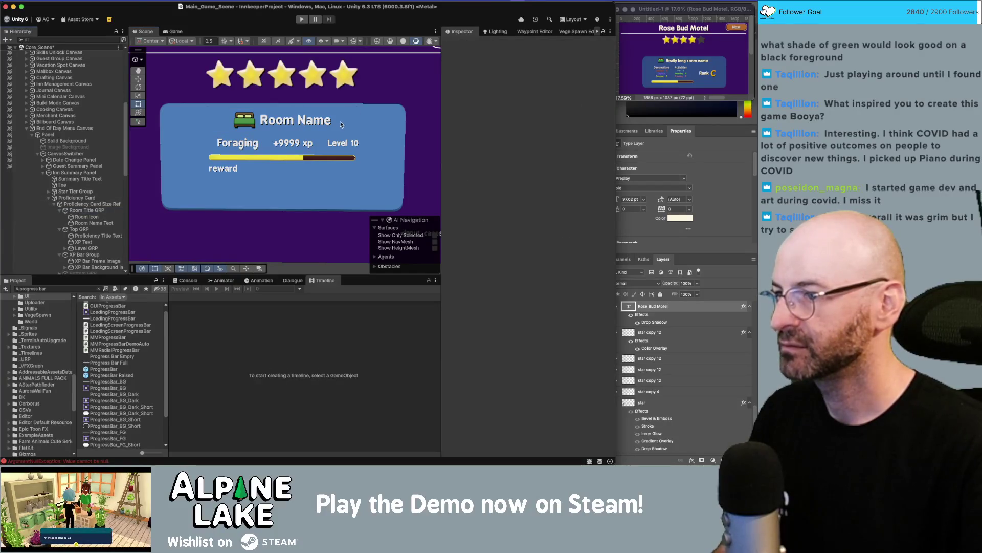
pyautogui.click(257, 126)
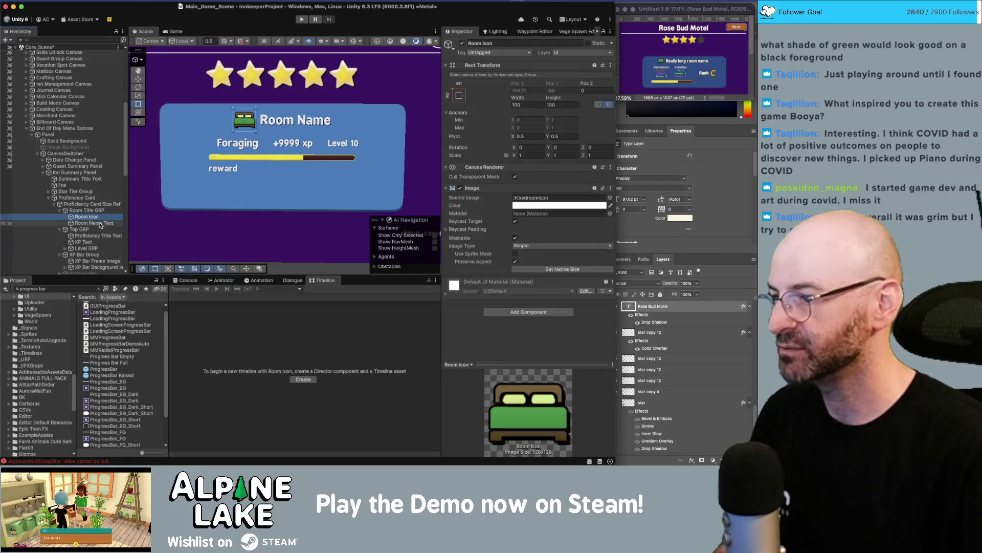
pyautogui.click(499, 221)
pyautogui.click(510, 215)
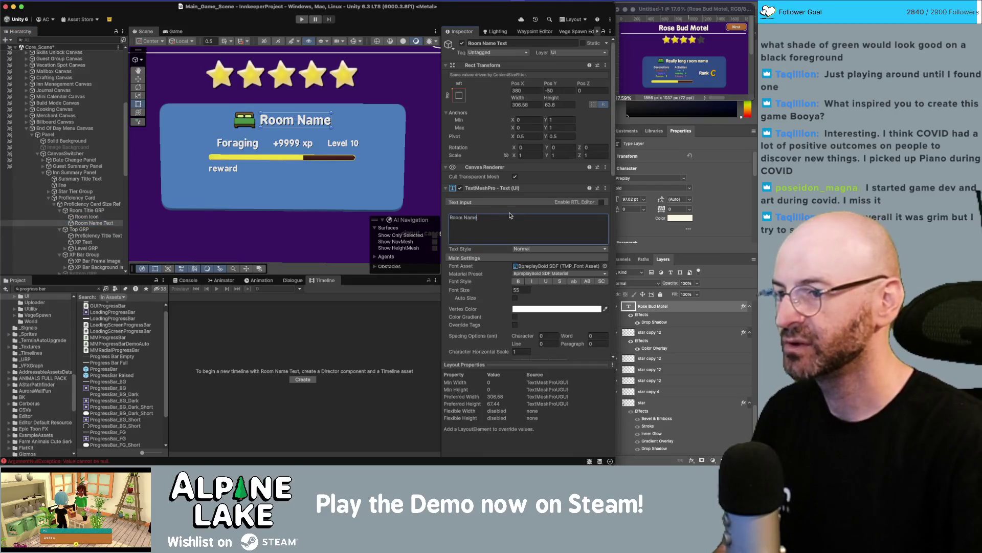
# - Append 'that is way too long and why would you do this to me' after Room Name
pyautogui.write(' that is way too')
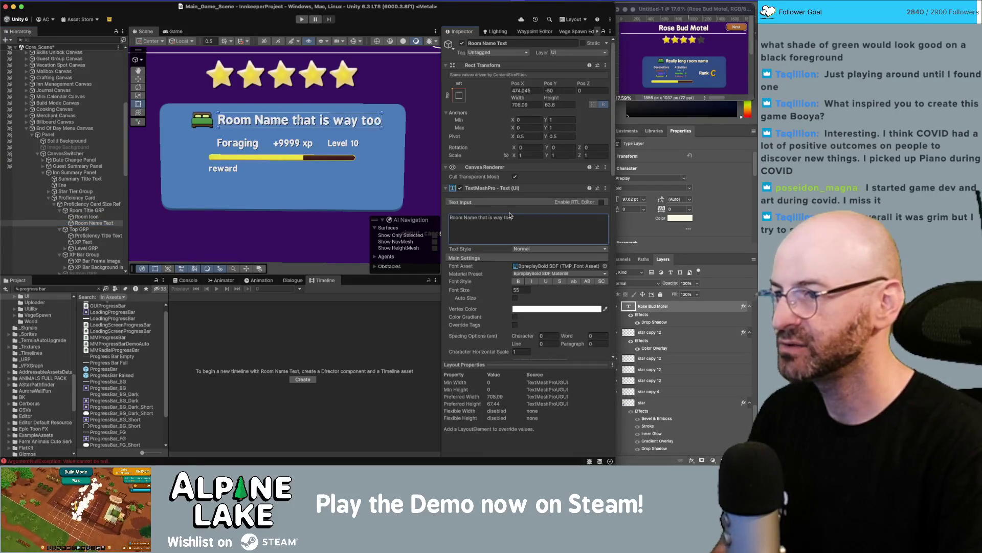
pyautogui.write(' long and why wou')
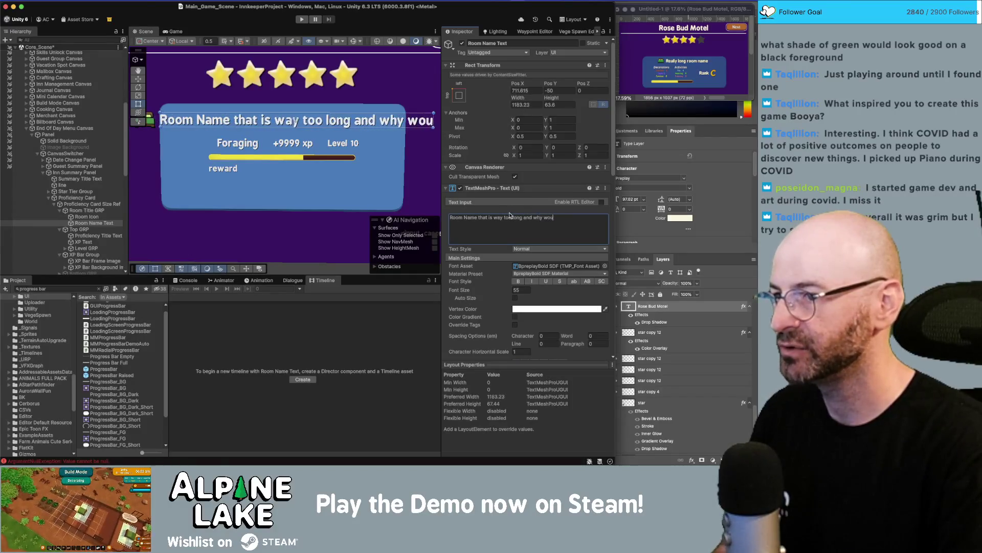
pyautogui.write('ld you do this to me')
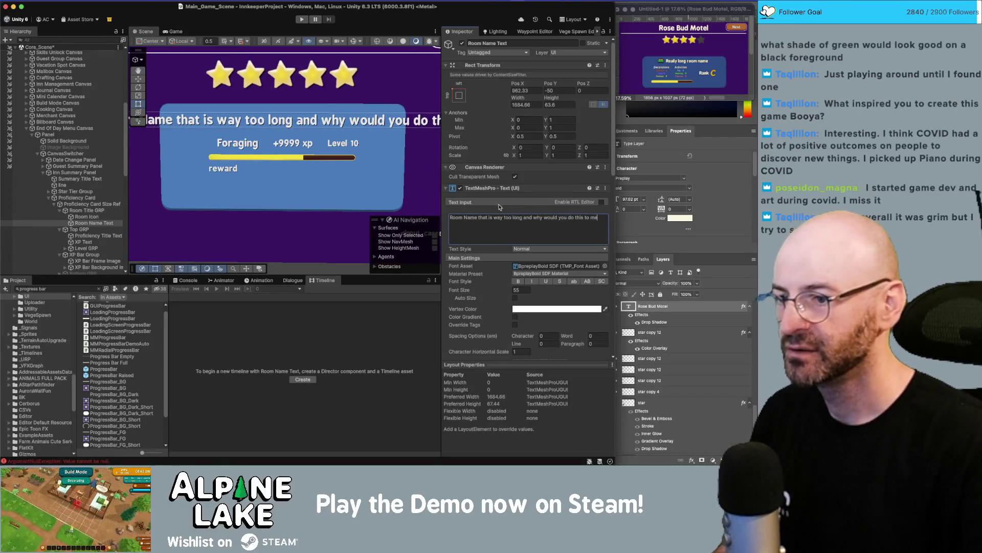
pyautogui.scroll(-5, 499, 277)
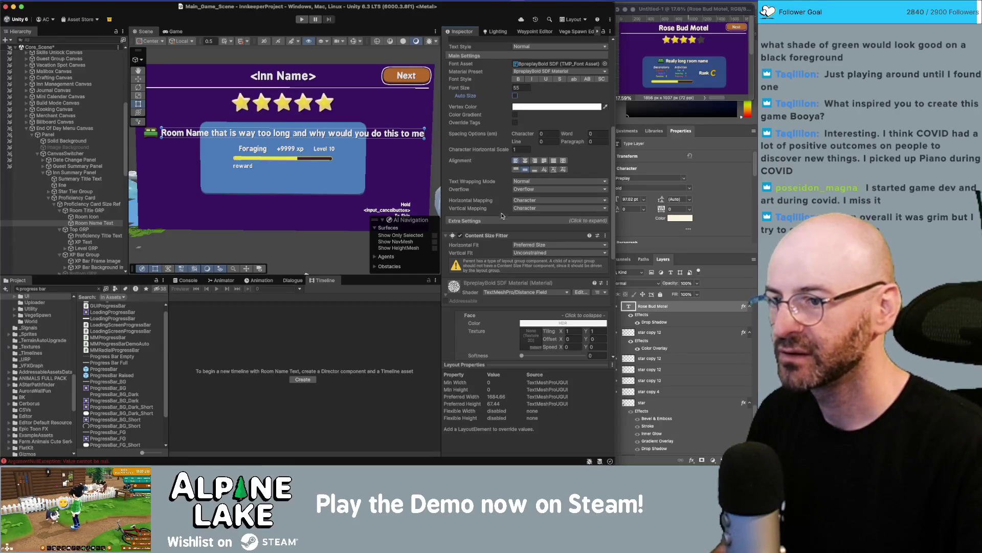
# - Add a Layout Element to the title and enable a Preferred Width override
pyautogui.scroll(-10, 508, 373)
pyautogui.click(527, 350)
pyautogui.write('layout')
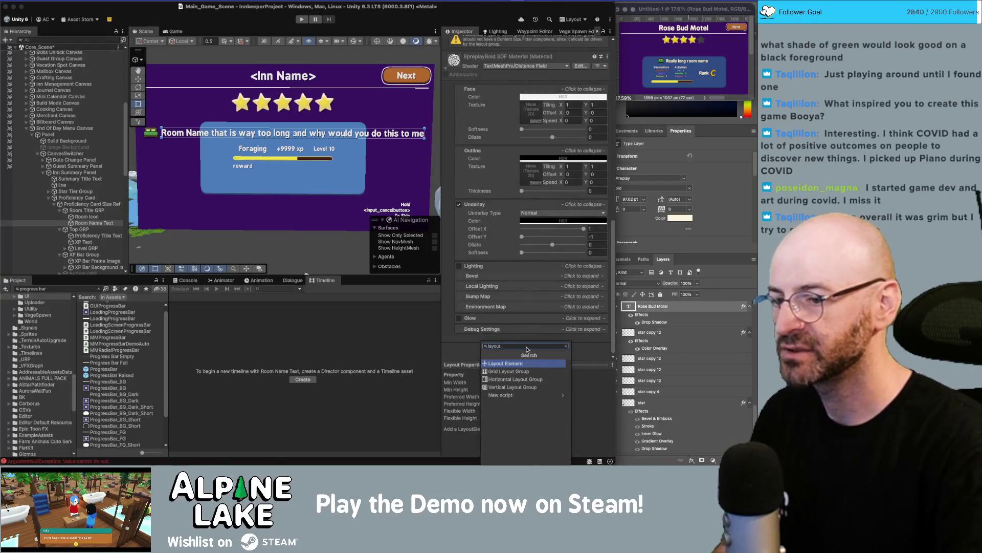
pyautogui.press('Return')
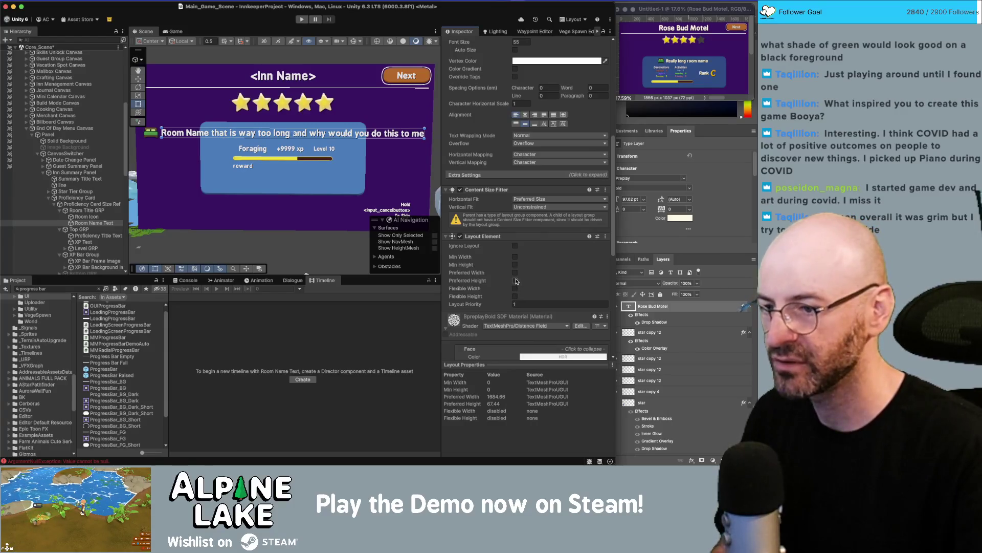
pyautogui.click(515, 272)
pyautogui.click(533, 273)
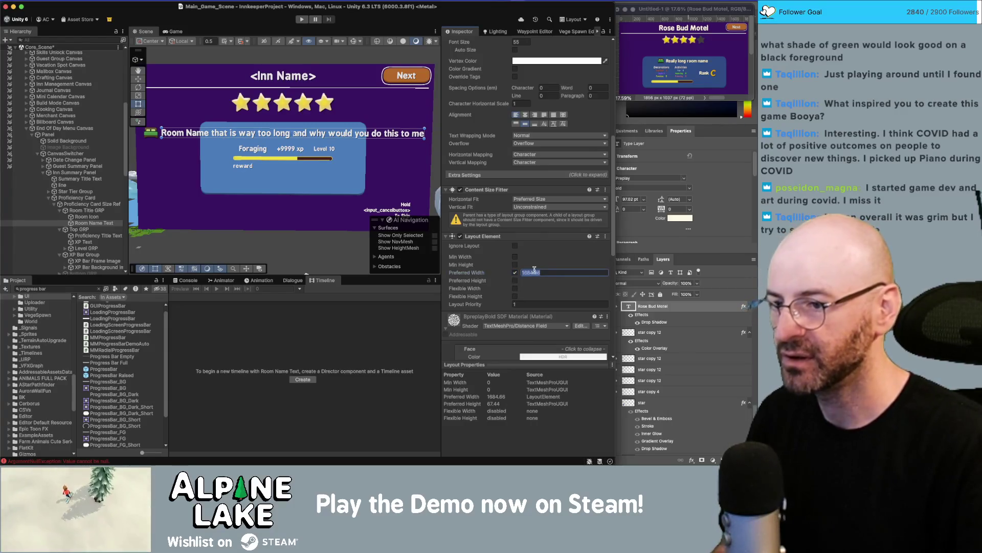
pyautogui.write('500')
pyautogui.write('6')
pyautogui.write('800')
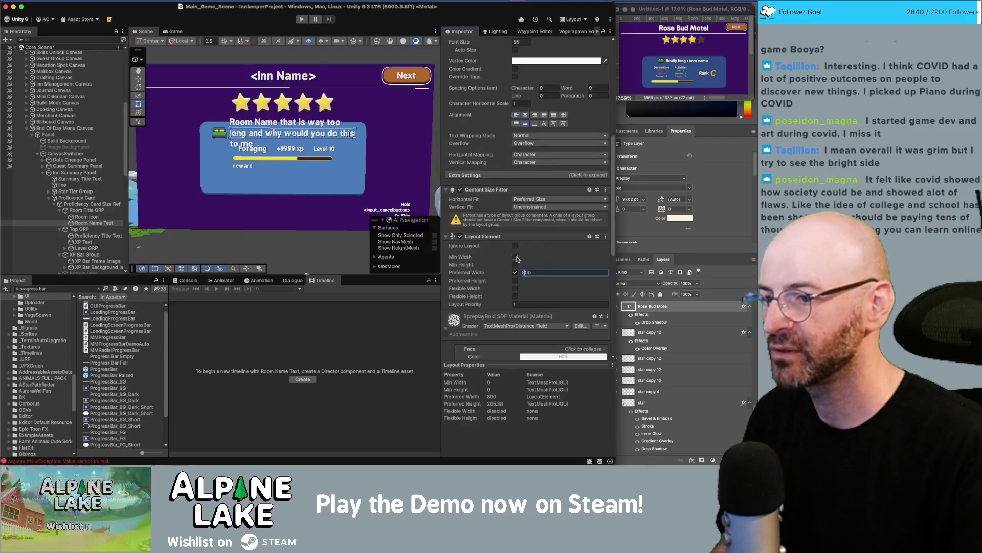
# - Replace the long test title with 'Room Name'
pyautogui.scroll(10, 522, 207)
pyautogui.click(526, 220)
pyautogui.hotkey('ctrl', 'a')
pyautogui.write('Room Nam')
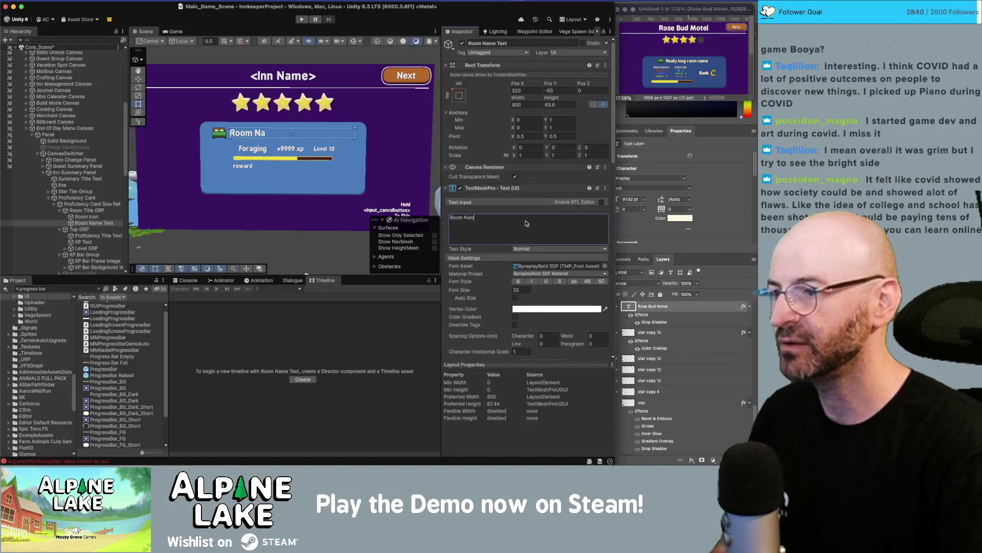
pyautogui.write('e')
# - Set Vertical Fit to Preferred Size
pyautogui.scroll(-5, 524, 220)
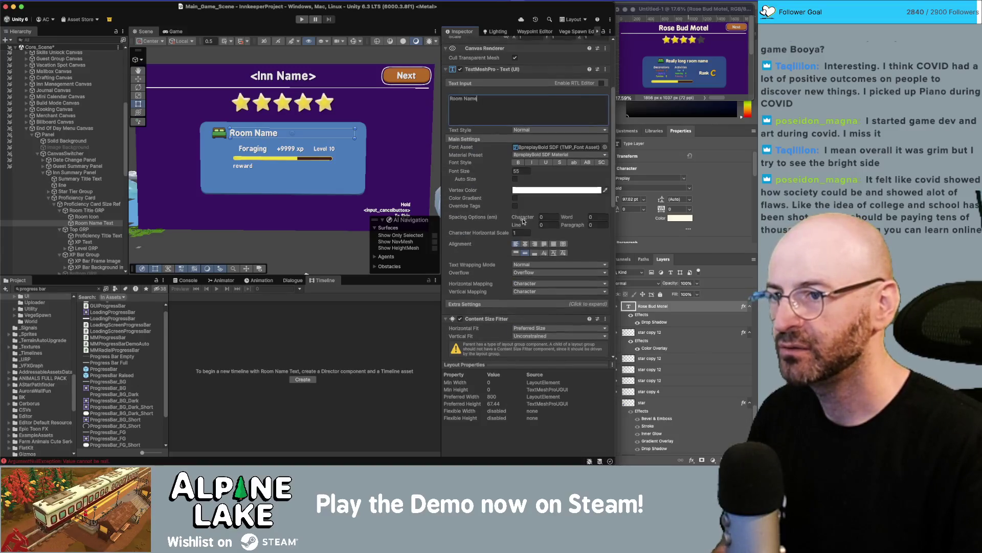
pyautogui.scroll(-5, 523, 221)
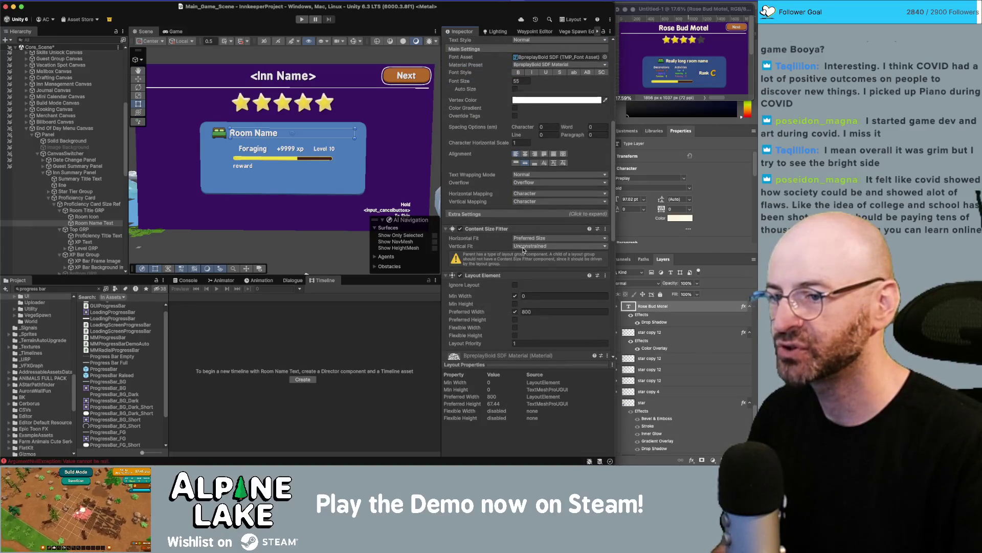
pyautogui.click(523, 248)
pyautogui.click(529, 267)
pyautogui.click(530, 248)
pyautogui.click(530, 248)
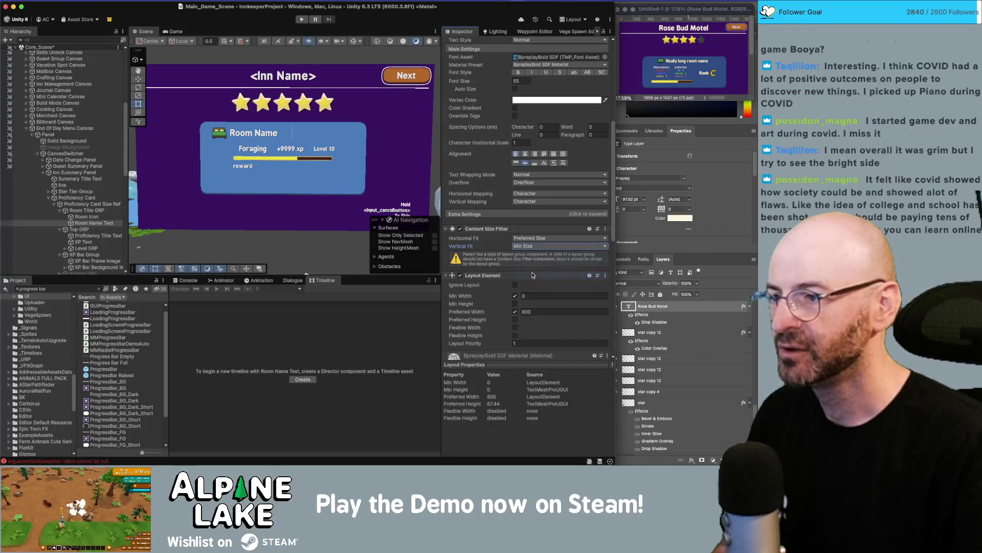
# - Swap the Preferred Width override for a Flexible Width of 800
pyautogui.click(515, 312)
pyautogui.click(516, 327)
pyautogui.click(537, 328)
pyautogui.write('800')
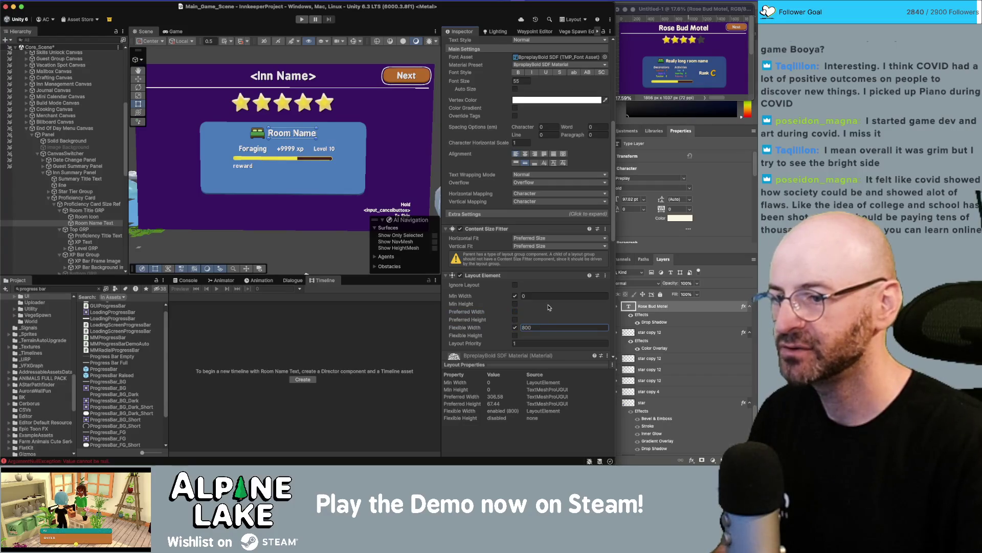
pyautogui.scroll(3, 519, 166)
pyautogui.click(543, 90)
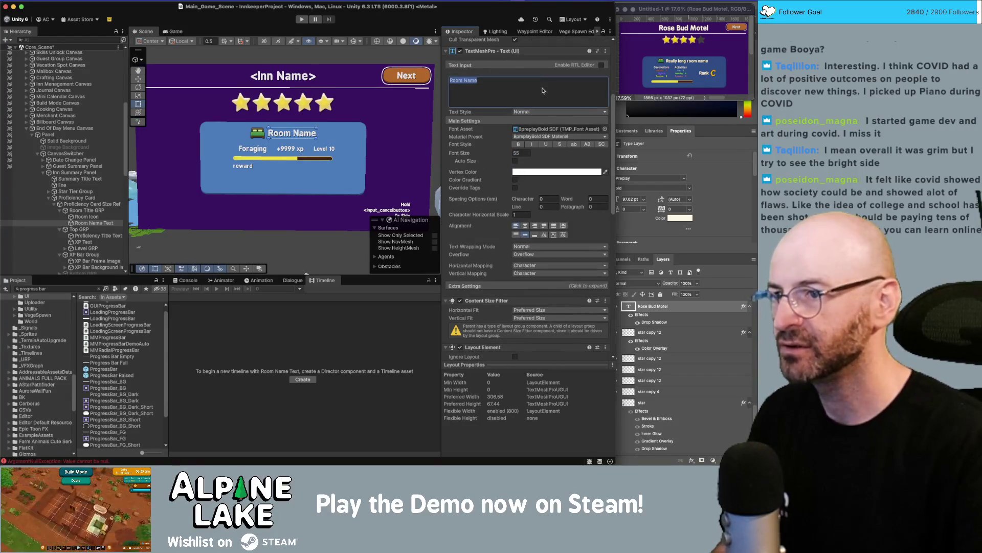
# - Lengthen the title by pasting 'Room Name' repeatedly, then select Room Title GRP
pyautogui.hotkey('ctrl', 'c')
pyautogui.hotkey('ctrl', 'v')
pyautogui.hotkey('ctrl', 'v')
pyautogui.hotkey('ctrl', 'v')
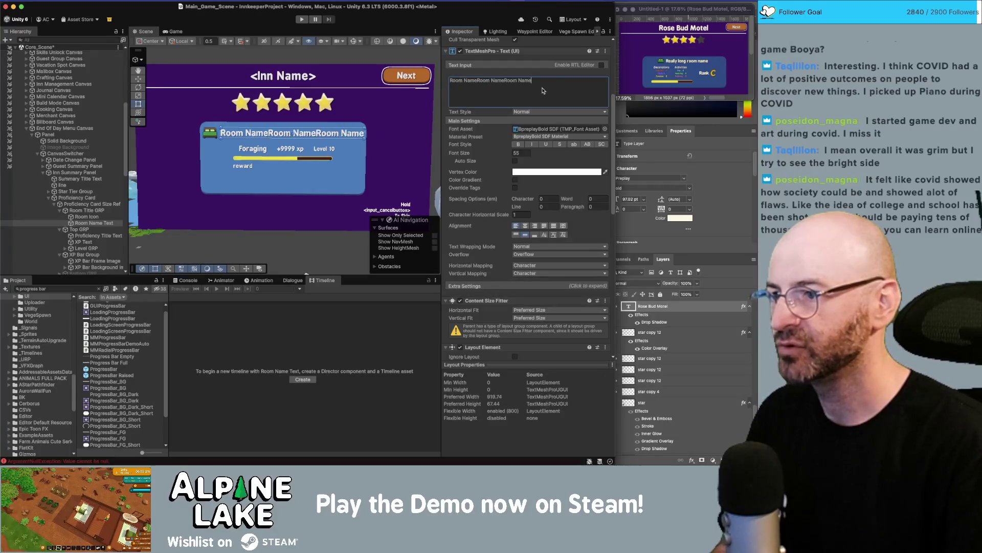
pyautogui.scroll(-2, 539, 245)
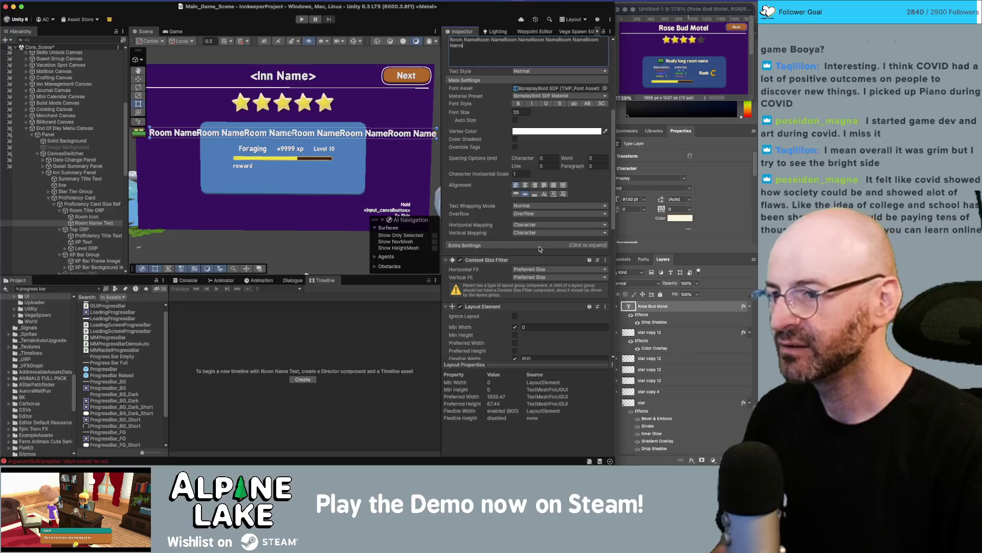
pyautogui.scroll(-1, 517, 299)
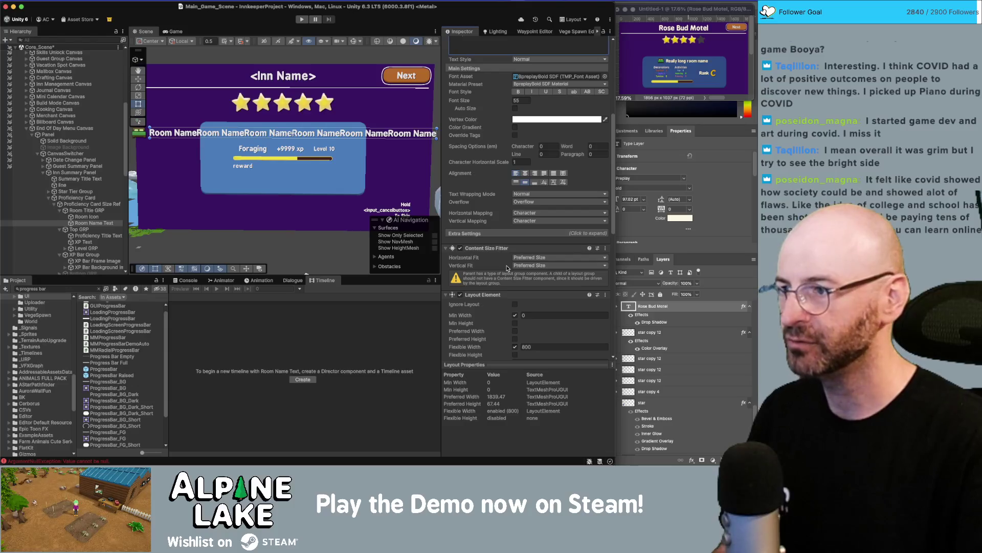
pyautogui.scroll(-1, 507, 267)
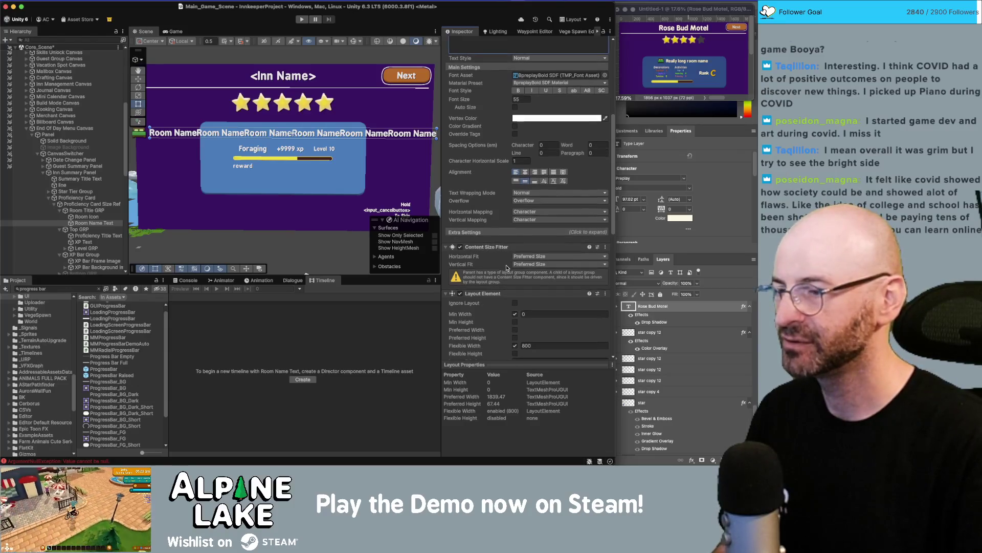
pyautogui.scroll(2, 506, 267)
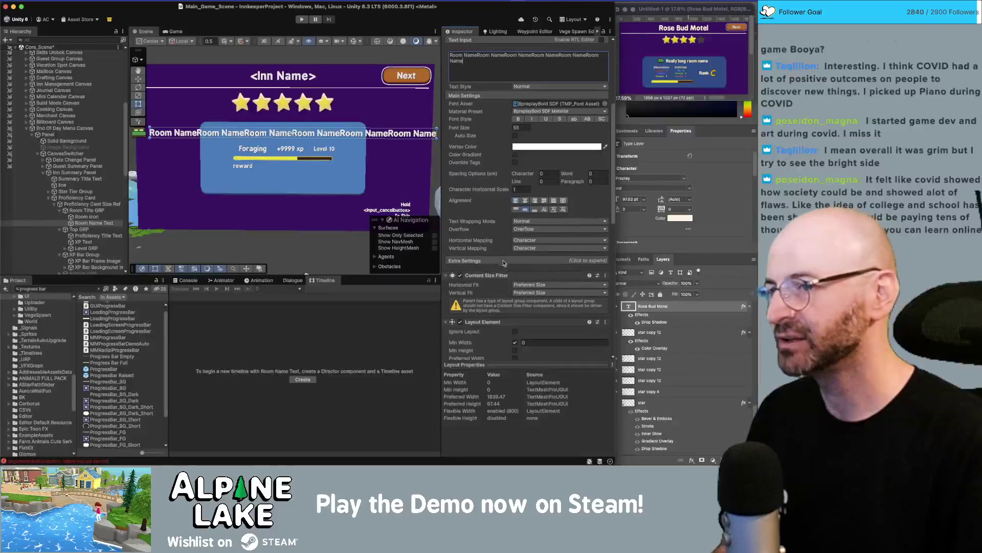
pyautogui.click(87, 210)
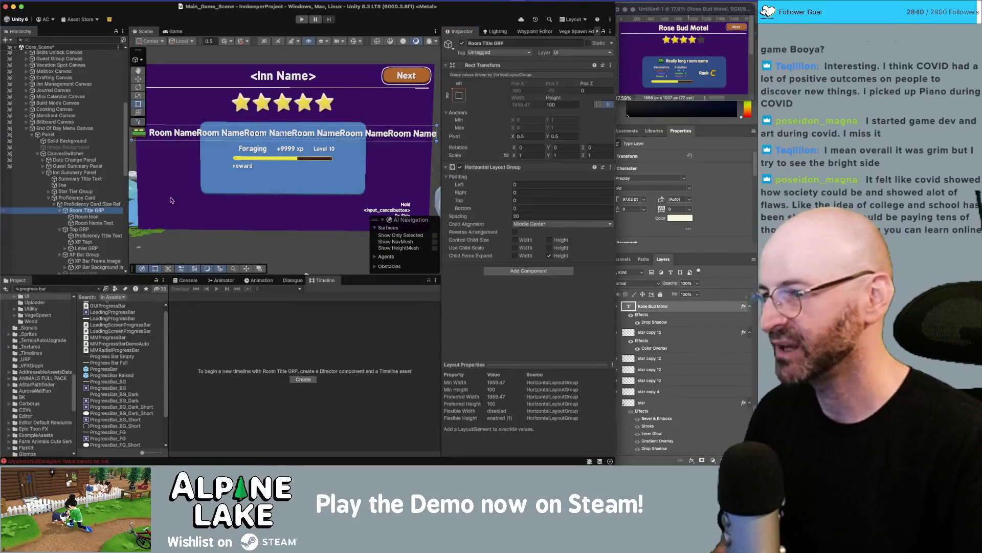
# - Set Room Title GRP Child Alignment to Middle Left and toggle child width control/expand options
pyautogui.click(520, 223)
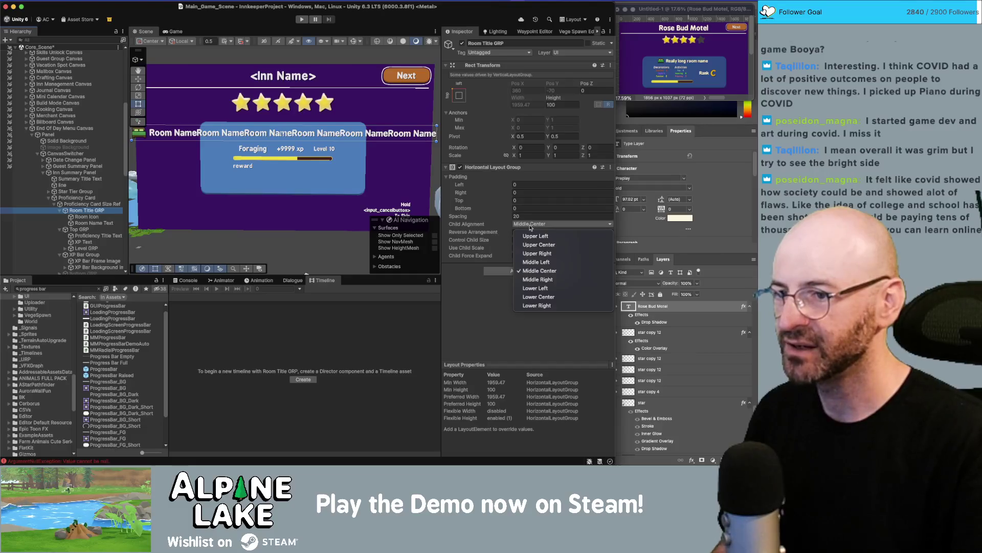
pyautogui.click(537, 263)
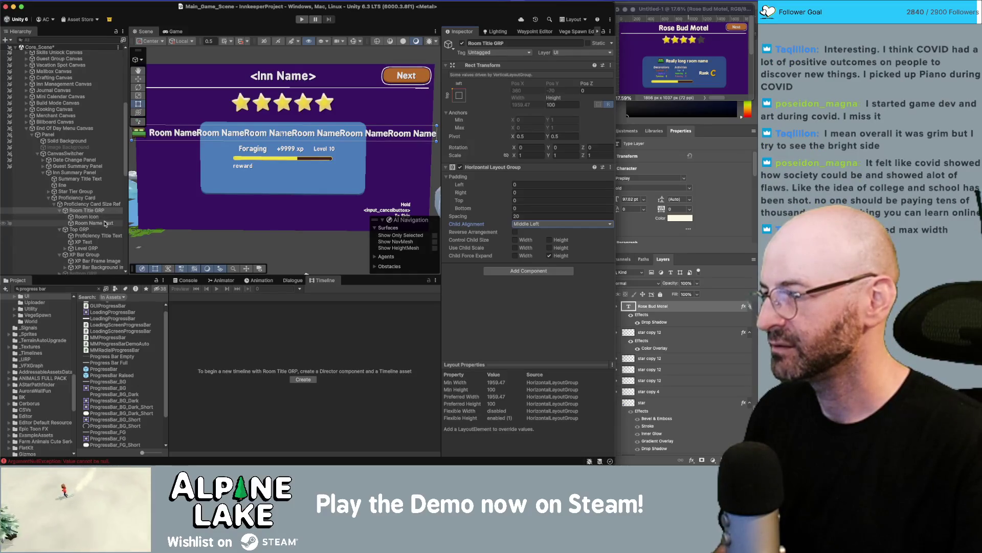
pyautogui.click(105, 223)
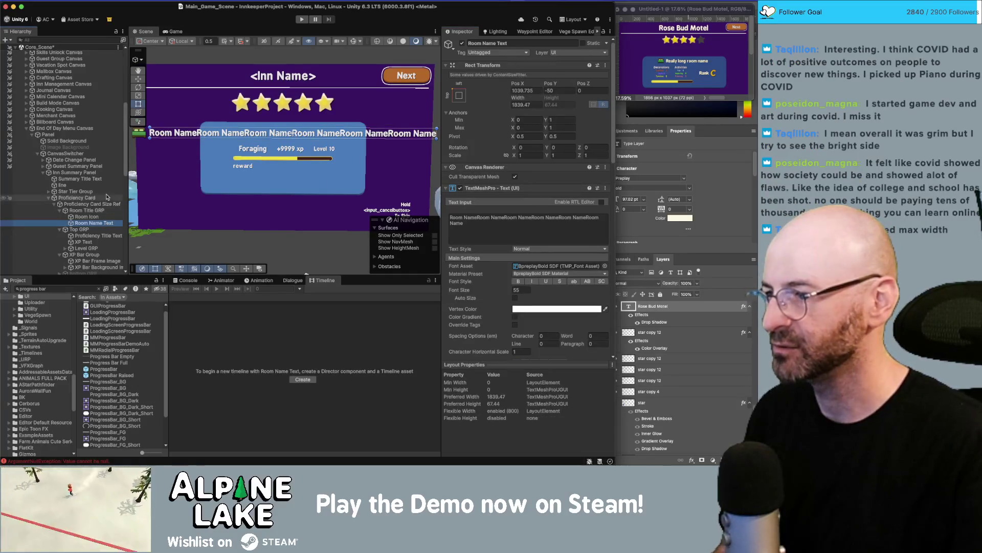
pyautogui.click(86, 211)
pyautogui.click(515, 240)
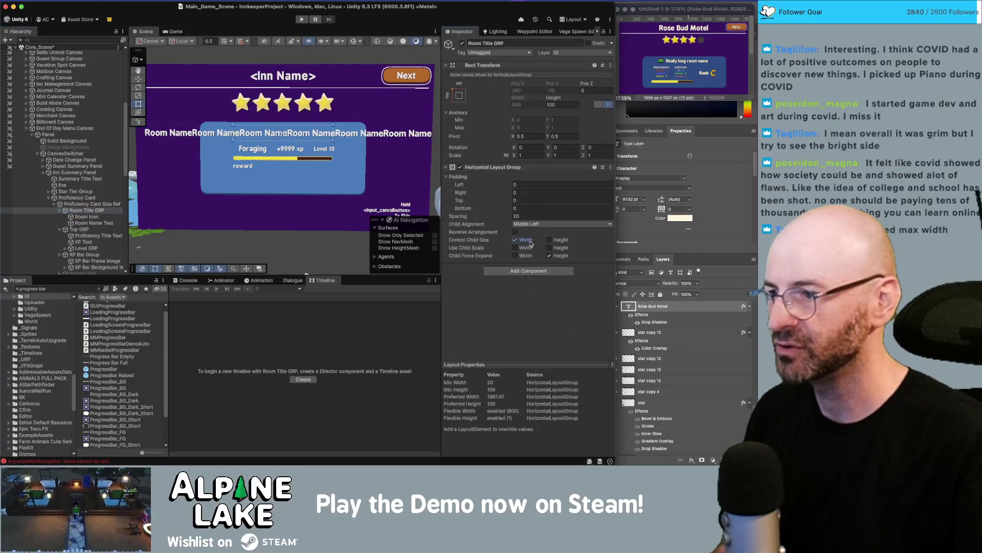
pyautogui.scroll(-5, 370, 151)
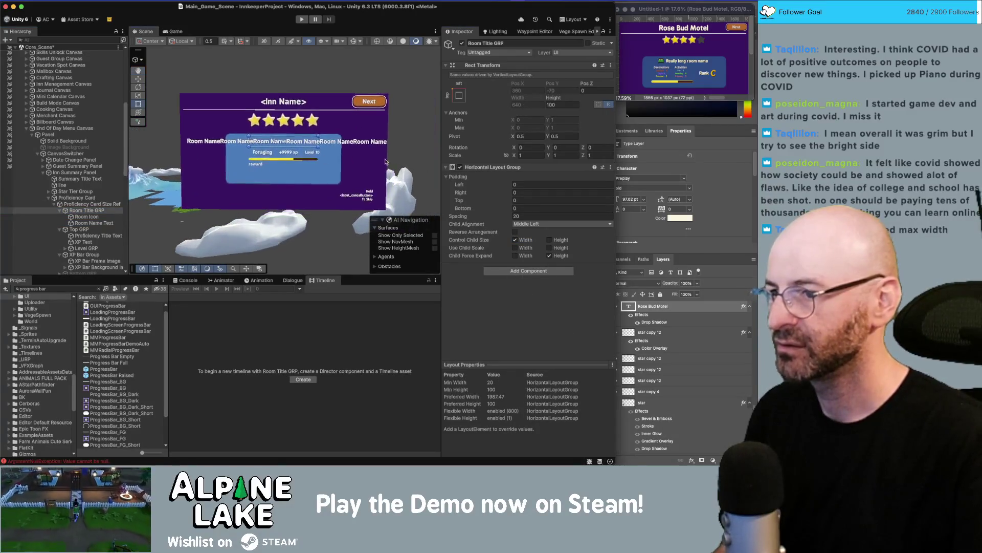
pyautogui.click(522, 241)
pyautogui.click(522, 255)
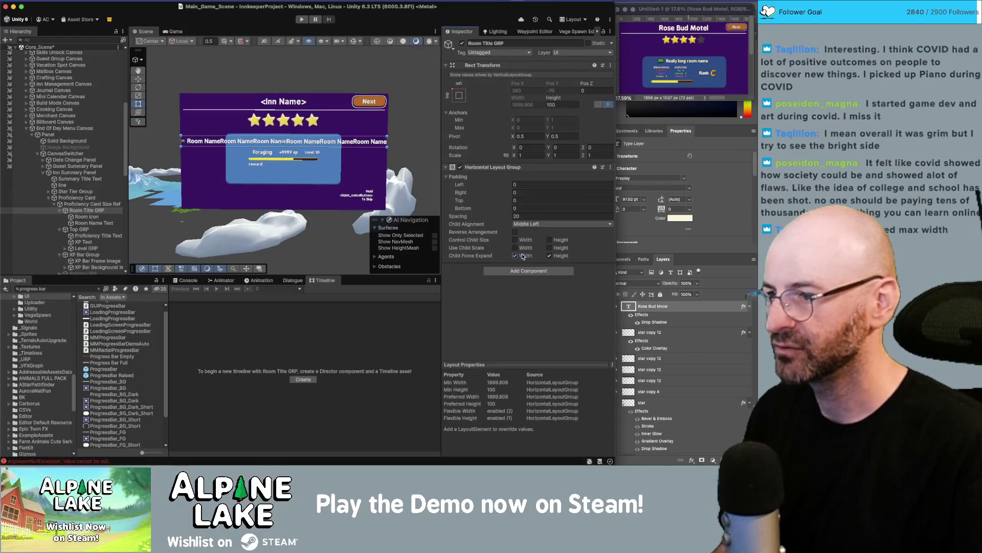
# - Set the Room Icon width to 100
pyautogui.click(87, 217)
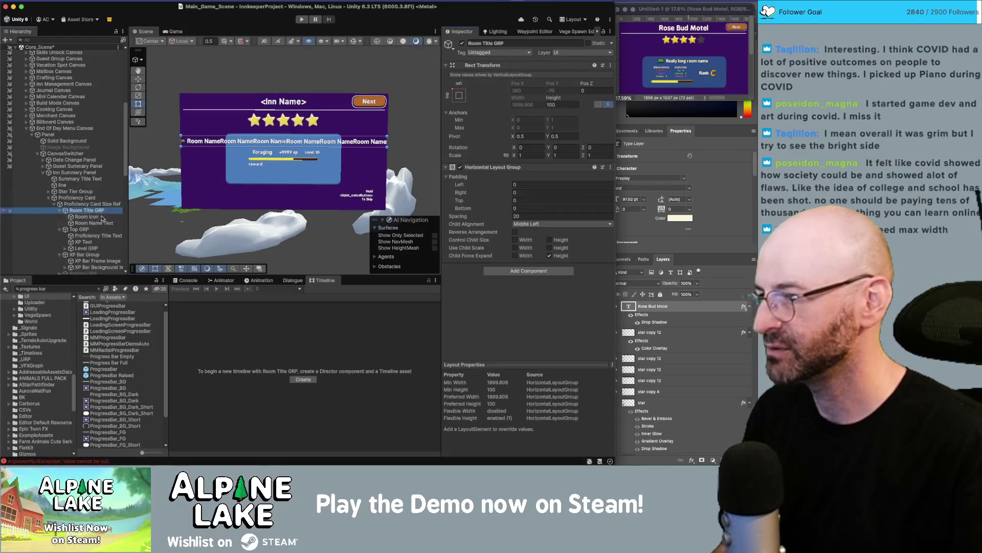
pyautogui.click(527, 104)
pyautogui.write('100')
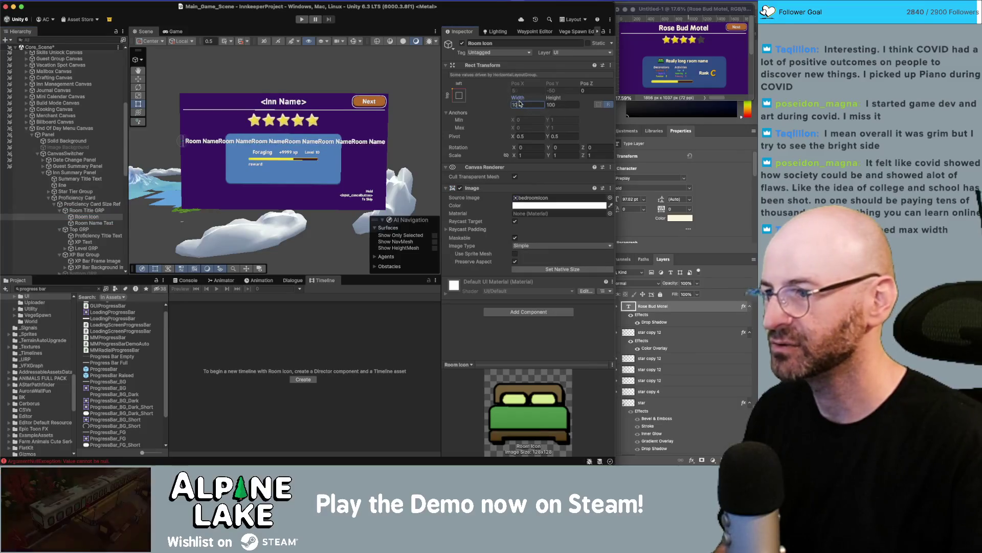
# - Remove Room Name Text's Layout Element and Content Size Fitter, then set its width to about 821
pyautogui.click(95, 223)
pyautogui.scroll(-10, 526, 205)
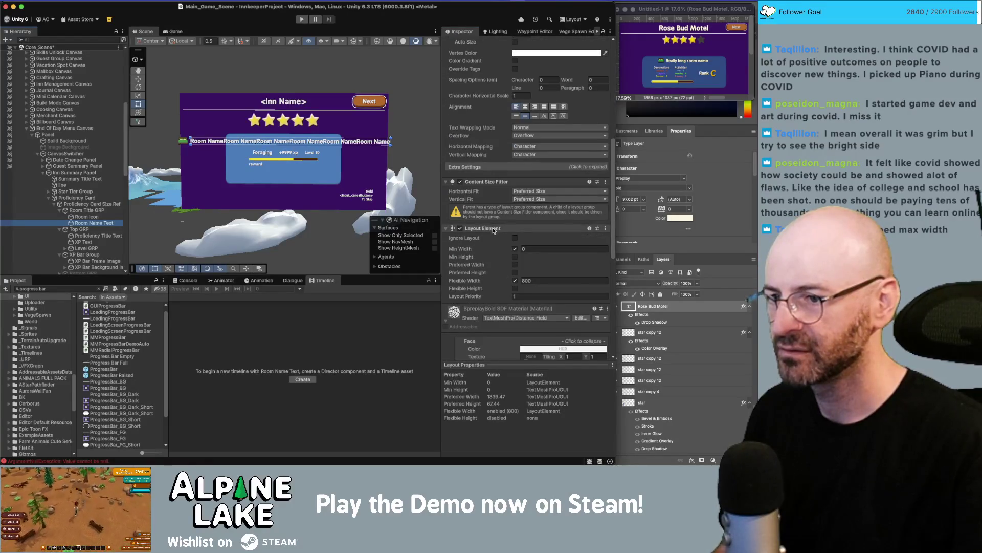
pyautogui.rightClick(494, 231)
pyautogui.click(527, 245)
pyautogui.rightClick(498, 183)
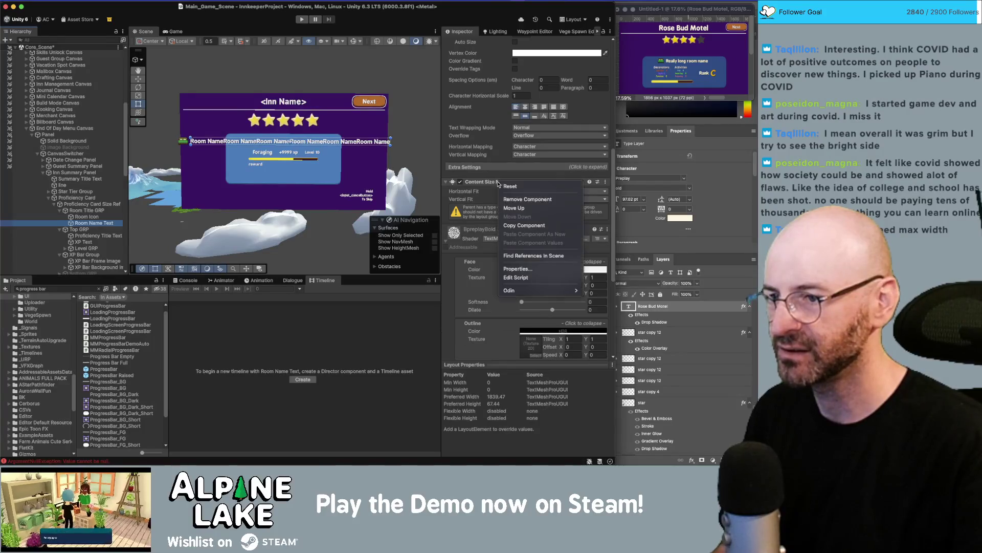
pyautogui.click(514, 199)
pyautogui.scroll(10, 493, 197)
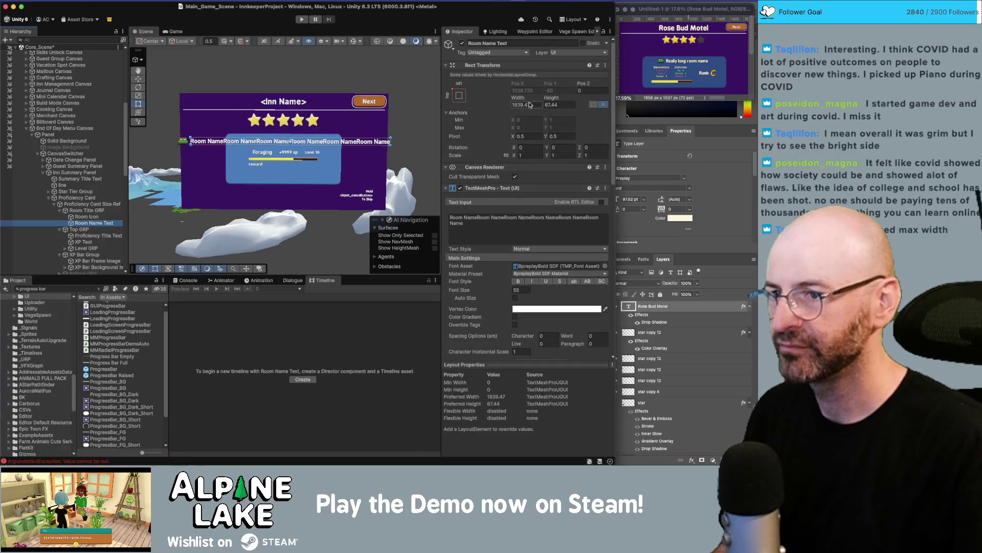
pyautogui.moveTo(518, 98)
pyautogui.mouseDown()
pyautogui.moveTo(94, 182)
pyautogui.moveTo(291, 141)
pyautogui.mouseUp()
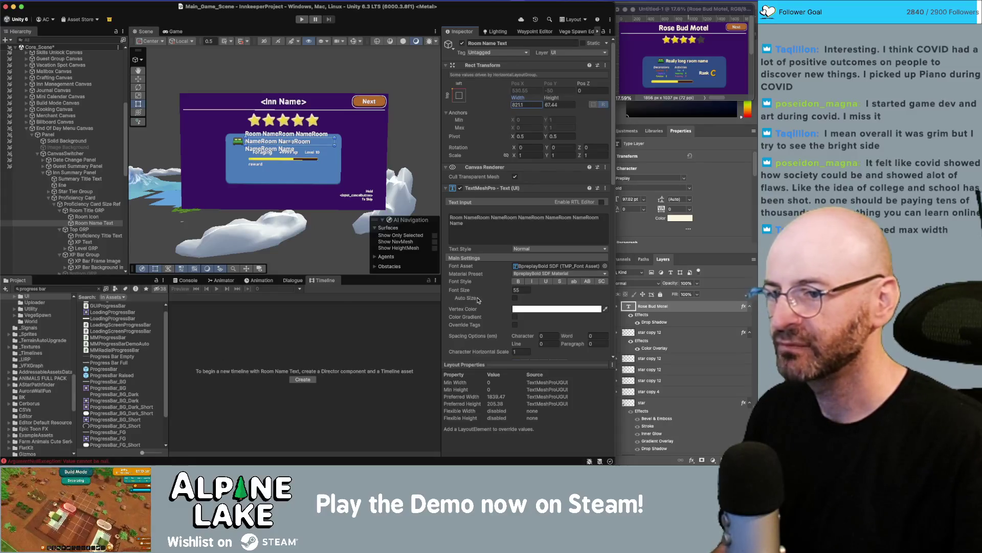
# - Set the room name's text wrapping to No Wrap and turn on Auto Size
pyautogui.scroll(-2, 509, 272)
pyautogui.scroll(-1, 511, 279)
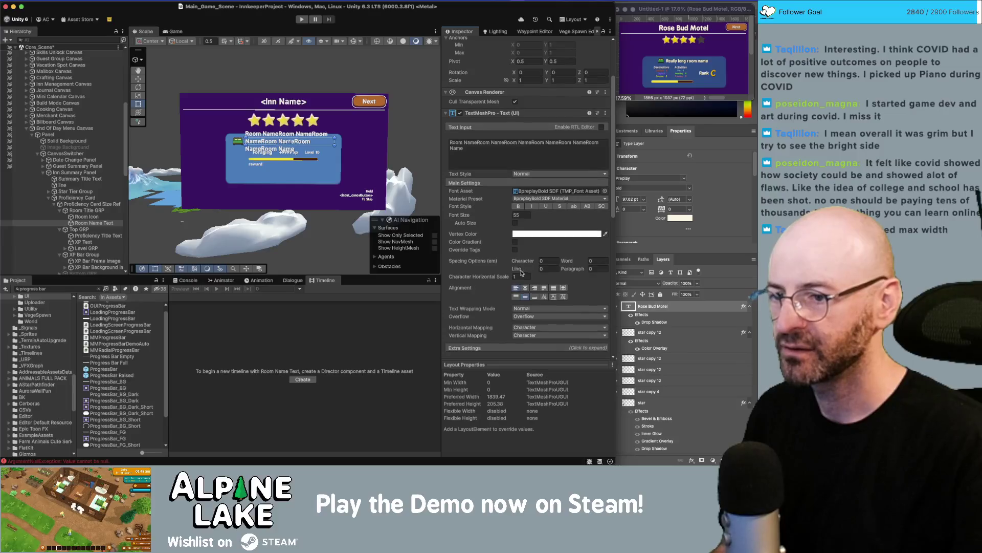
pyautogui.click(533, 309)
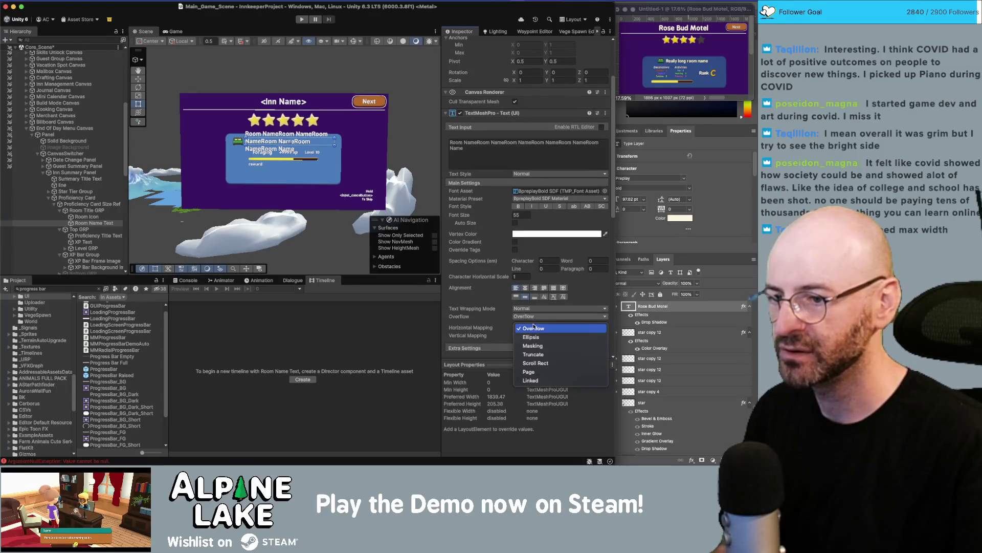
pyautogui.click(533, 320)
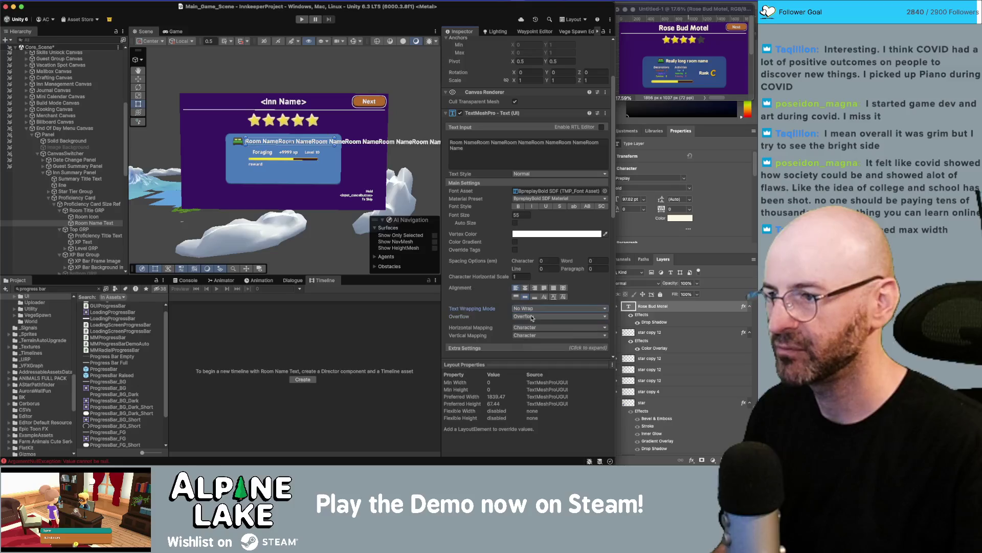
pyautogui.click(515, 224)
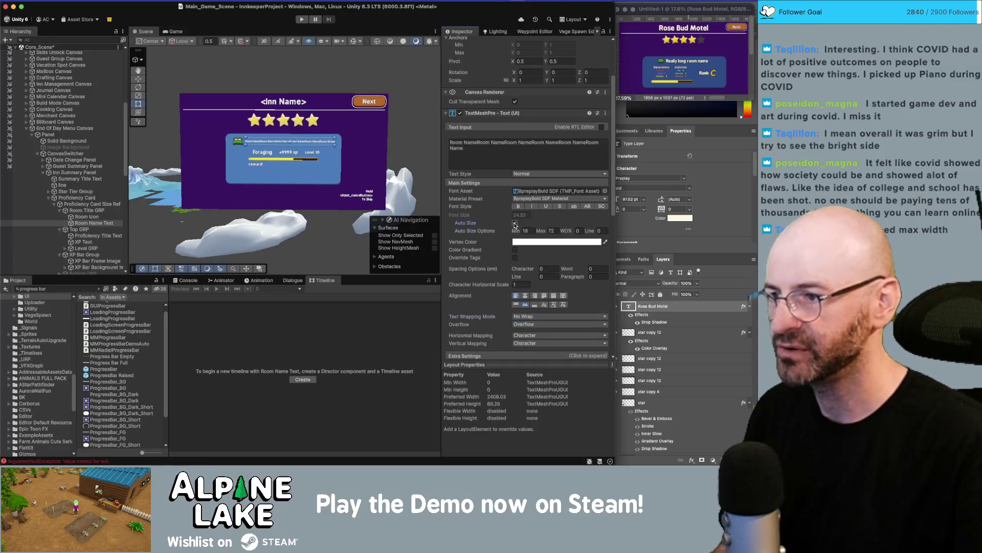
# - Test the title with 'Room Name Room Name Room Name Room Name', then undo back to 'Room Name'
pyautogui.scroll(2, 332, 160)
pyautogui.click(482, 153)
pyautogui.press('super+a')
pyautogui.write('Room Name')
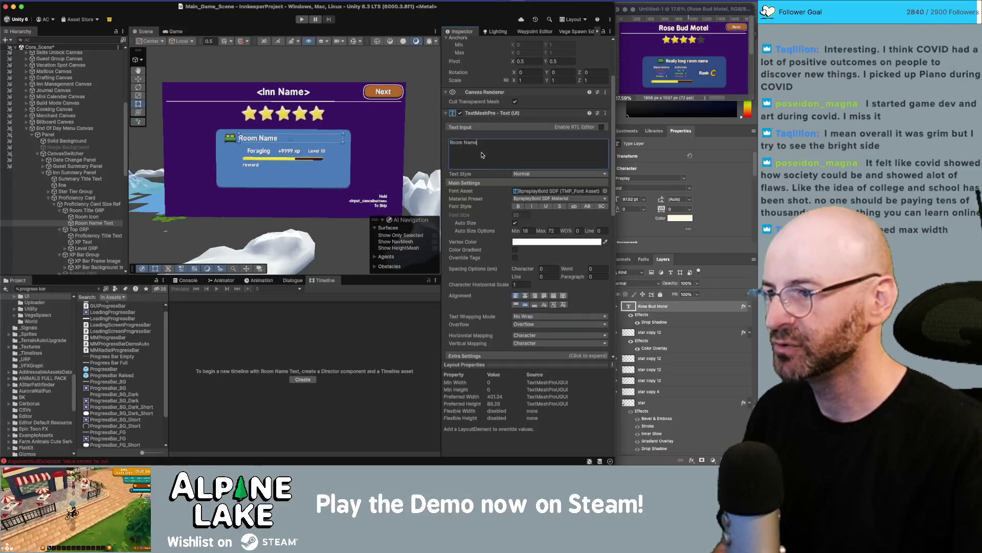
pyautogui.write(' Room Name Room Name Room Name')
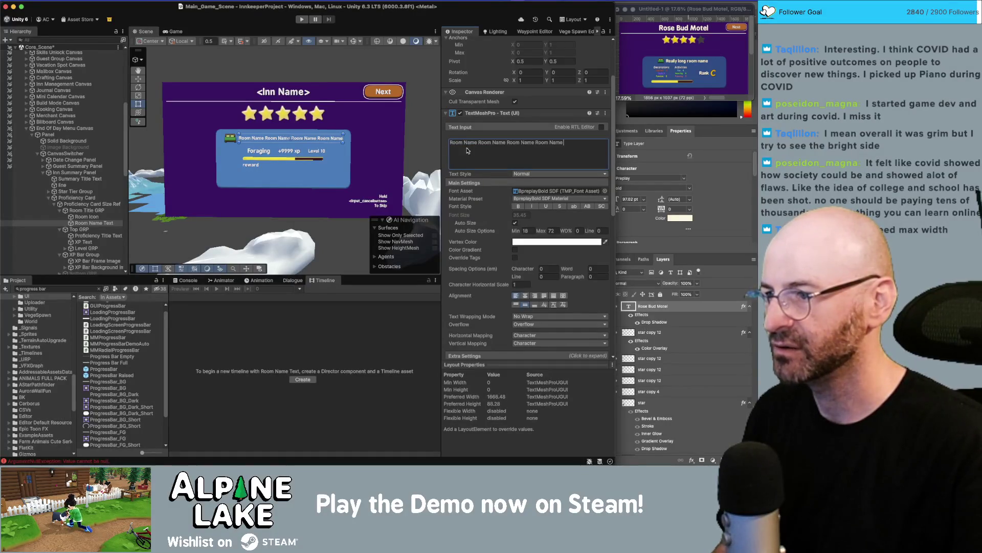
pyautogui.press('super+z')
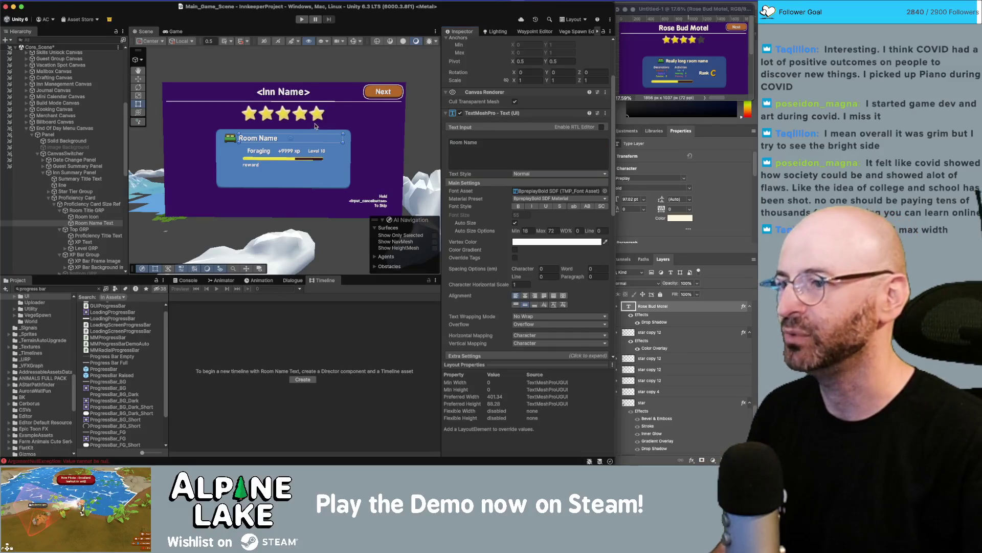
pyautogui.scroll(4, 338, 149)
pyautogui.scroll(1, 339, 148)
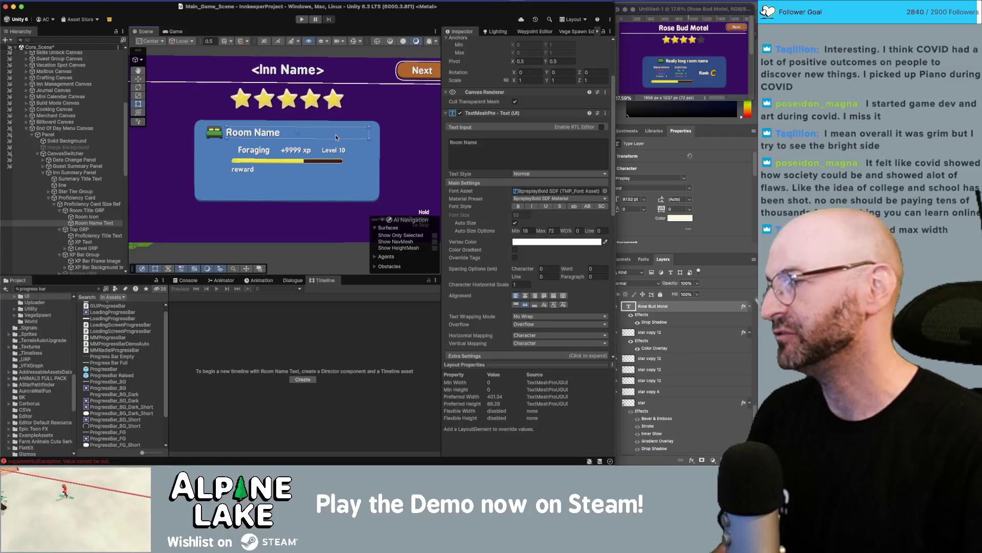
pyautogui.scroll(-1, 344, 120)
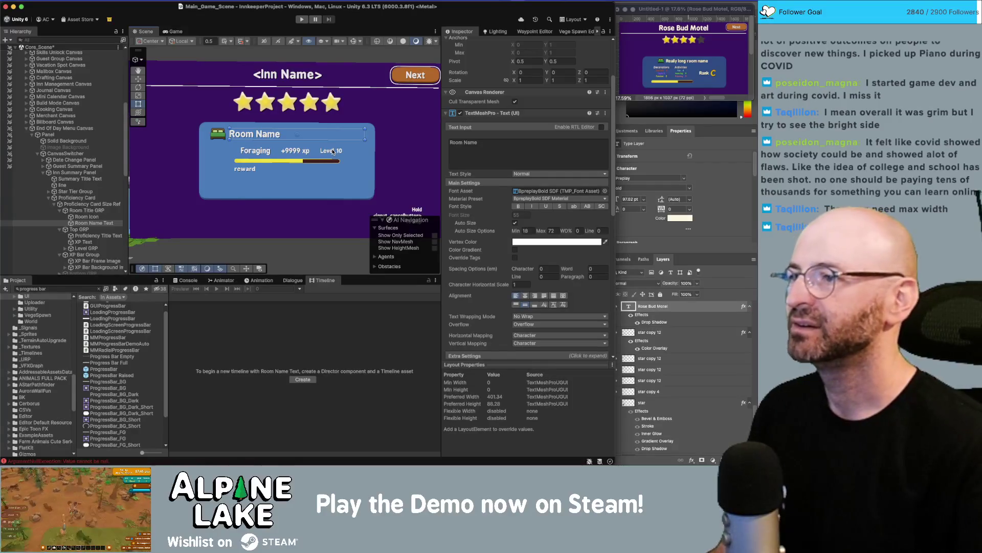
pyautogui.scroll(3, 284, 161)
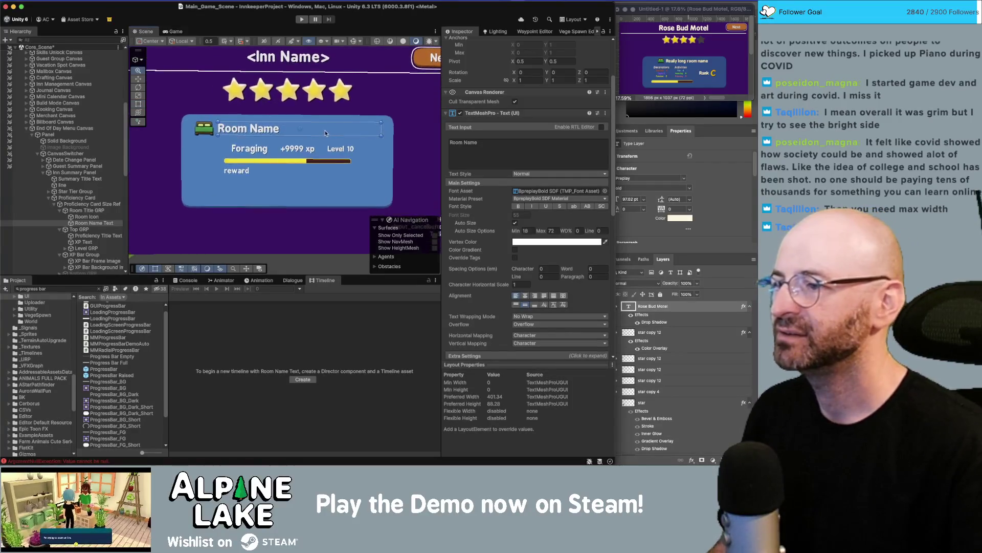
pyautogui.scroll(1, 410, 122)
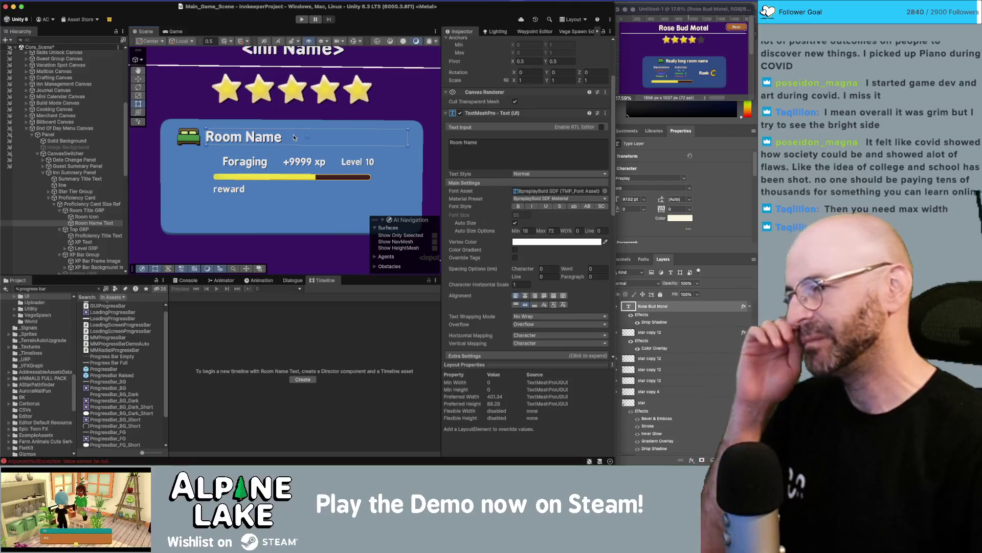
pyautogui.scroll(-1, 312, 121)
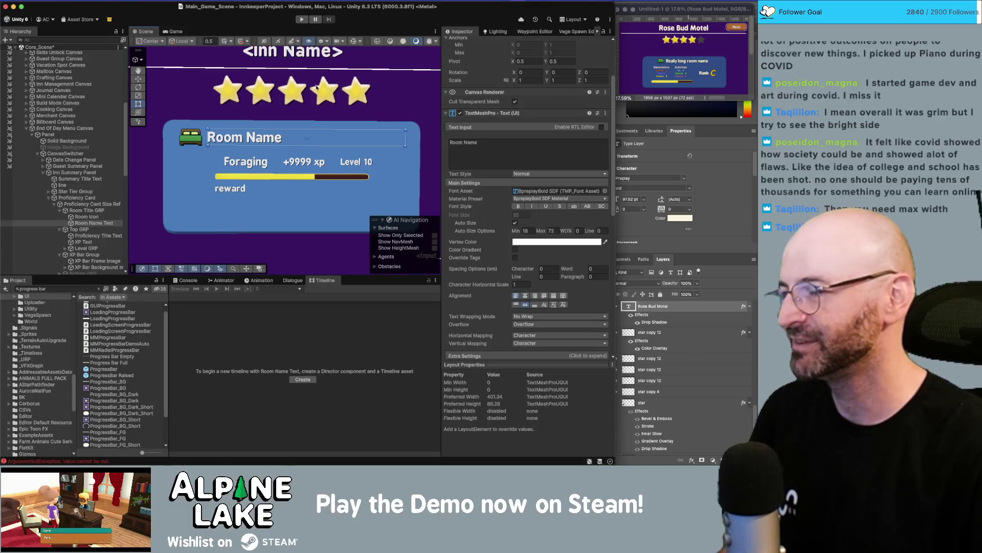
pyautogui.scroll(-3, 296, 111)
pyautogui.scroll(2, 312, 107)
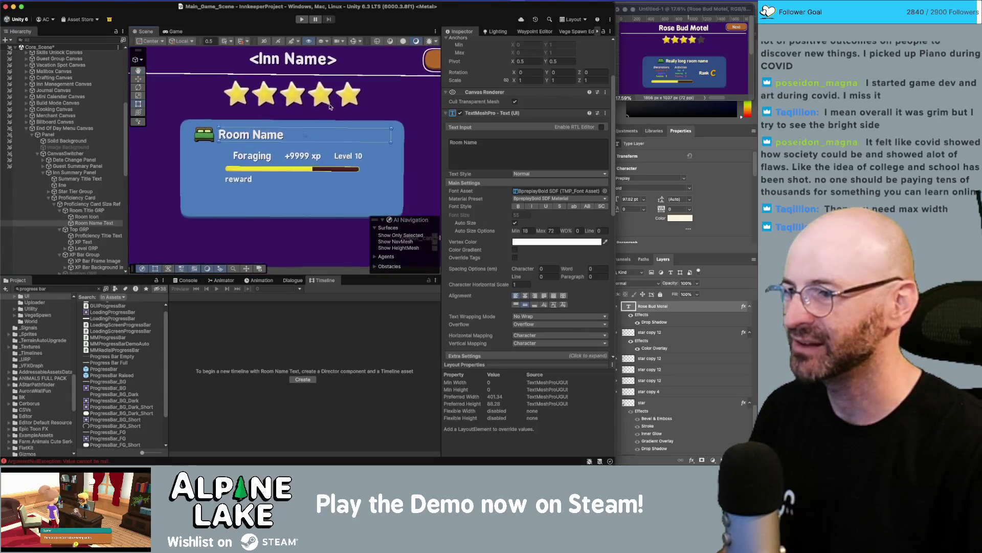
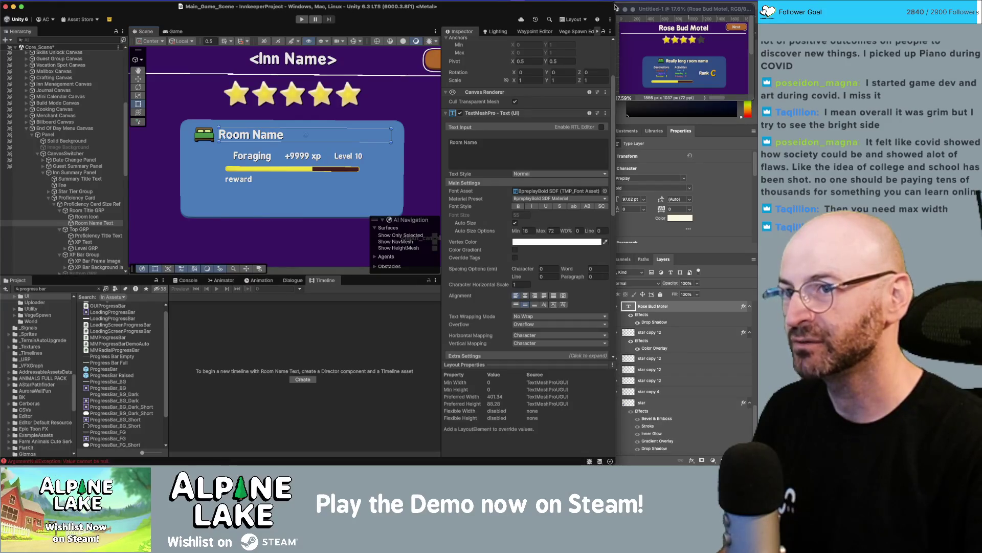
# - Widen the Unity window and place the Photoshop mockup beside it, enlarged at 25% zoom
pyautogui.moveTo(616, 7); pyautogui.dragTo(623, 7)
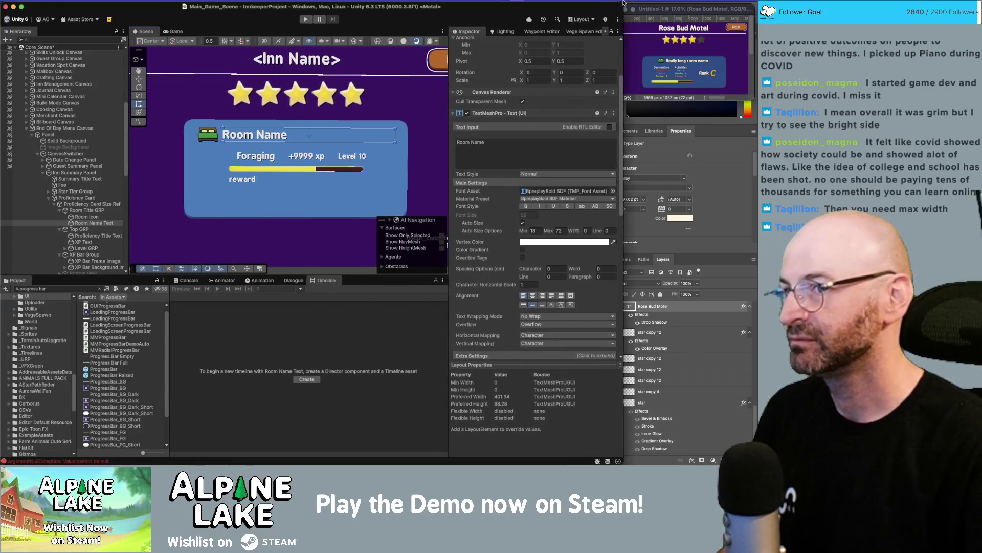
pyautogui.click(653, 7)
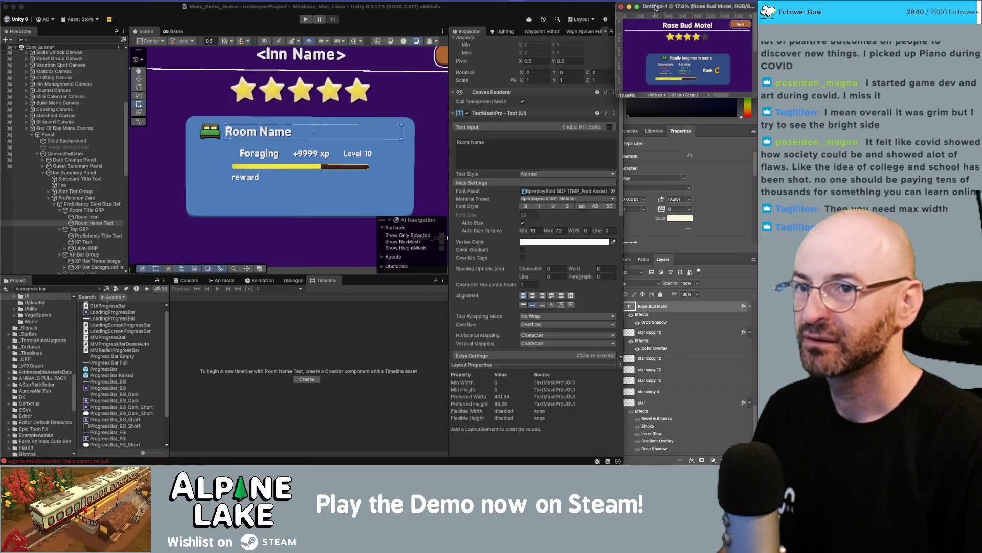
pyautogui.click(577, 7)
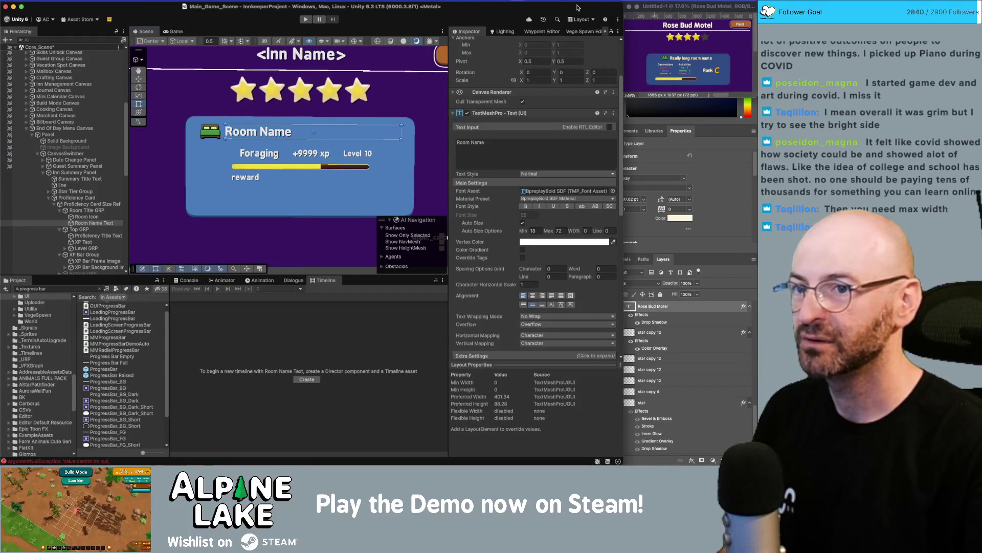
pyautogui.moveTo(755, 97); pyautogui.dragTo(755, 118)
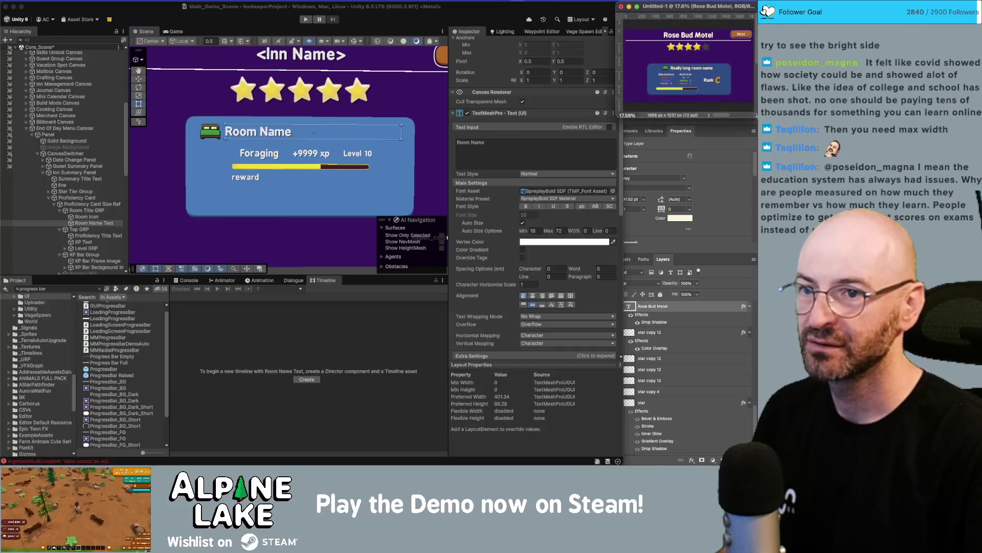
pyautogui.click(700, 81)
pyautogui.moveTo(512, 35); pyautogui.dragTo(705, 8)
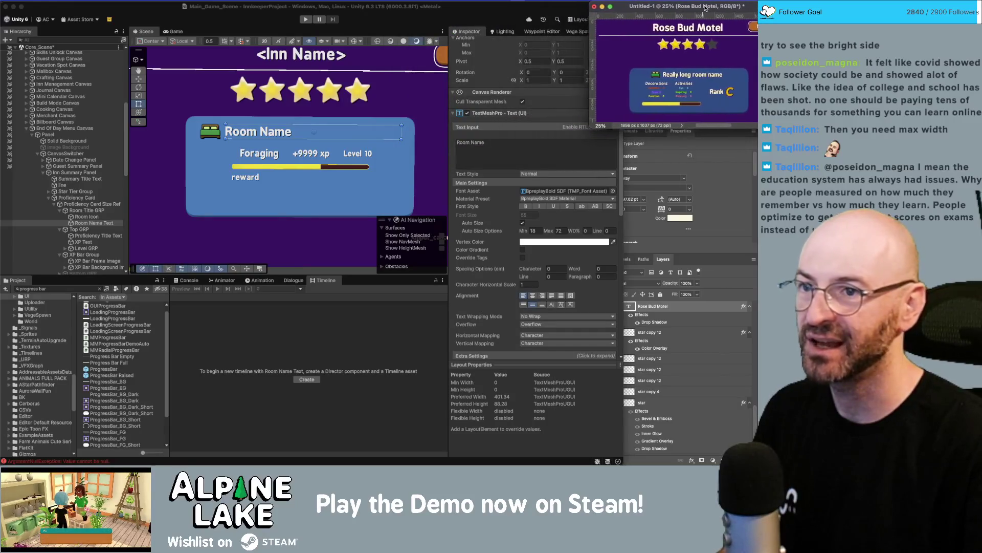
pyautogui.click(577, 10)
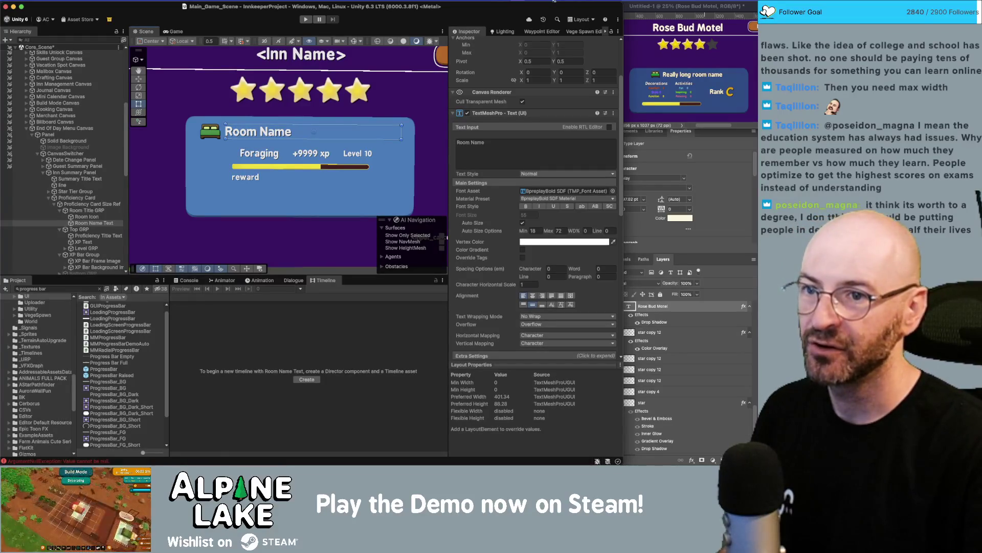
pyautogui.moveTo(643, 6); pyautogui.dragTo(647, 6)
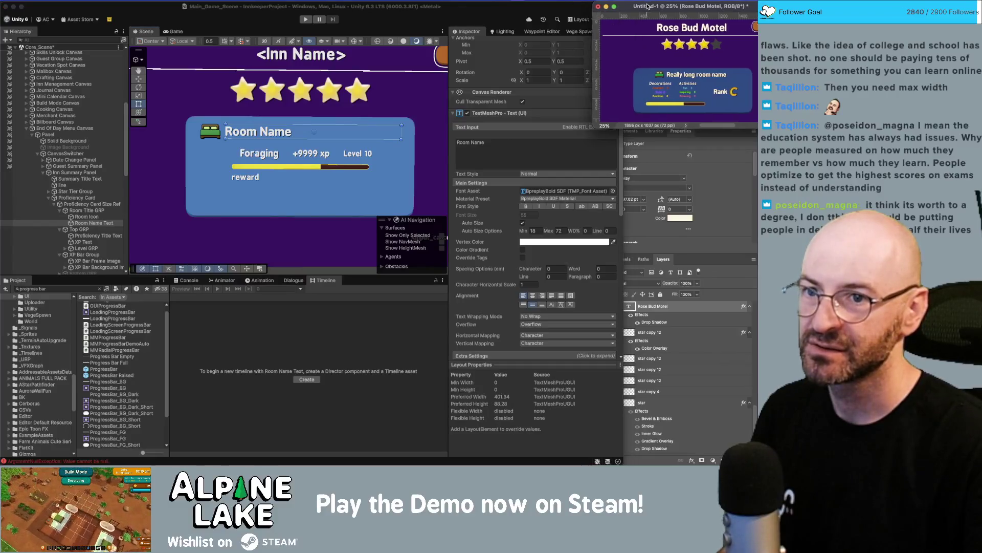
pyautogui.click(577, 8)
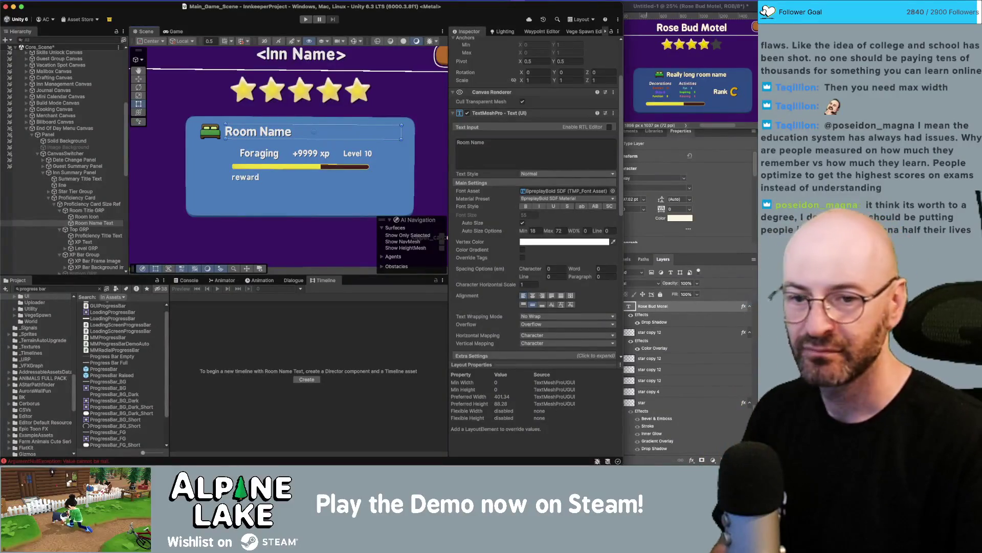
pyautogui.click(784, 300)
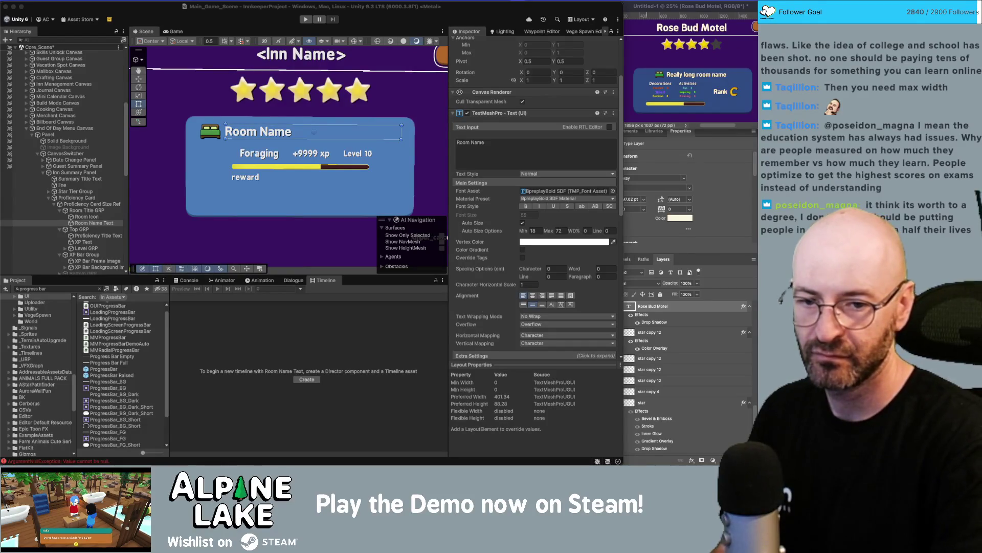
pyautogui.click(365, 3)
pyautogui.scroll(-3, 286, 165)
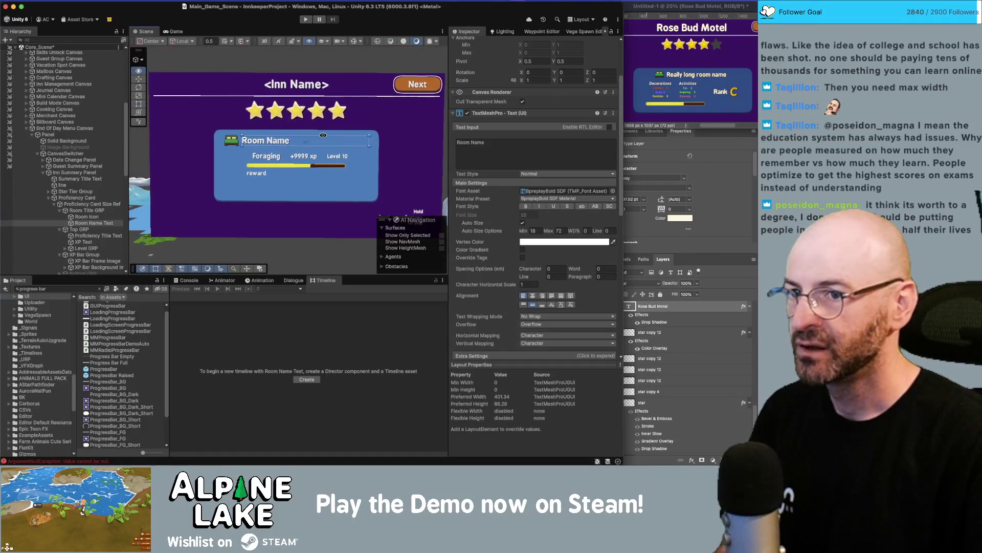
pyautogui.scroll(-1, 323, 135)
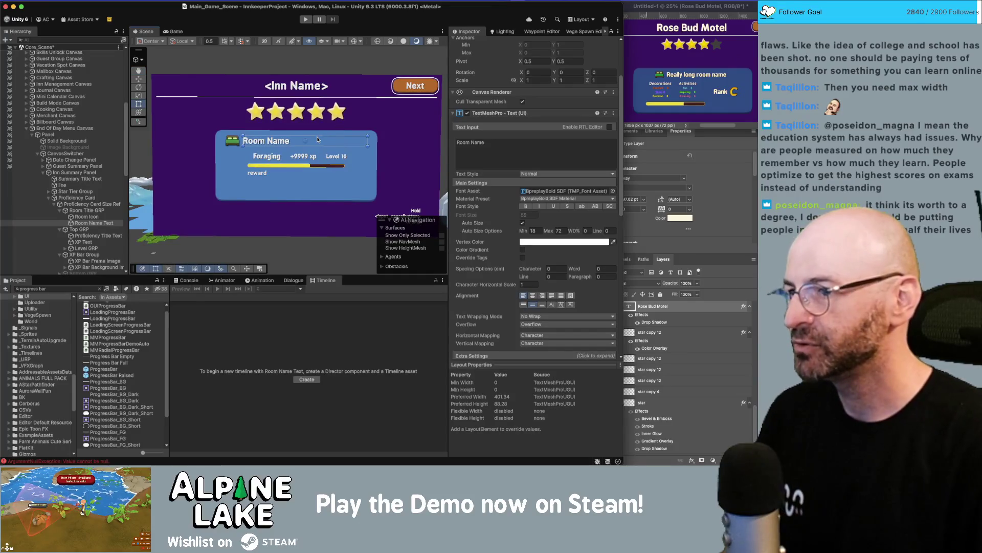
pyautogui.click(85, 210)
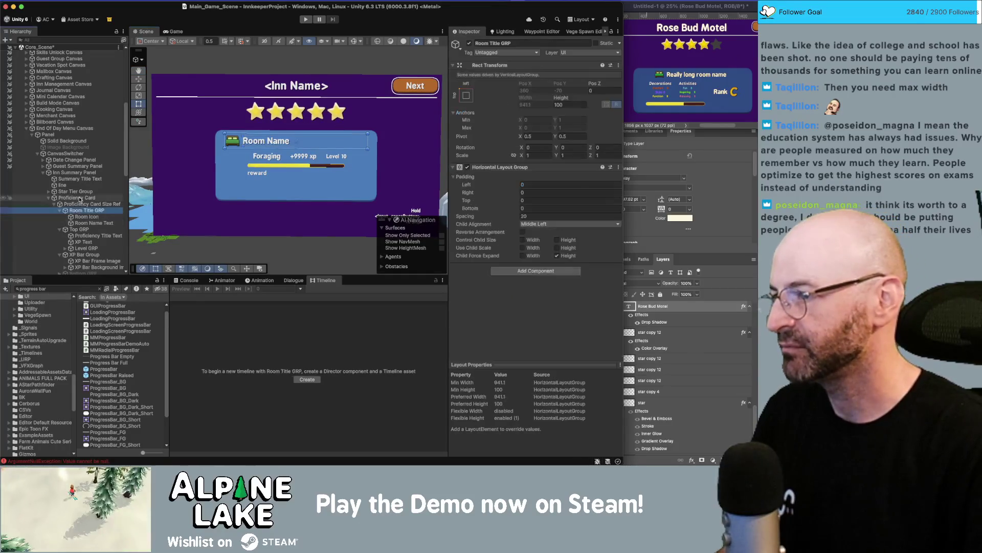
pyautogui.click(80, 199)
pyautogui.click(543, 197)
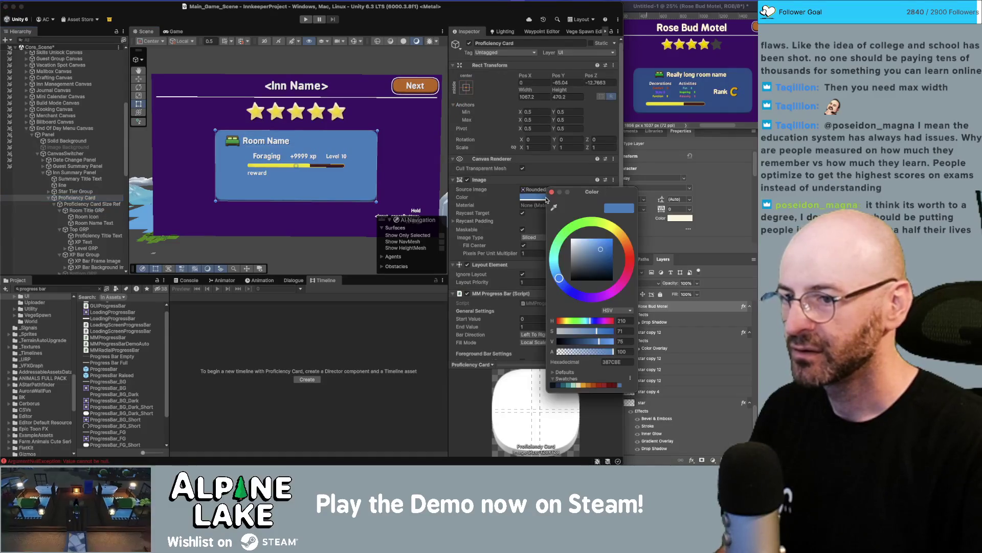
pyautogui.click(568, 386)
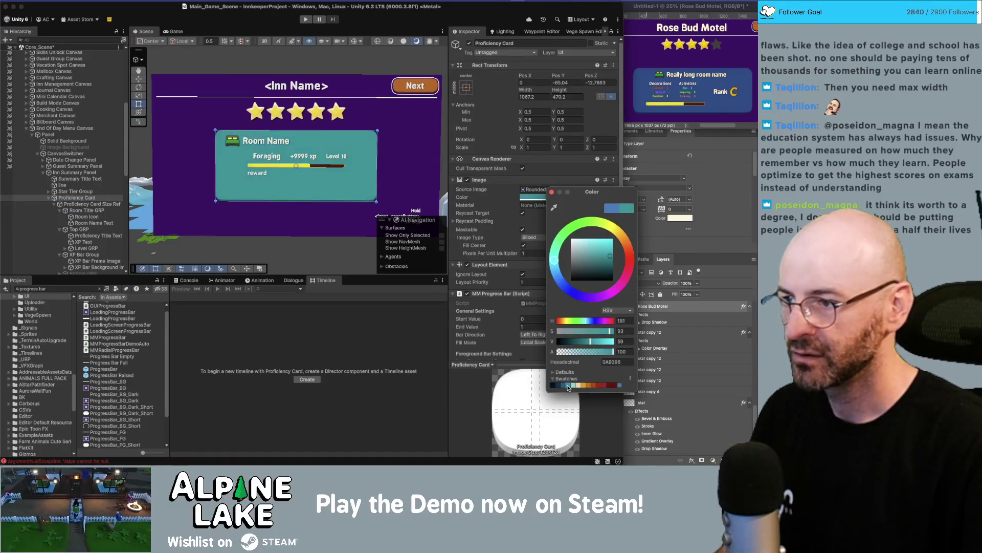
pyautogui.click(564, 386)
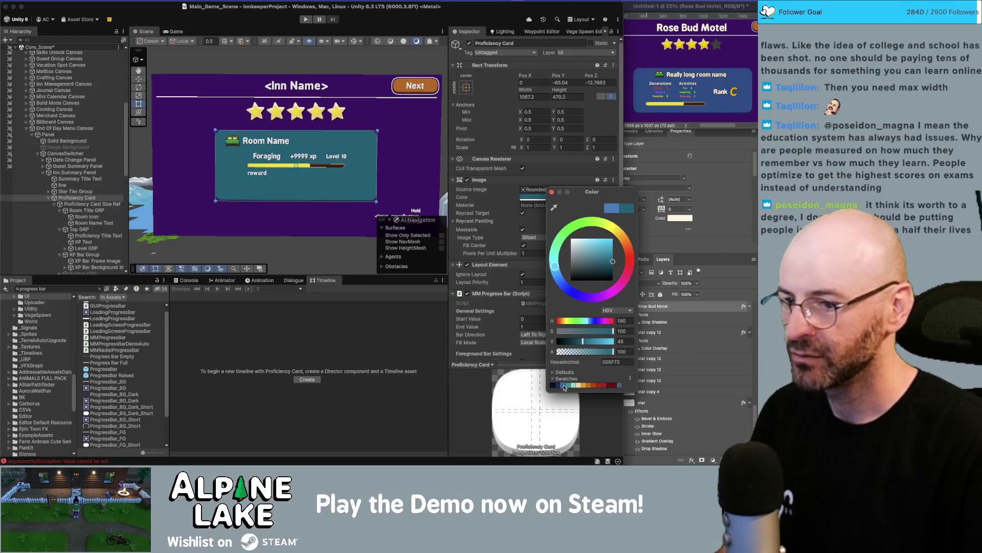
pyautogui.click(559, 387)
pyautogui.click(561, 386)
pyautogui.click(568, 386)
pyautogui.click(573, 386)
pyautogui.click(567, 387)
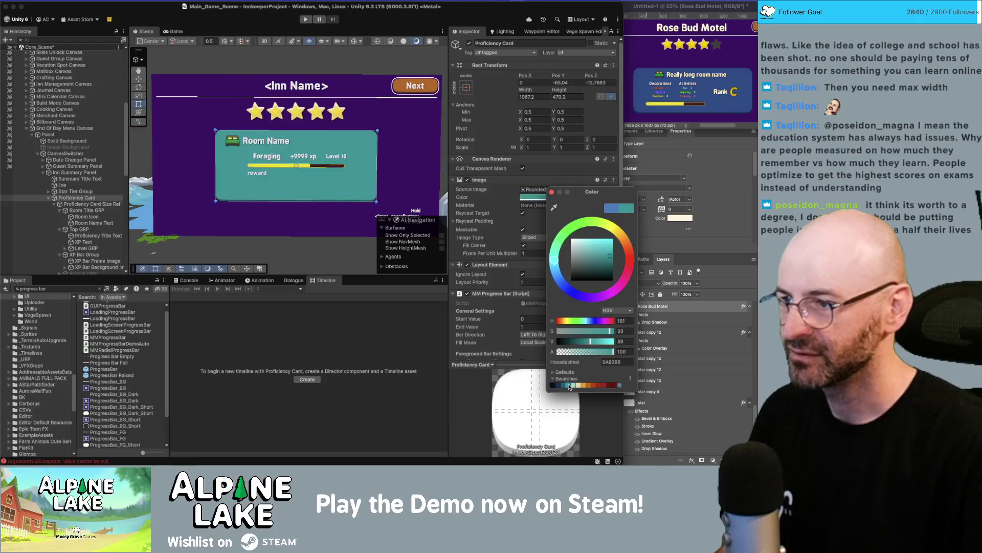
pyautogui.click(565, 386)
pyautogui.click(559, 386)
pyautogui.click(555, 386)
pyautogui.click(555, 264)
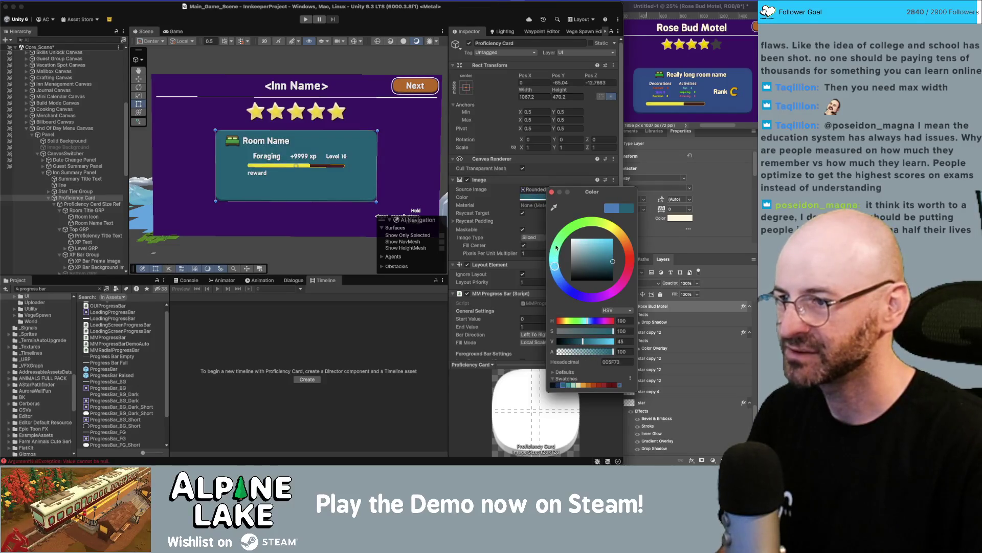
pyautogui.click(552, 192)
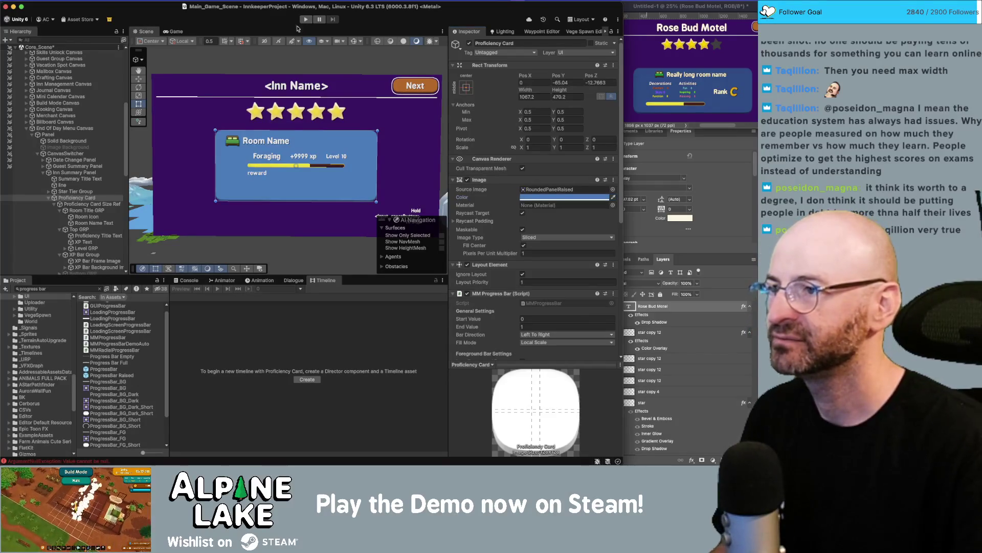
pyautogui.scroll(2, 353, 124)
pyautogui.scroll(-2, 350, 98)
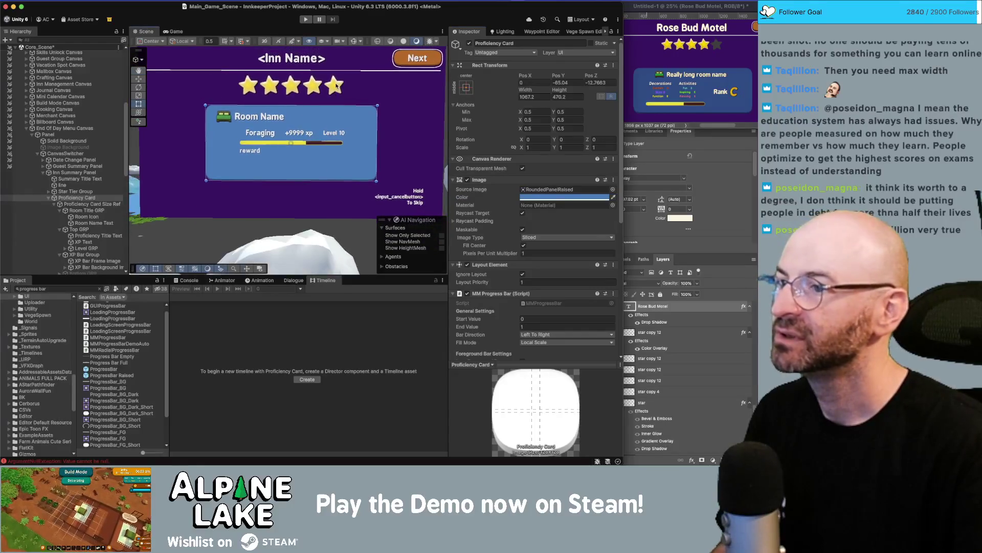
pyautogui.scroll(1, 347, 107)
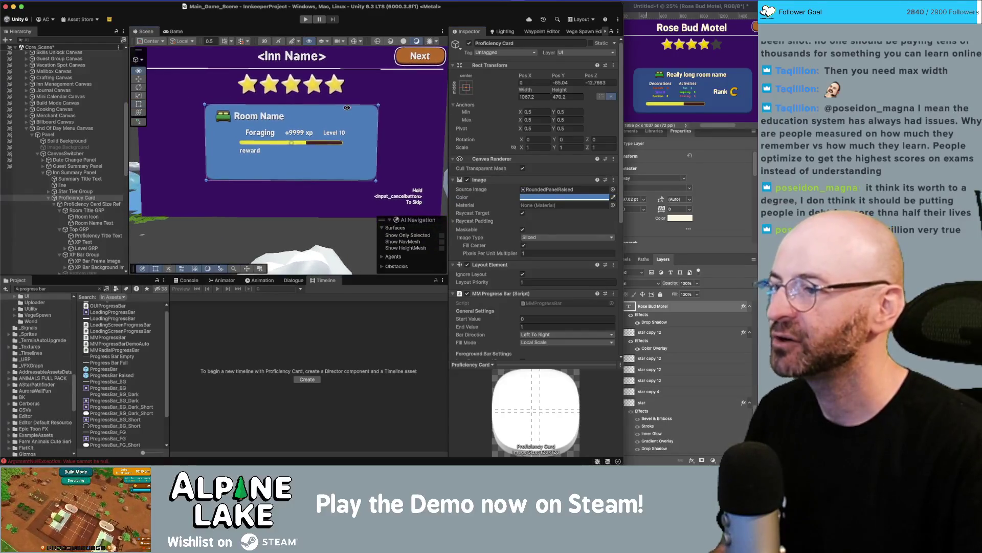
pyautogui.click(288, 226)
pyautogui.scroll(-2, 307, 205)
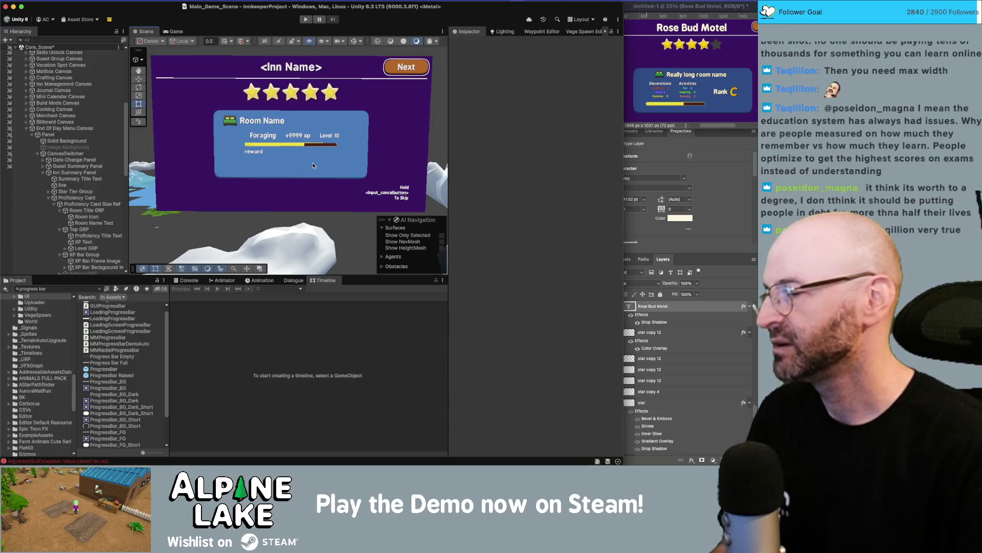
pyautogui.scroll(-1, 316, 154)
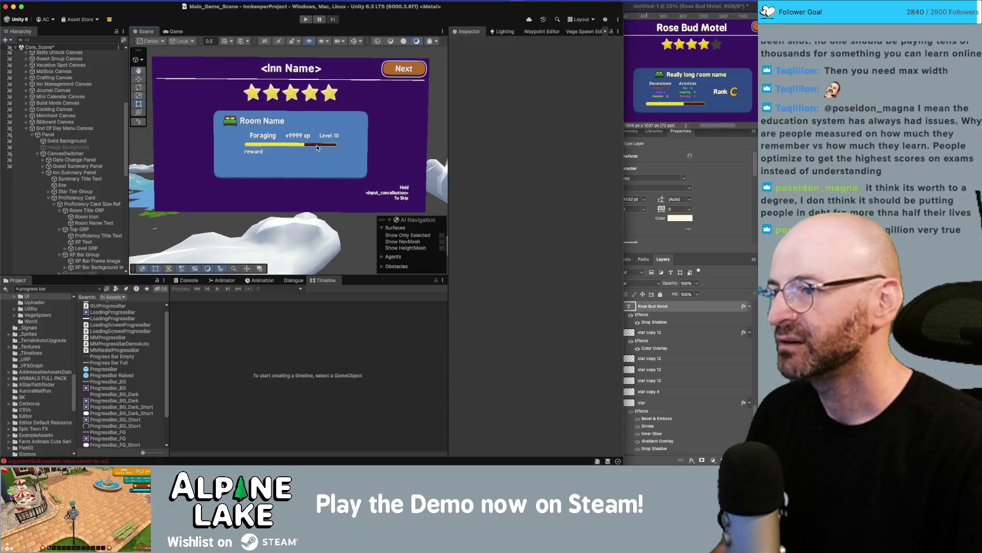
pyautogui.scroll(2, 317, 152)
pyautogui.scroll(-1, 317, 155)
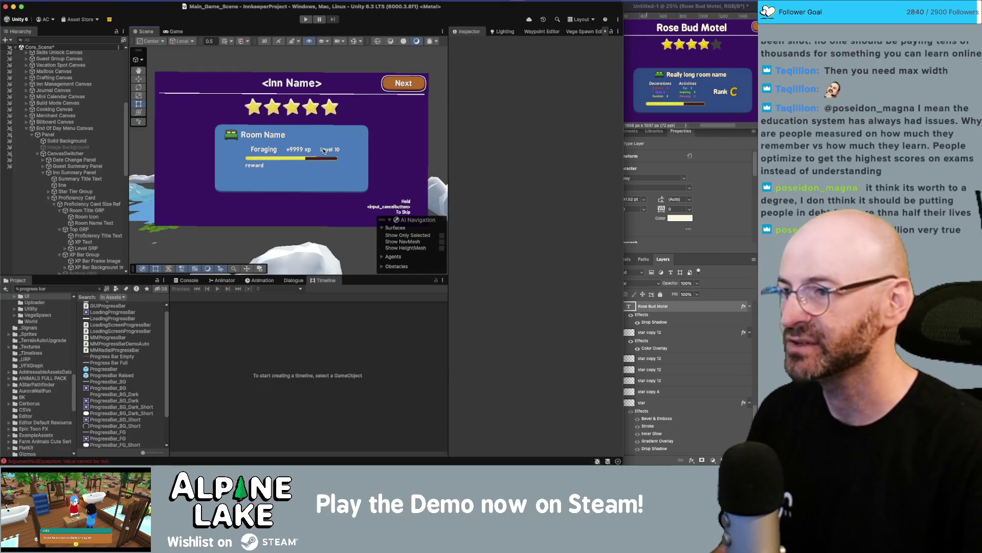
pyautogui.scroll(-1, 322, 149)
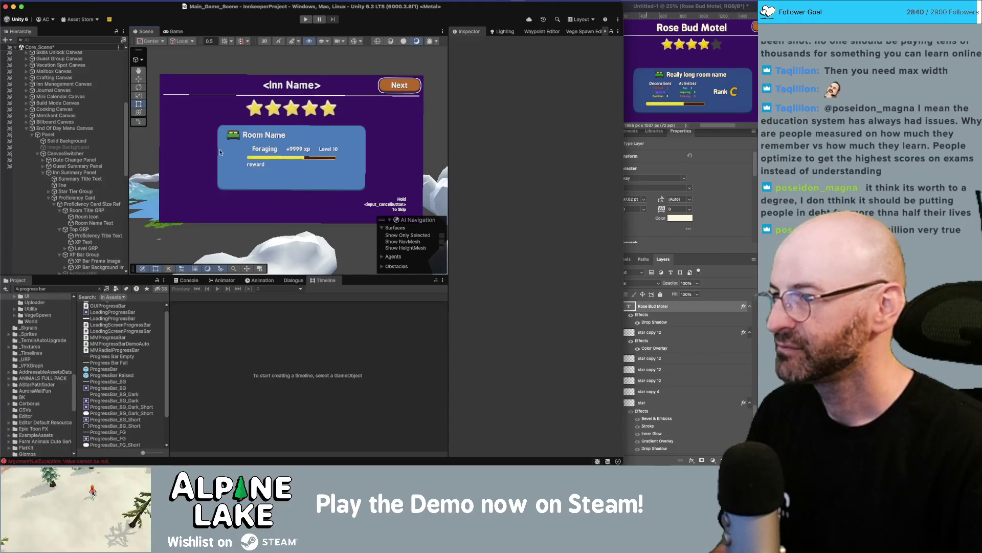
pyautogui.scroll(2, 290, 156)
pyautogui.scroll(2, 378, 156)
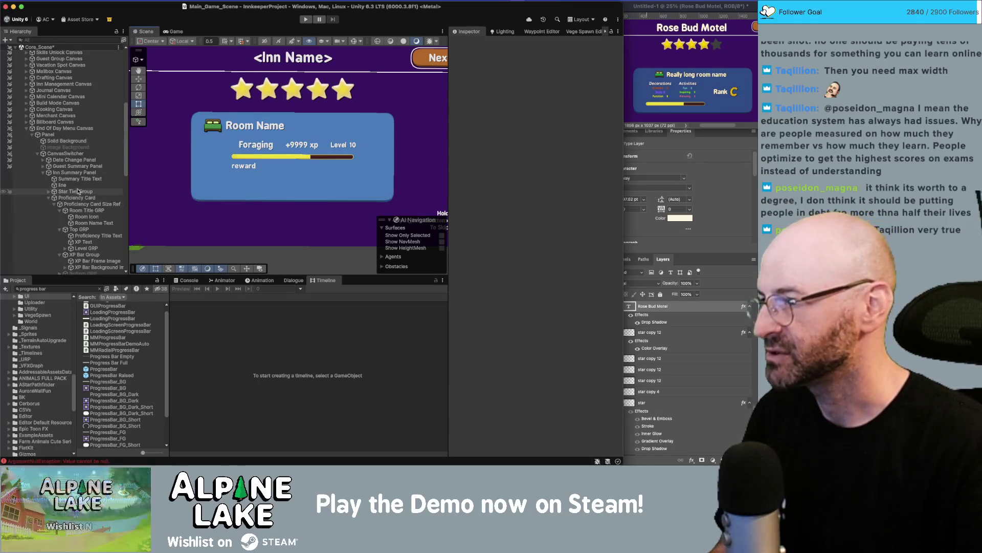
pyautogui.scroll(-10, 80, 199)
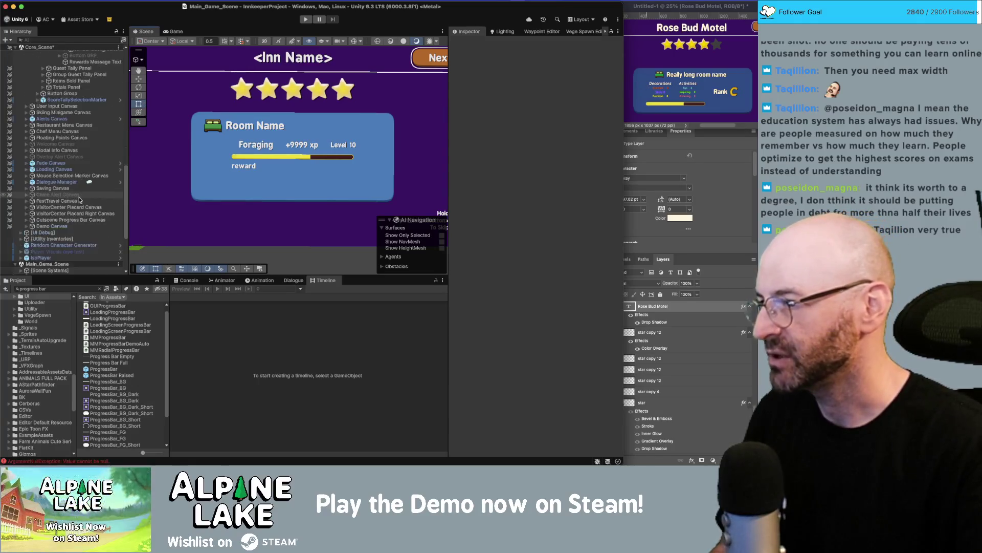
# - Search the project assets for 'room disp'
pyautogui.click(79, 289)
pyautogui.write('room disp')
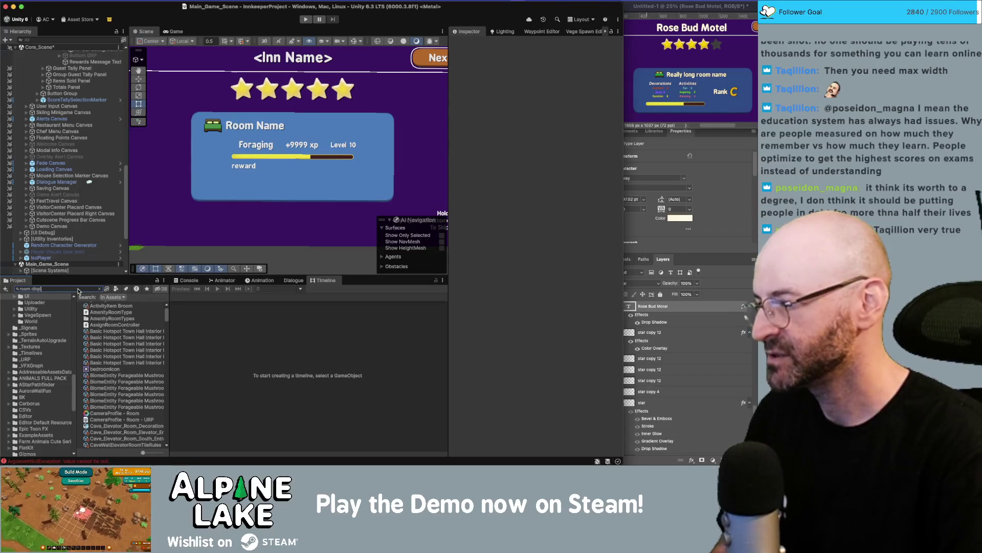
pyautogui.press('BackSpace')
pyautogui.press('BackSpace')
pyautogui.press('BackSpace')
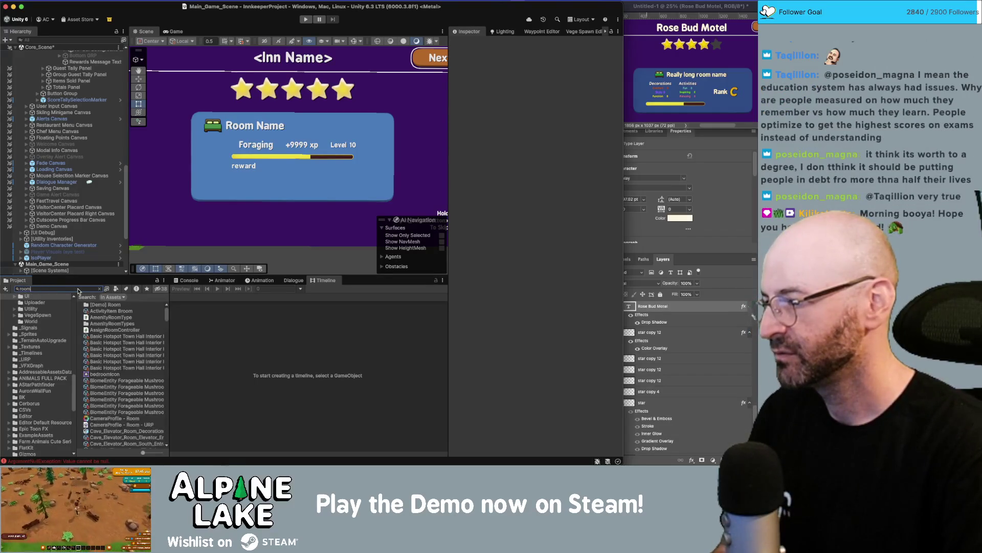
pyautogui.scroll(-10, 128, 342)
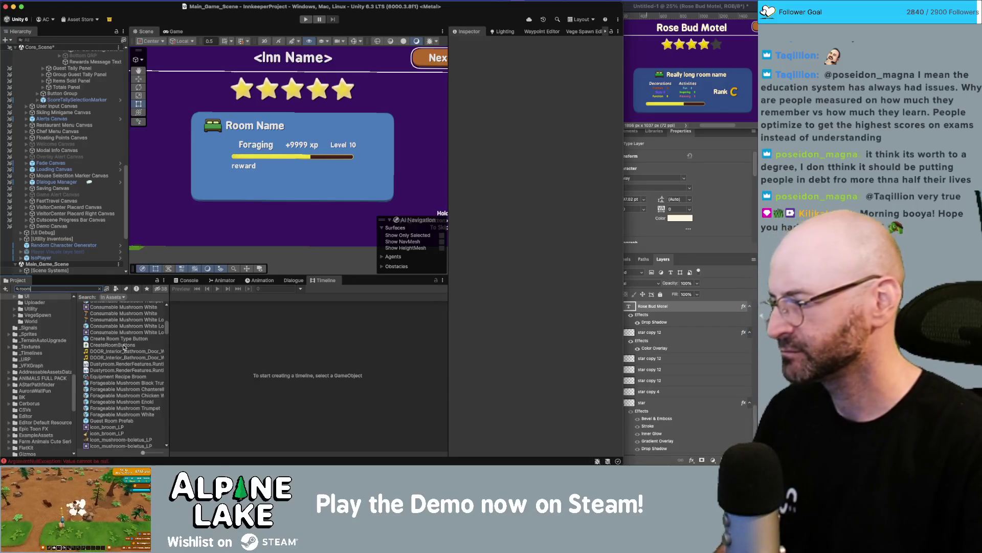
pyautogui.scroll(10, 79, 182)
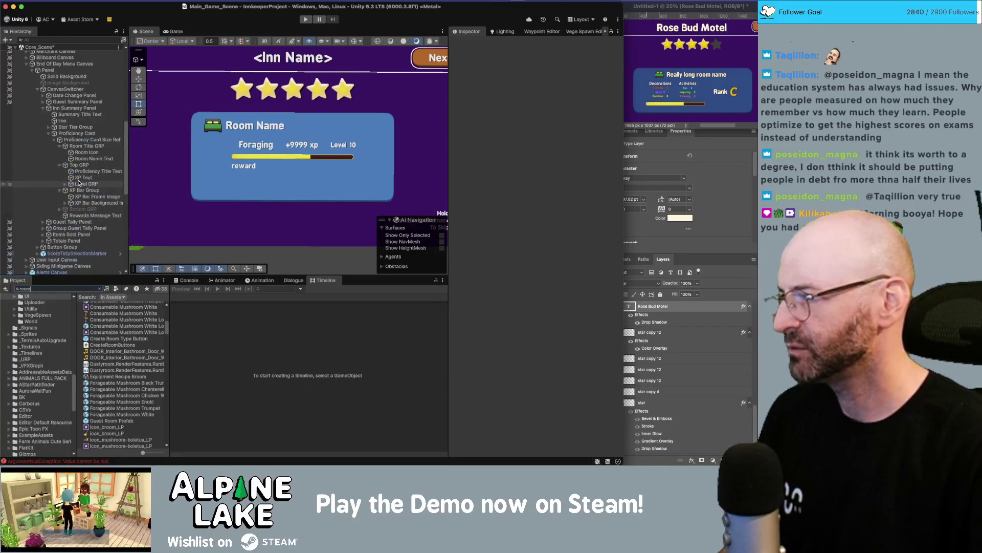
pyautogui.scroll(5, 80, 182)
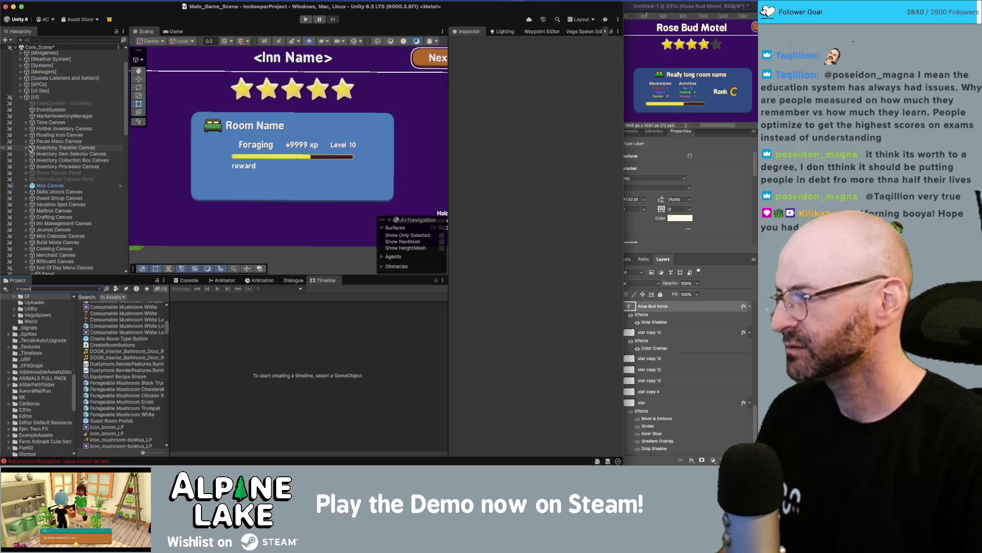
# - Expand Pause Menu Canvas down to Window Inn > Panels > Rooms Panel in the Hierarchy
pyautogui.click(28, 144)
pyautogui.click(27, 141)
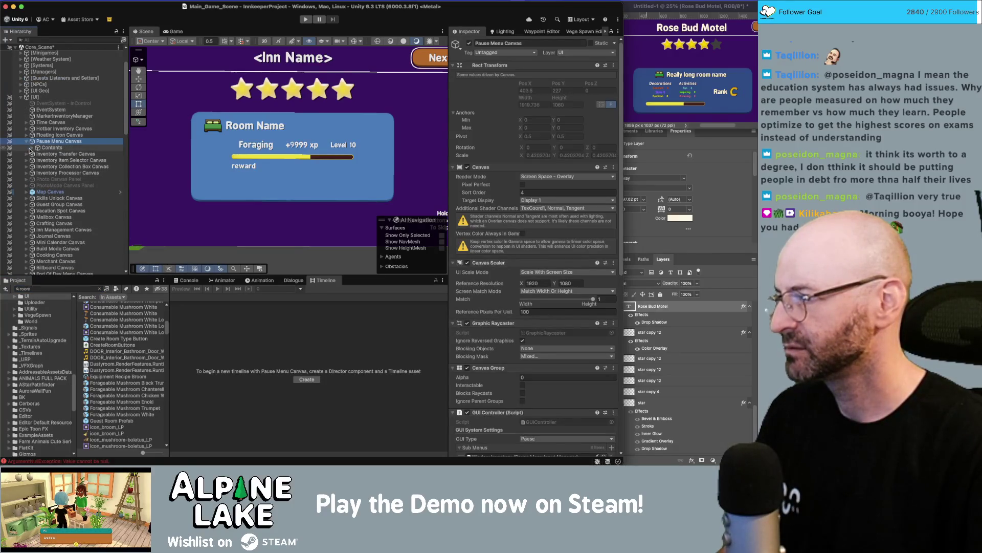
pyautogui.click(32, 147)
pyautogui.click(38, 160)
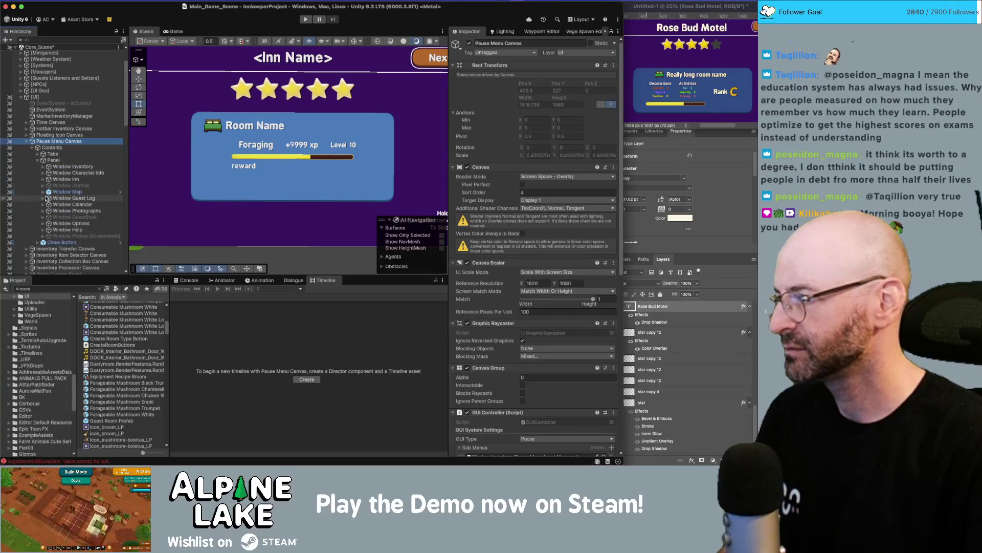
pyautogui.click(43, 179)
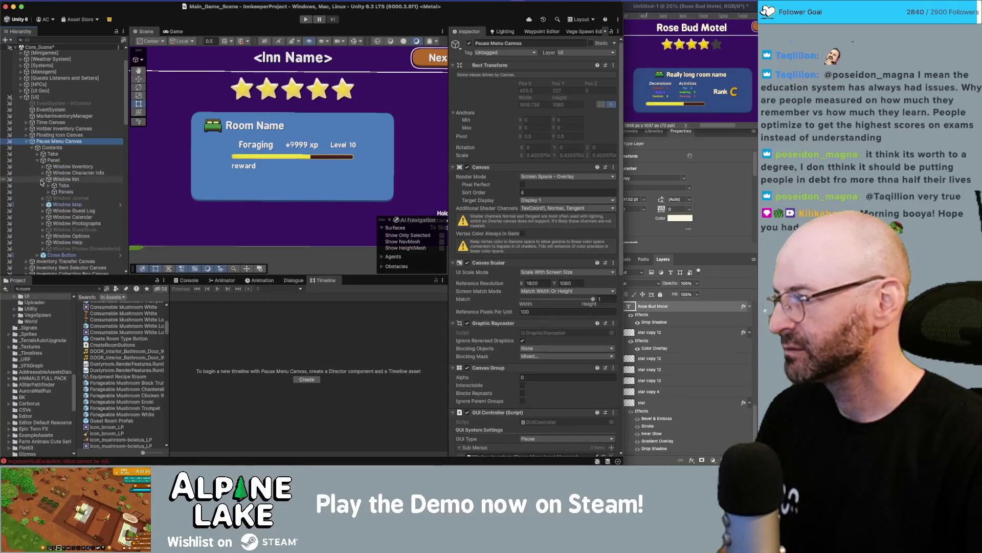
pyautogui.click(48, 192)
pyautogui.click(52, 204)
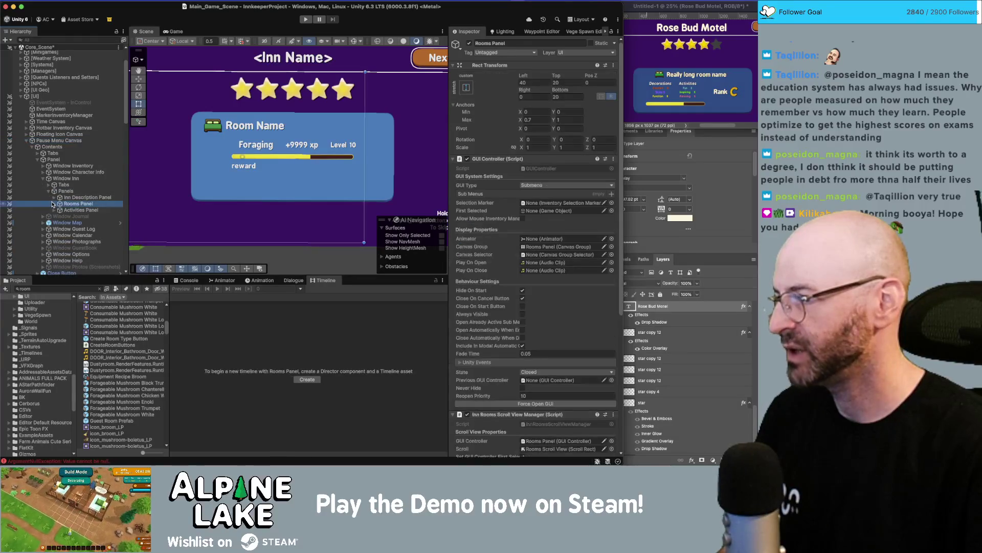
pyautogui.click(54, 204)
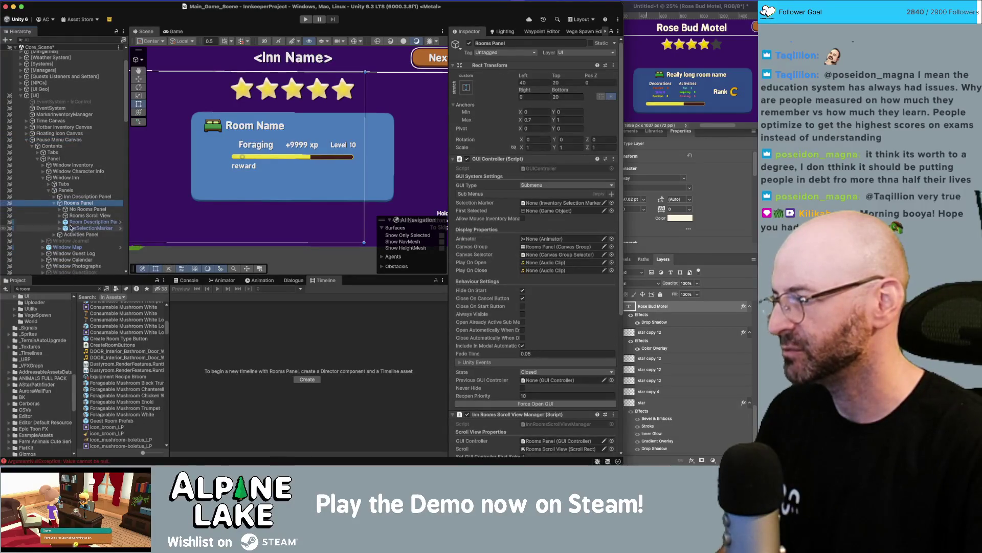
# - Copy Stats Text Group from the RoomDescriptionPanel prefab and return to Core_Scene
pyautogui.click(119, 223)
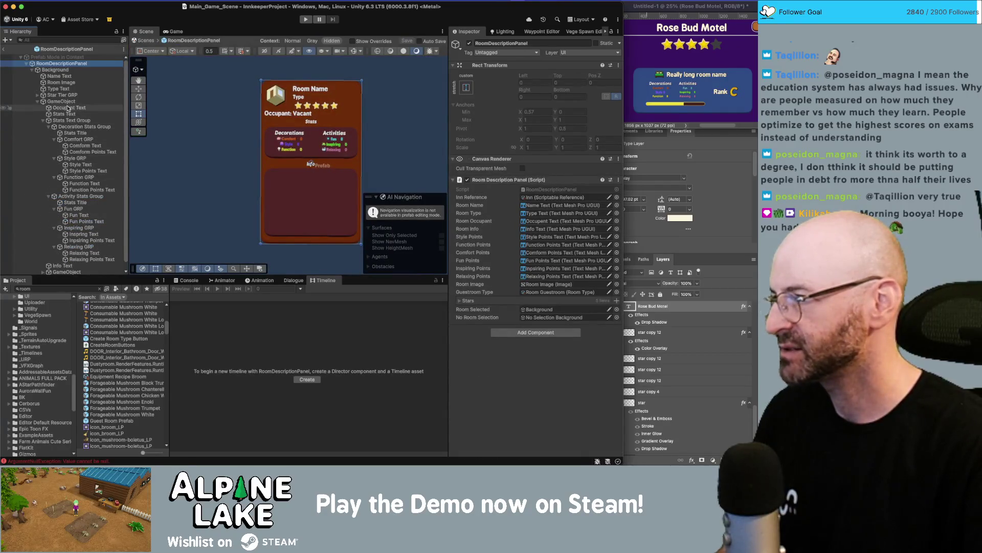
pyautogui.click(70, 121)
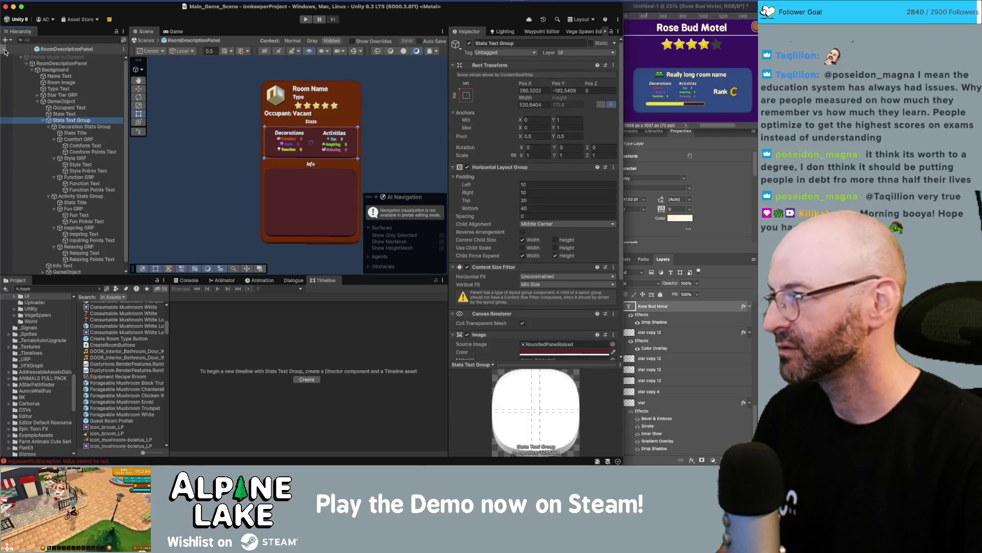
pyautogui.click(4, 51)
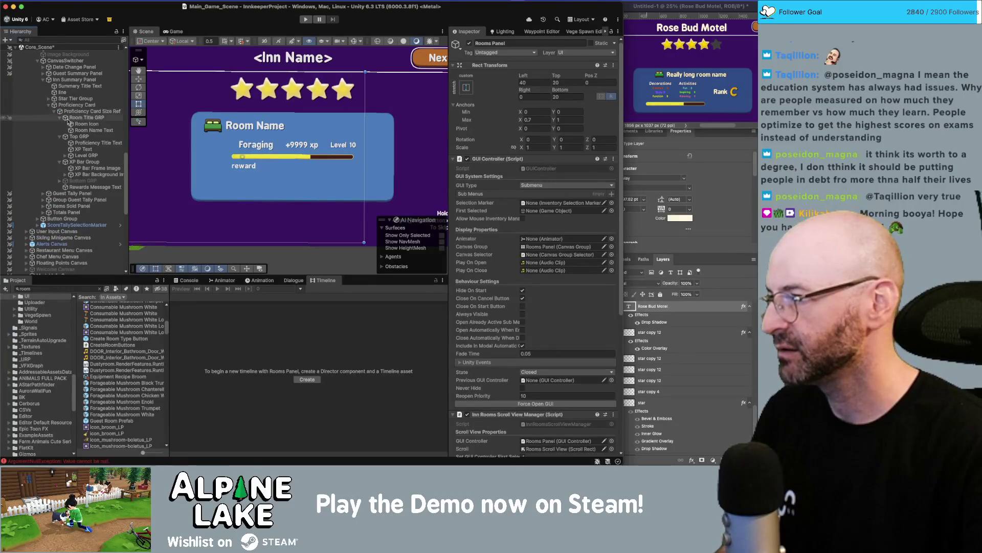
# - Paste the Stats Text Group into the card under Room Title GRP
pyautogui.click(81, 118)
pyautogui.hotkey('ctrl', 'v')
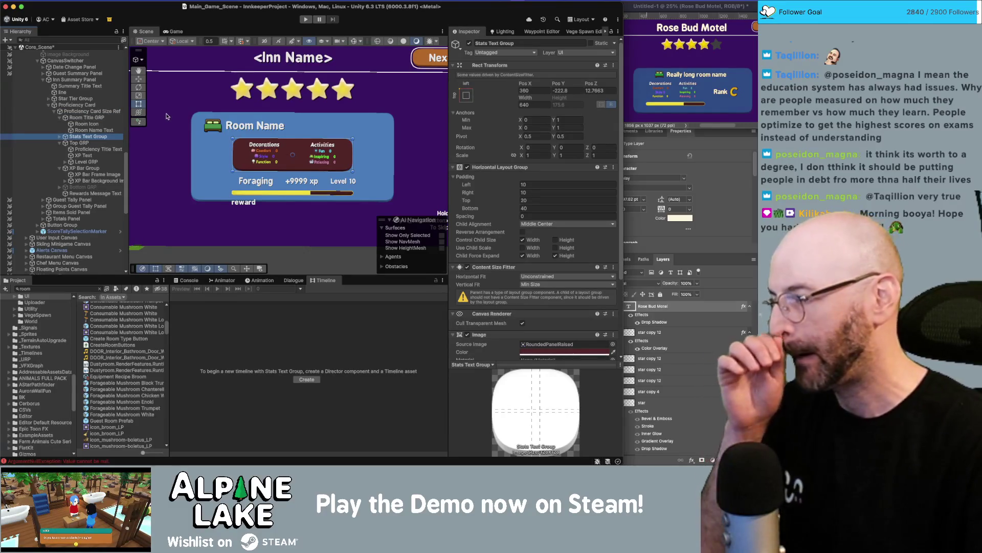
pyautogui.scroll(3, 277, 156)
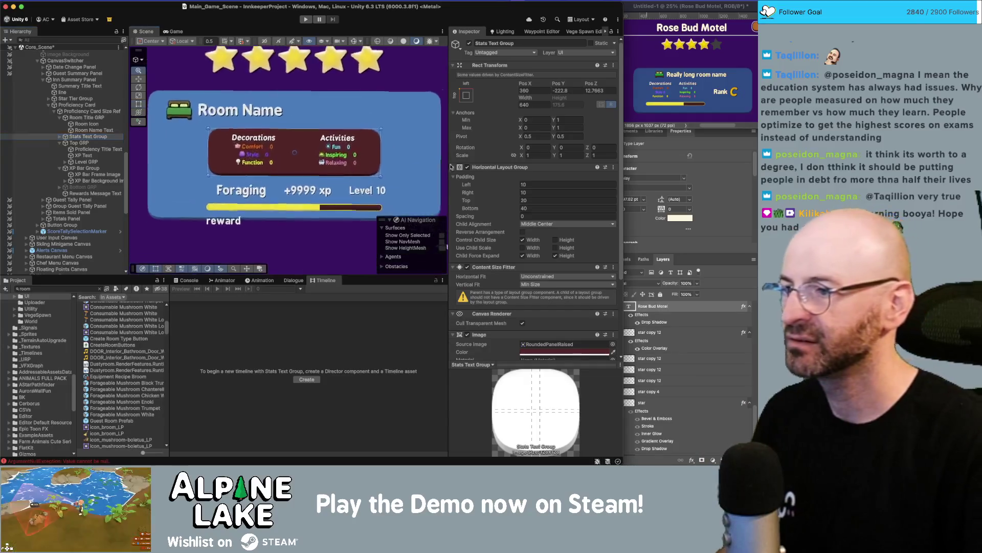
pyautogui.scroll(-1, 280, 131)
pyautogui.scroll(-1, 275, 157)
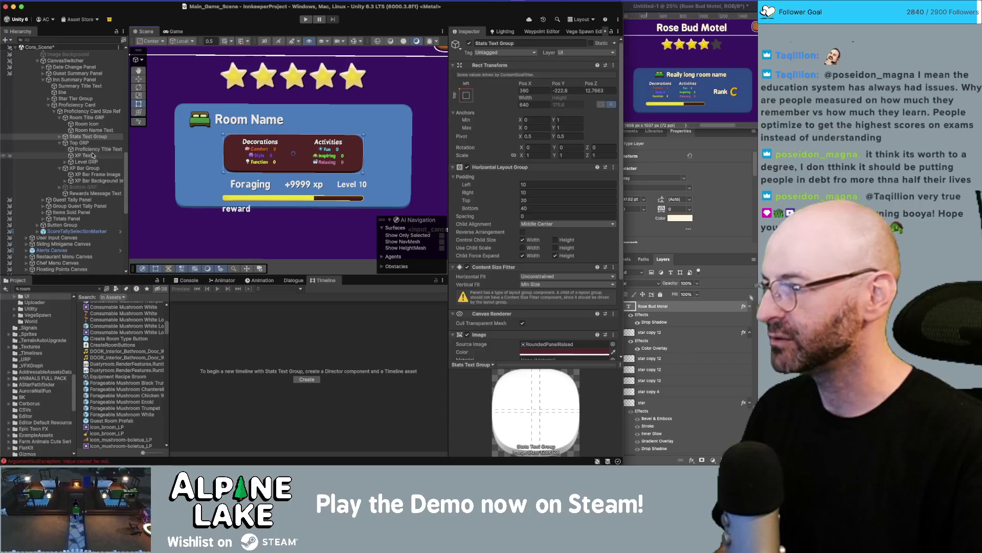
# - Delete Top GRP, Rewards Message Text and Bottom GRP from the card
pyautogui.click(88, 144)
pyautogui.press('Delete')
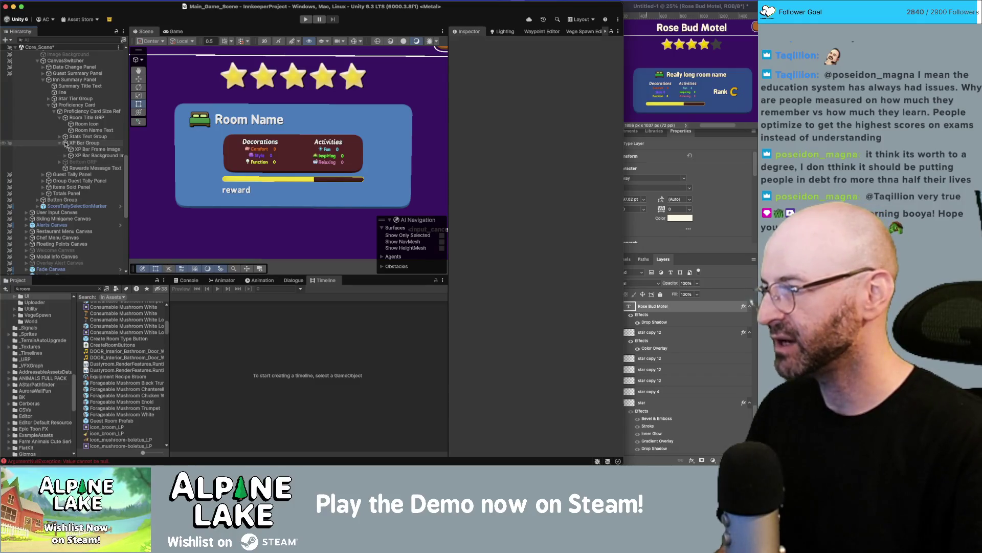
pyautogui.click(78, 167)
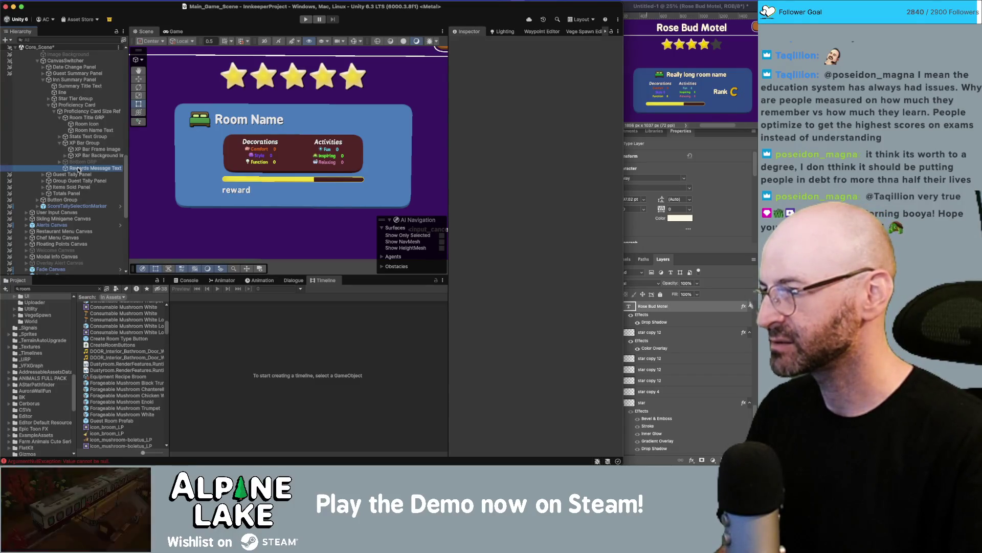
pyautogui.press('Delete')
pyautogui.click(79, 162)
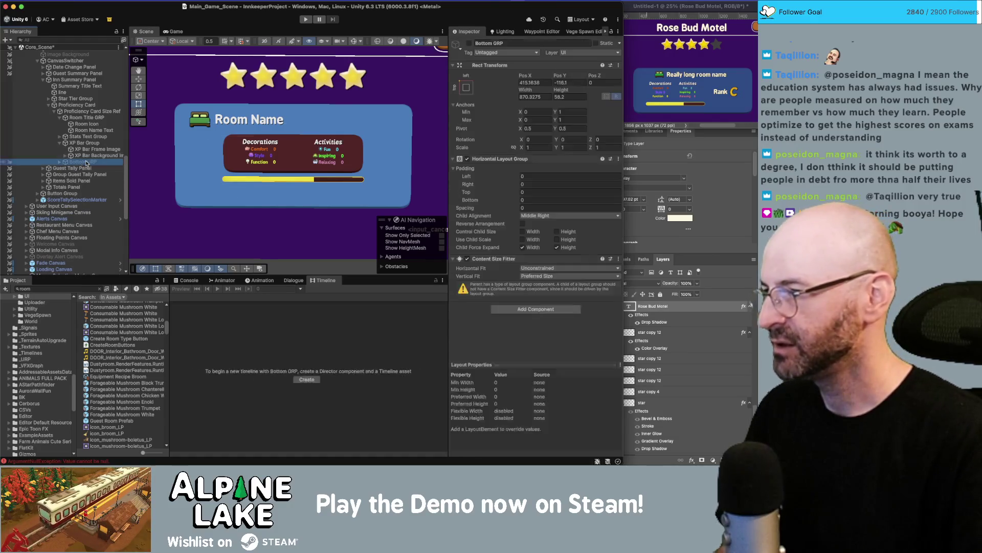
pyautogui.click(470, 43)
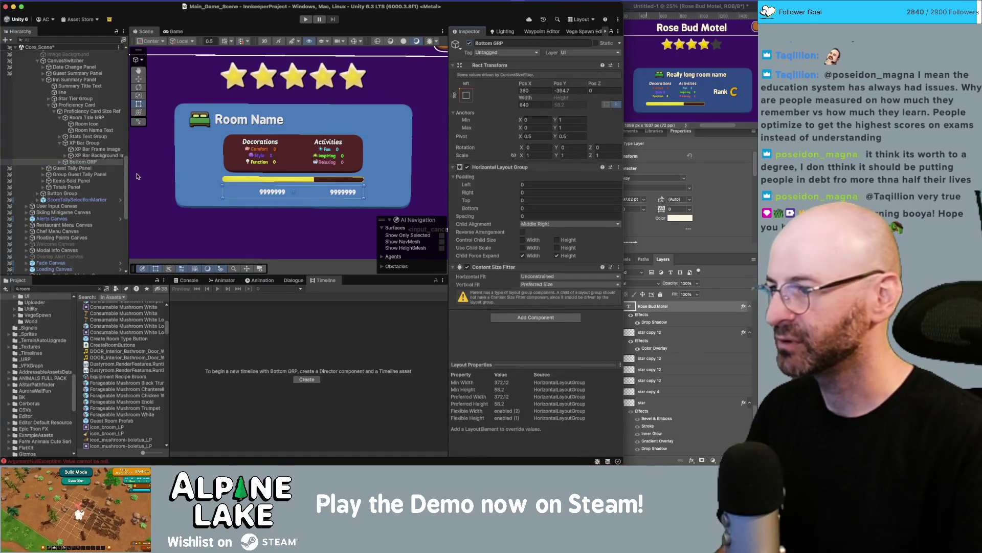
pyautogui.click(102, 155)
pyautogui.click(102, 161)
pyautogui.press('Delete')
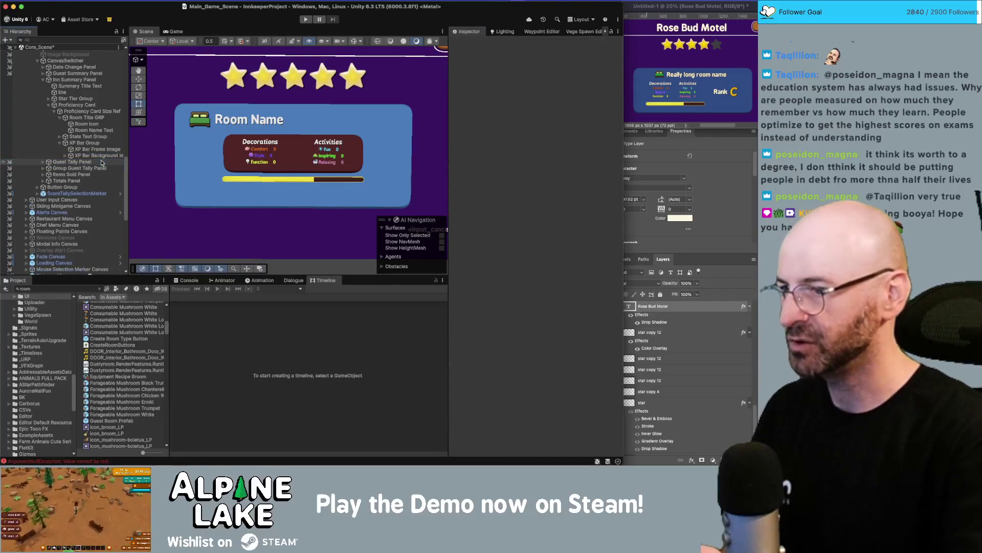
# - Collapse Room Title GRP and XP Bar Group, leaving Proficiency Card Size Ref selected
pyautogui.click(77, 143)
pyautogui.click(82, 136)
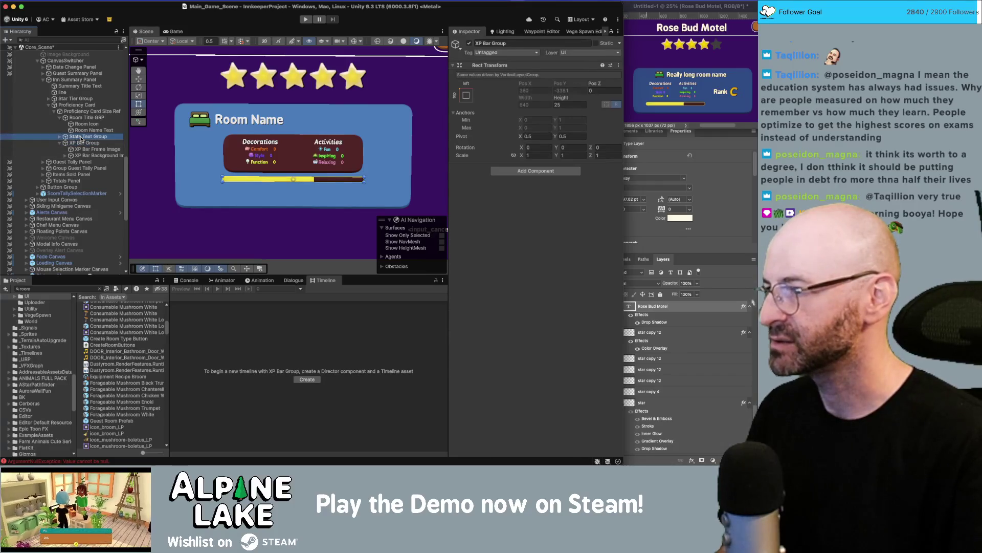
pyautogui.click(59, 118)
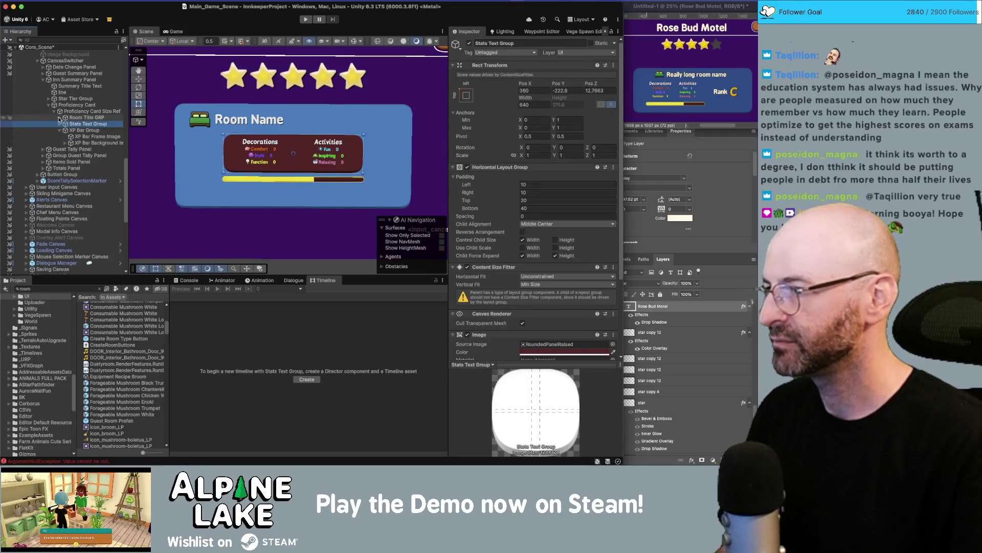
pyautogui.click(61, 130)
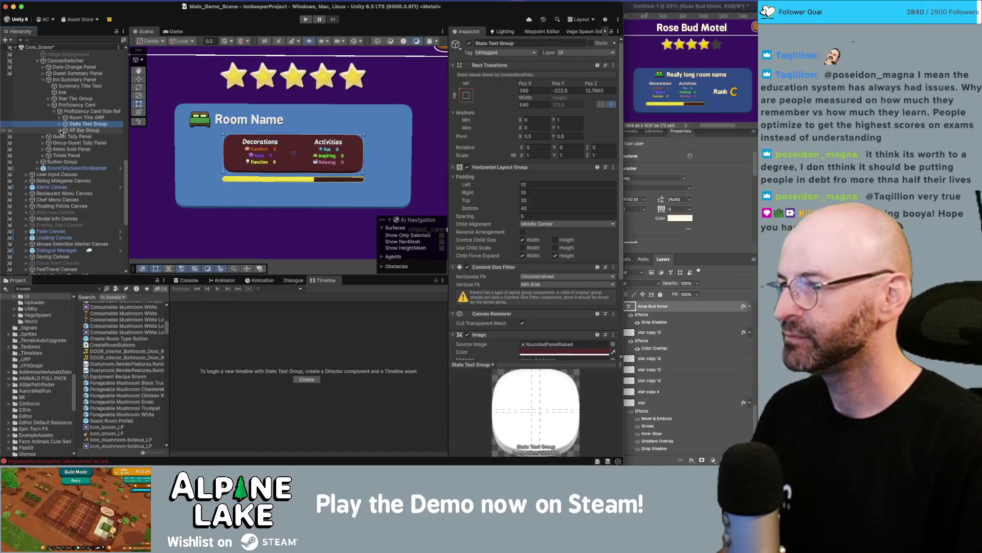
pyautogui.click(74, 111)
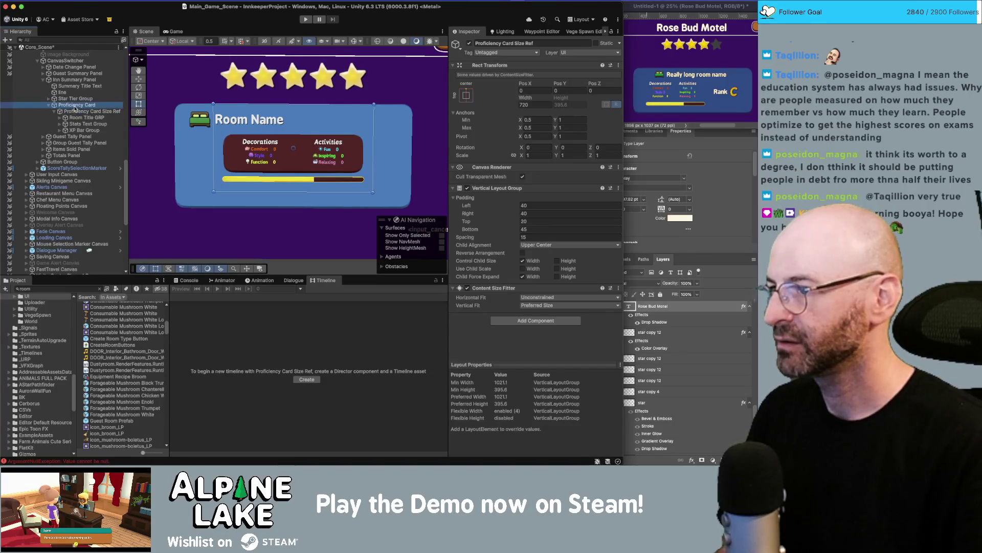
# - Set Child Alignment to Upper Left and Anchor Min/Max X and Pivot X to 0
pyautogui.click(538, 244)
pyautogui.click(540, 254)
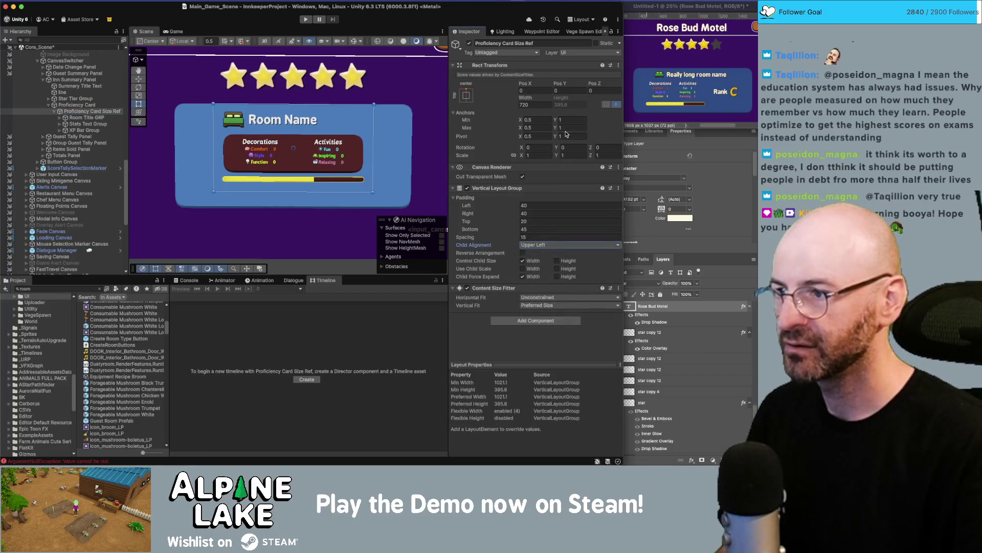
pyautogui.click(546, 121)
pyautogui.write('0')
pyautogui.press('Tab')
pyautogui.press('Tab')
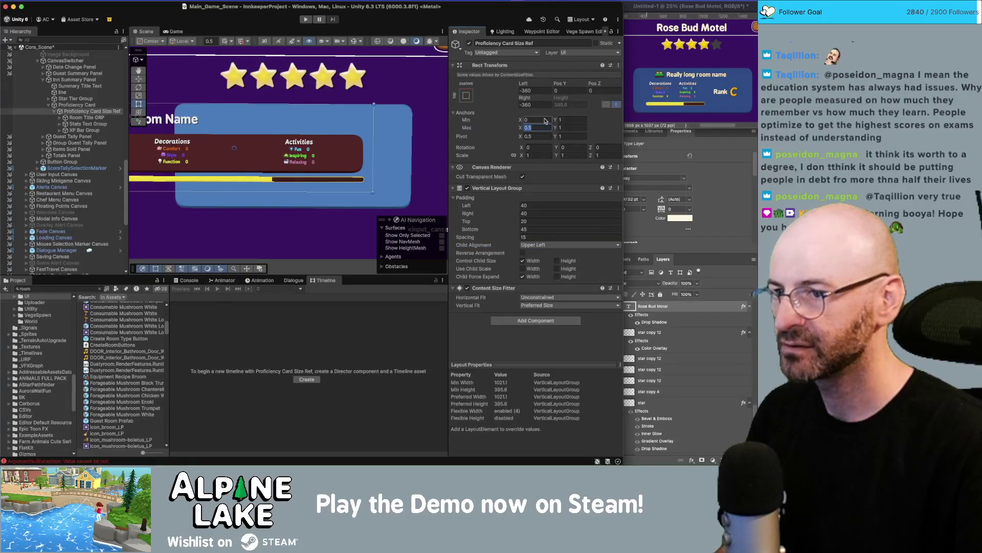
pyautogui.write('0')
pyautogui.press('Tab')
pyautogui.press('Tab')
pyautogui.write('0')
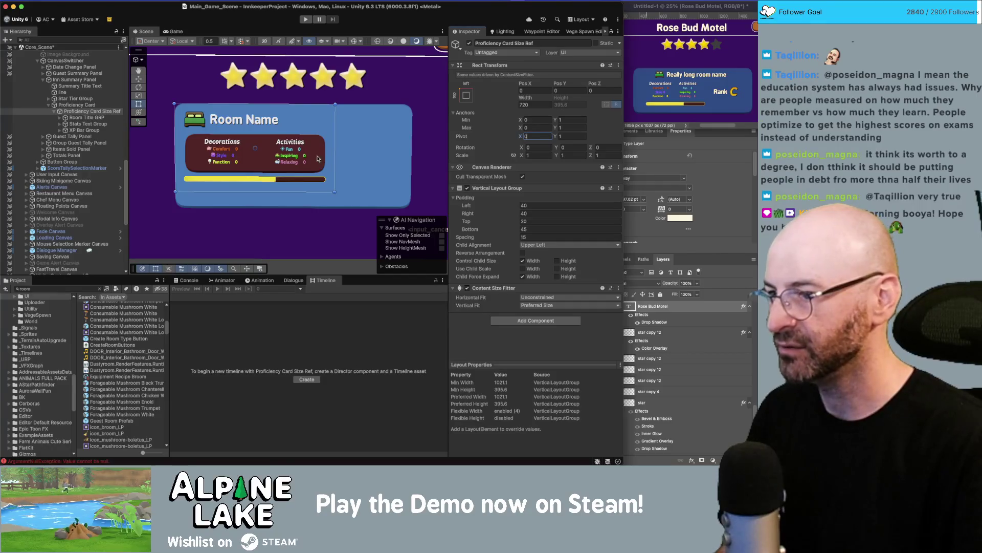
# - Collapse Proficiency Card Size Ref and select it in the Hierarchy
pyautogui.scroll(-3, 347, 136)
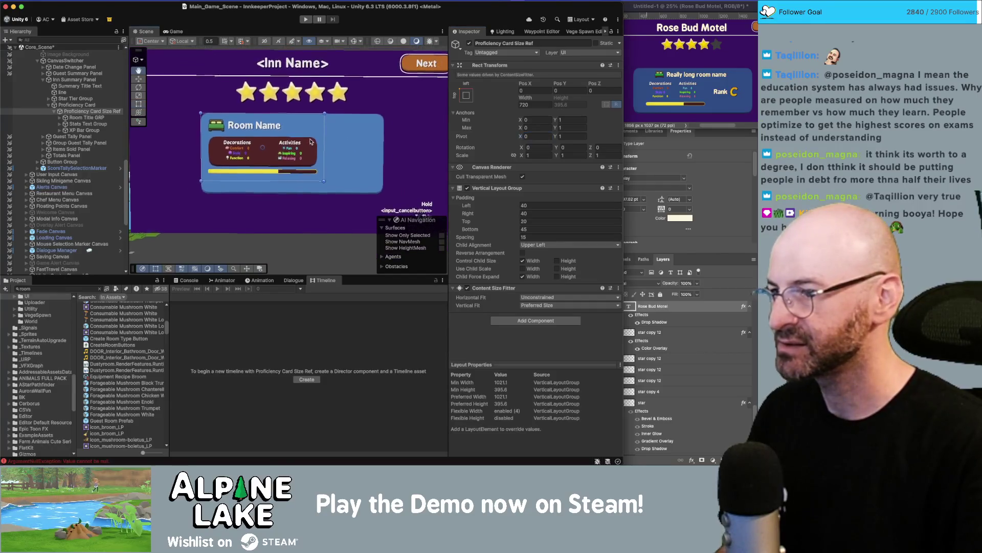
pyautogui.click(55, 113)
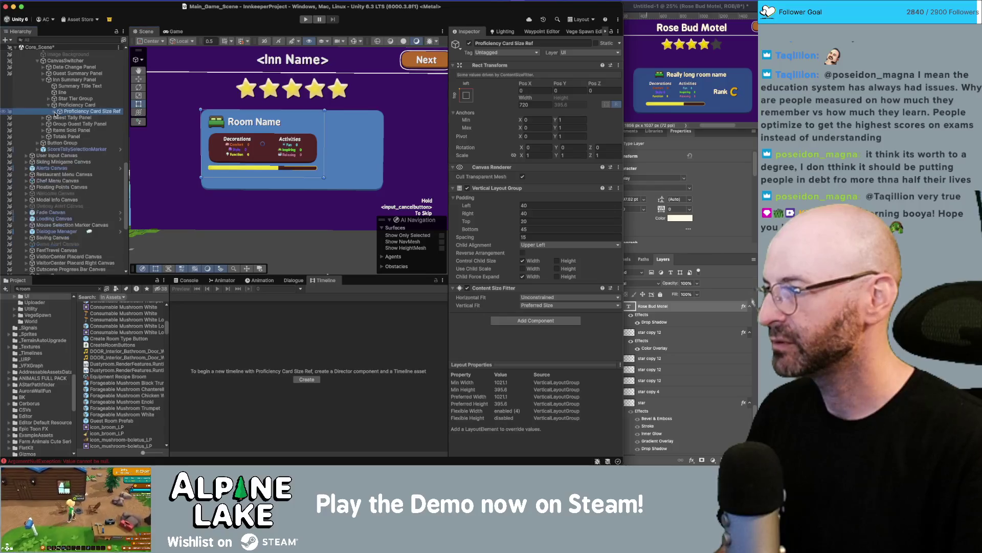
pyautogui.click(74, 104)
pyautogui.click(76, 111)
pyautogui.click(79, 105)
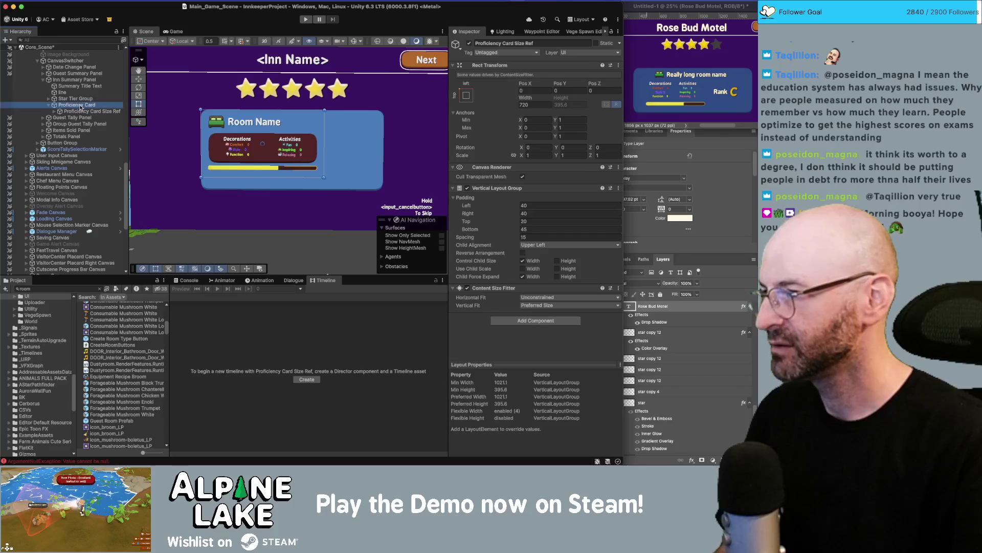
pyautogui.click(77, 111)
# - Duplicate Proficiency Card Size Ref and delete the copy's three children
pyautogui.press('super+d')
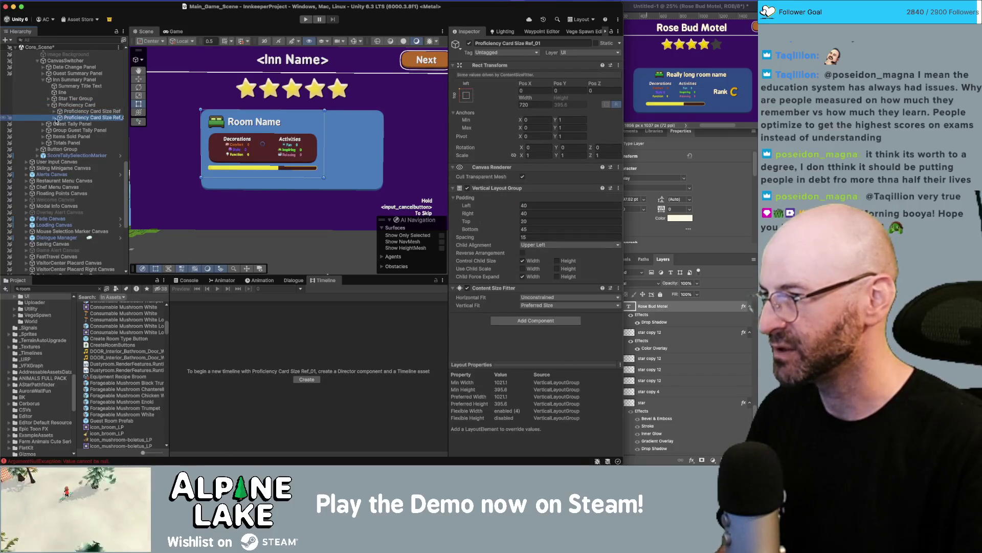
pyautogui.click(60, 117)
pyautogui.click(85, 124)
pyautogui.keyDown('shift'); pyautogui.click(81, 137); pyautogui.keyUp('shift')
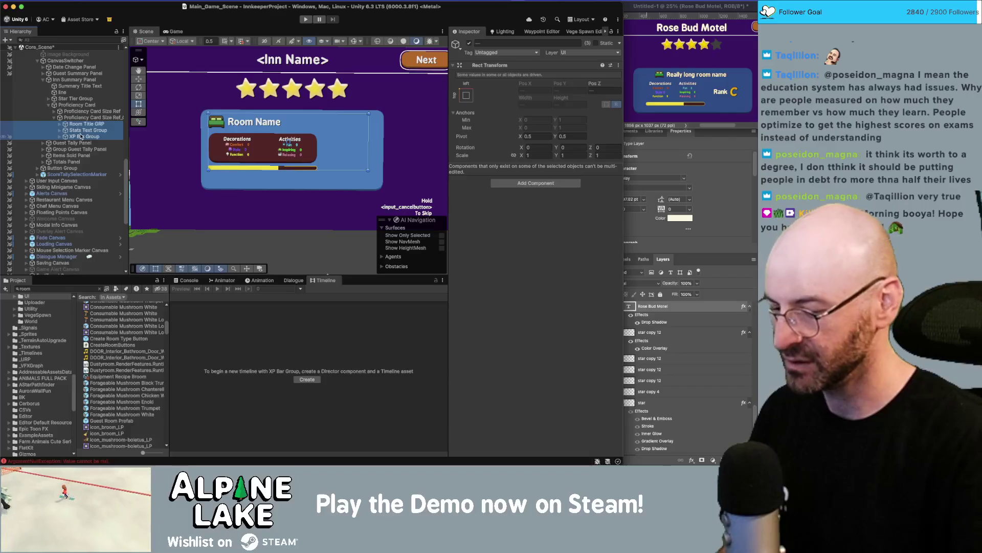
pyautogui.press('super+BackSpace')
pyautogui.click(87, 117)
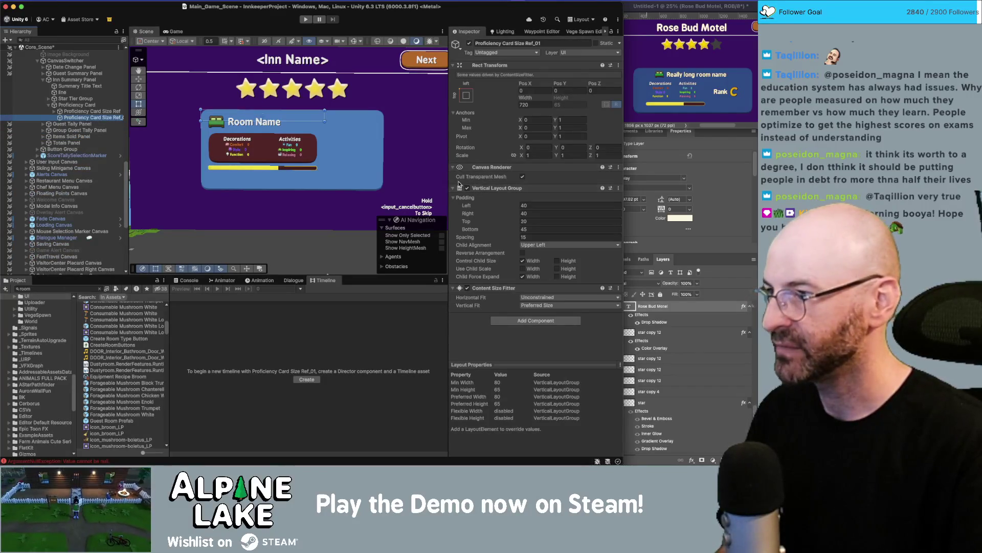
# - Search for a 'horiz' component on the Proficiency Card, then cancel without adding it
pyautogui.click(245, 137)
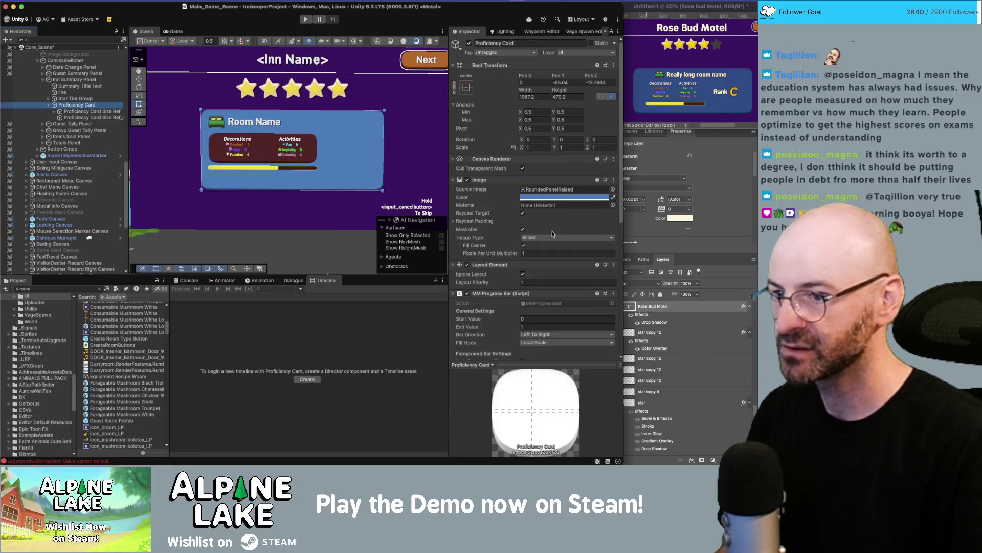
pyautogui.scroll(-3, 533, 241)
pyautogui.scroll(-5, 532, 241)
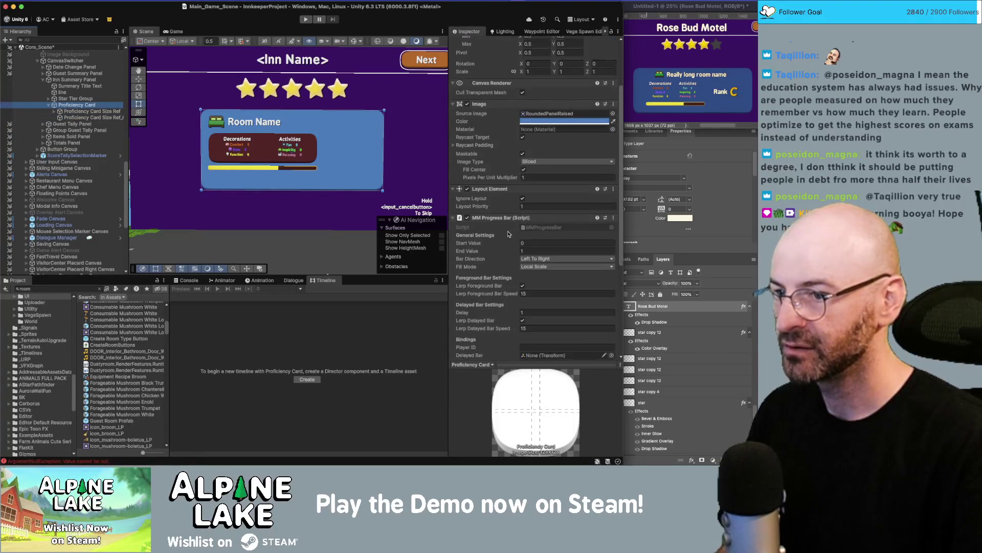
pyautogui.scroll(-3, 508, 233)
pyautogui.click(510, 348)
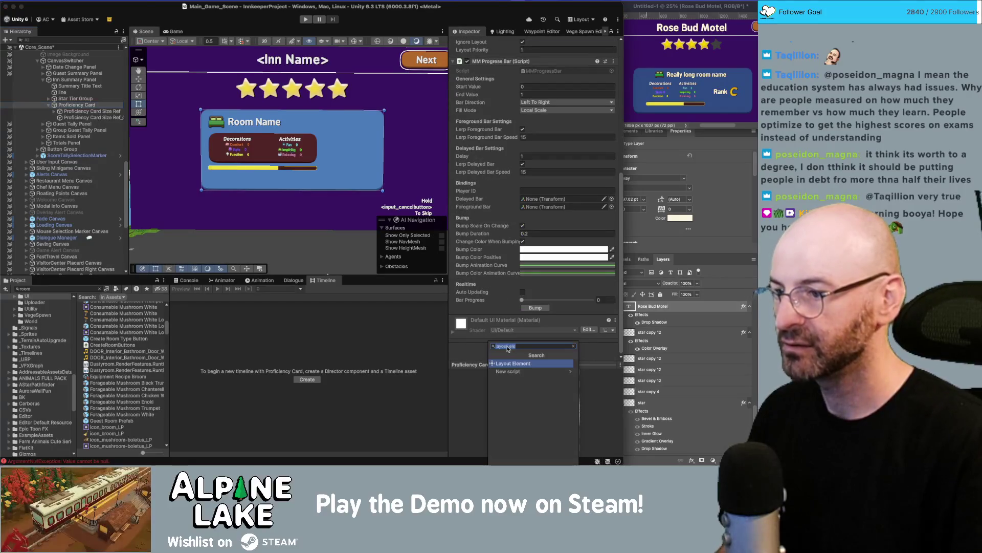
pyautogui.write('horiz')
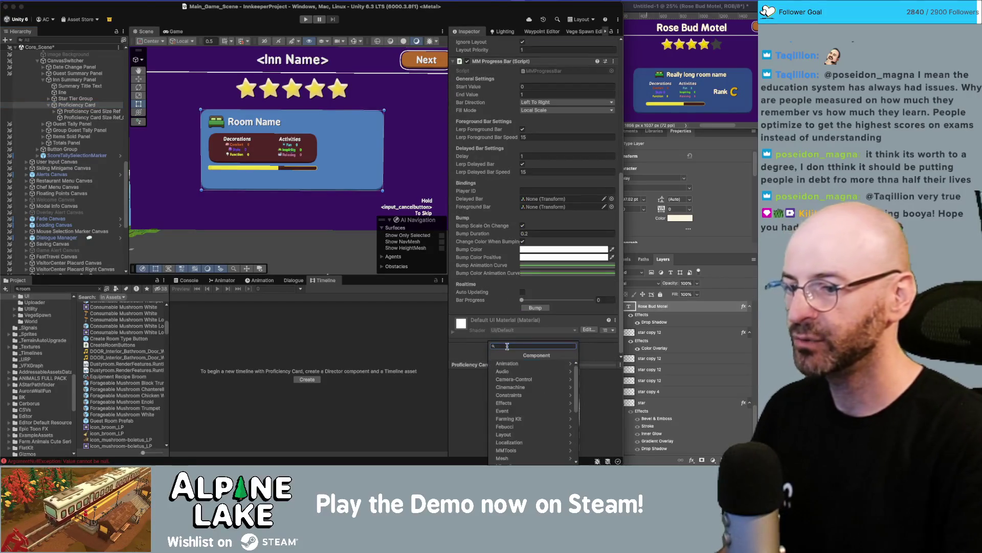
pyautogui.press('Escape')
# - Set Proficiency Card Size Ref_01 to Pos X 720 and Width 300
pyautogui.click(93, 111)
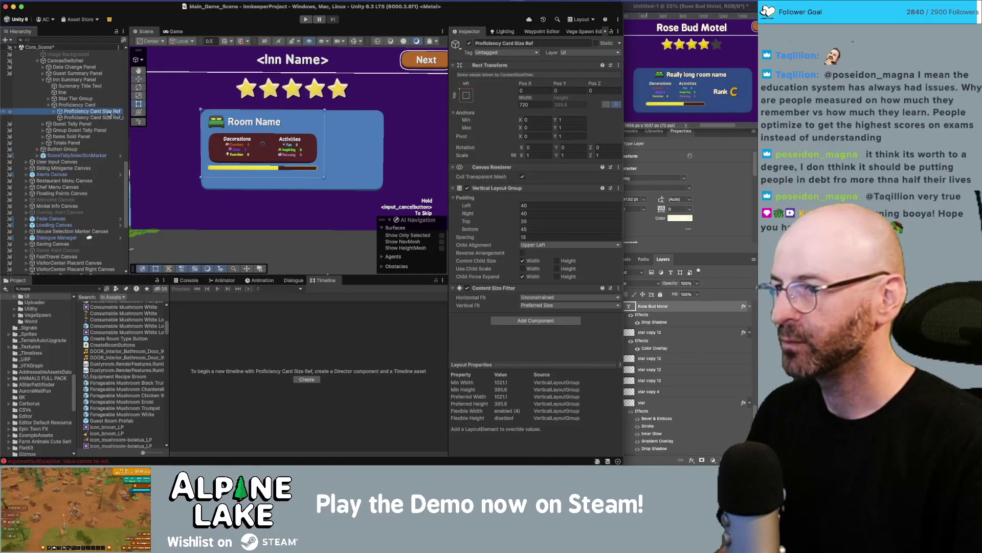
pyautogui.press('Down')
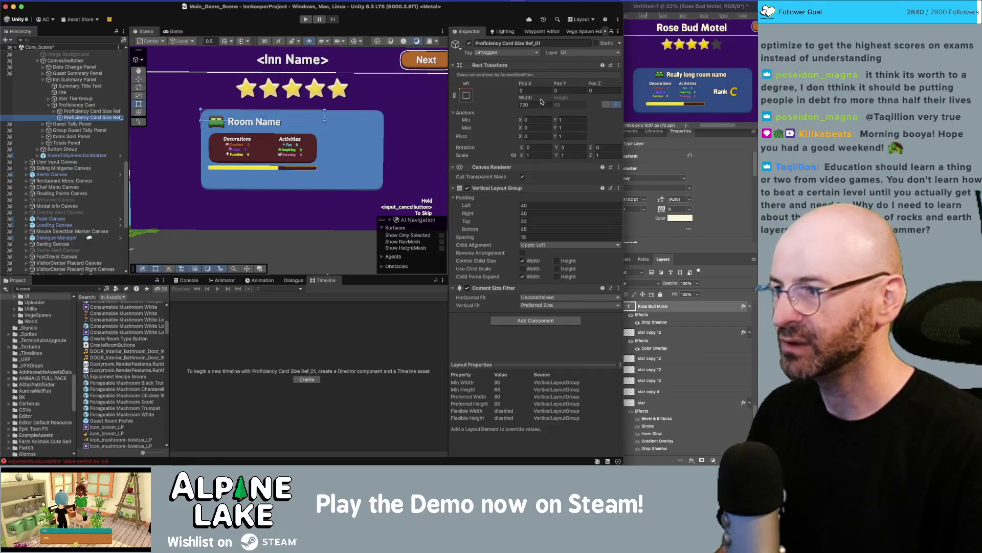
pyautogui.click(532, 89)
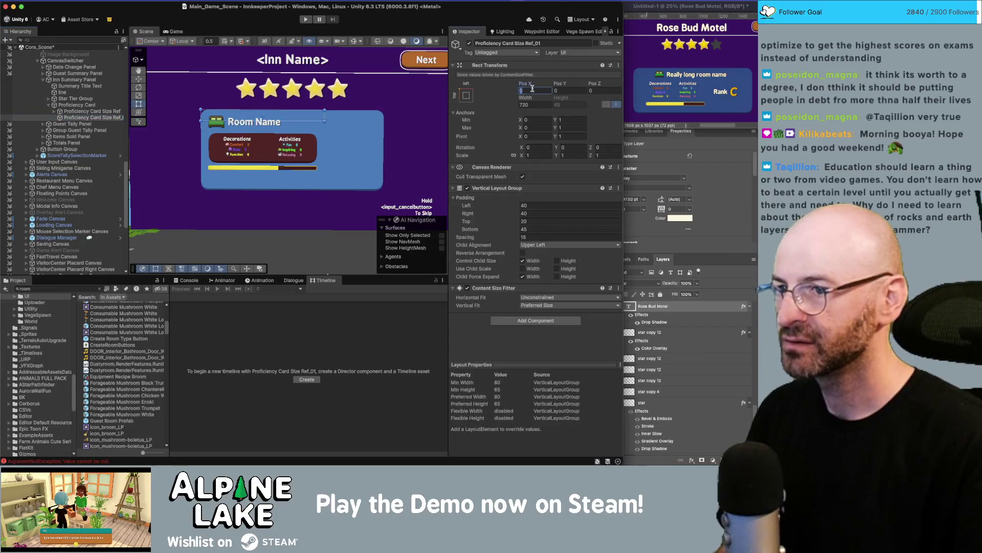
pyautogui.write('20')
pyautogui.click(535, 105)
pyautogui.write('00')
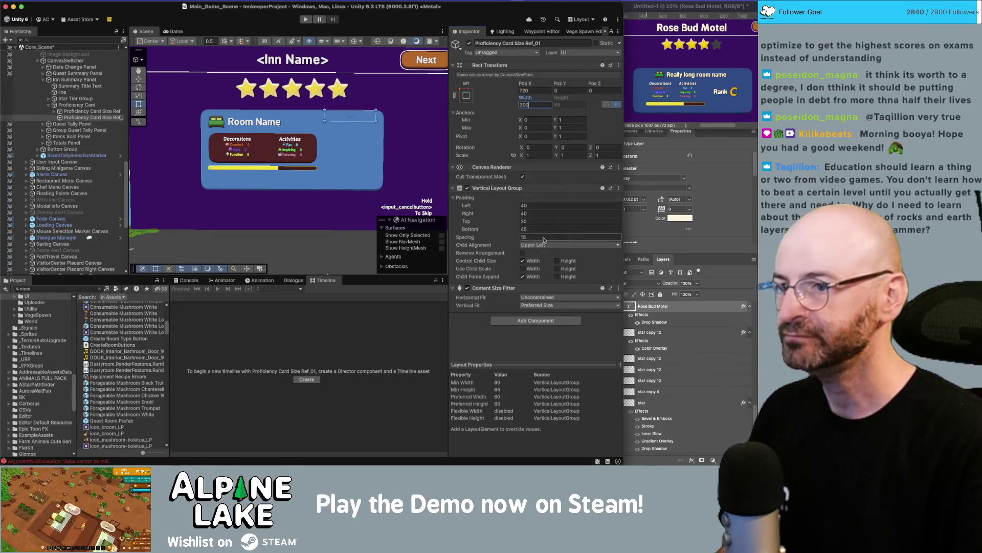
# - Remove the Vertical Layout Group from Proficiency Card Size Ref_01
pyautogui.rightClick(514, 191)
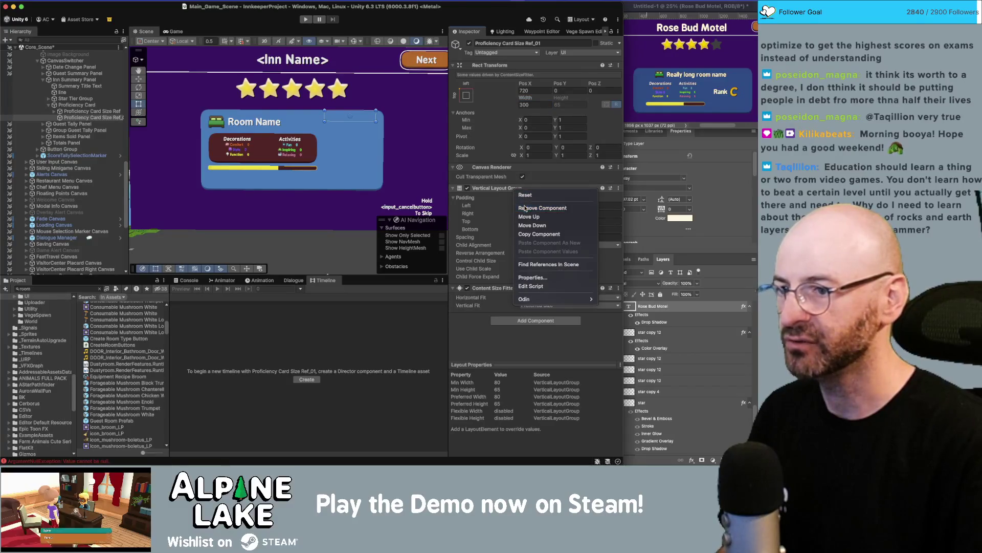
pyautogui.click(522, 201)
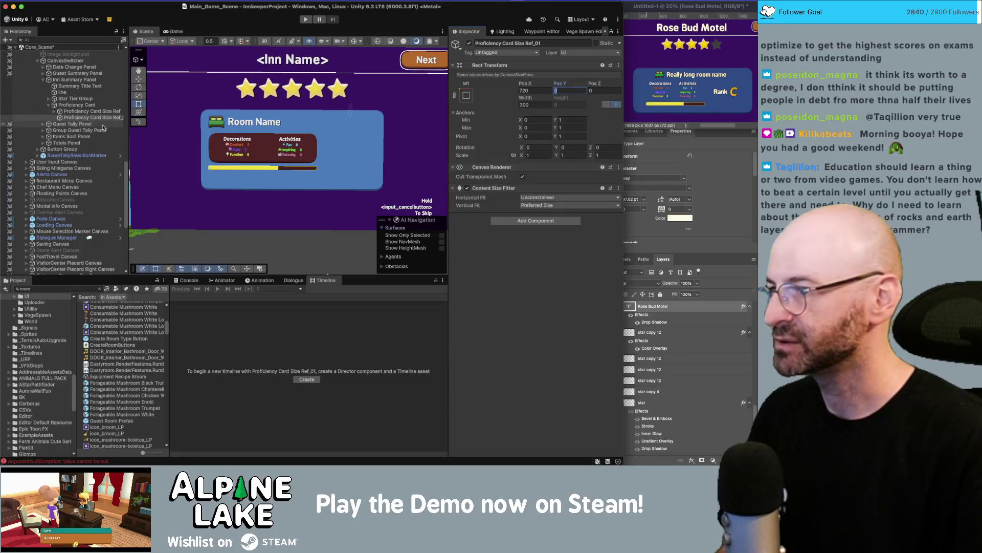
pyautogui.click(89, 111)
pyautogui.rightClick(93, 118)
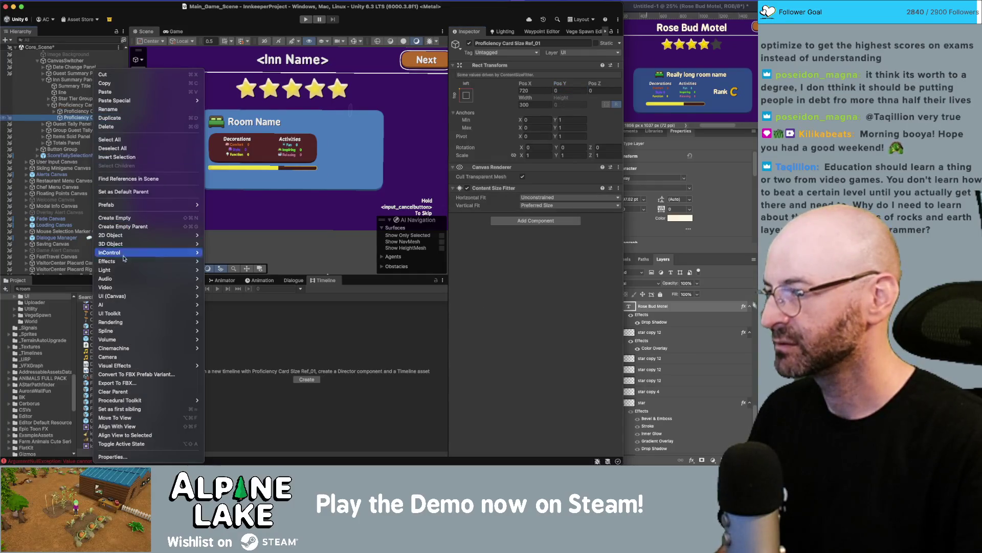
pyautogui.click(126, 296)
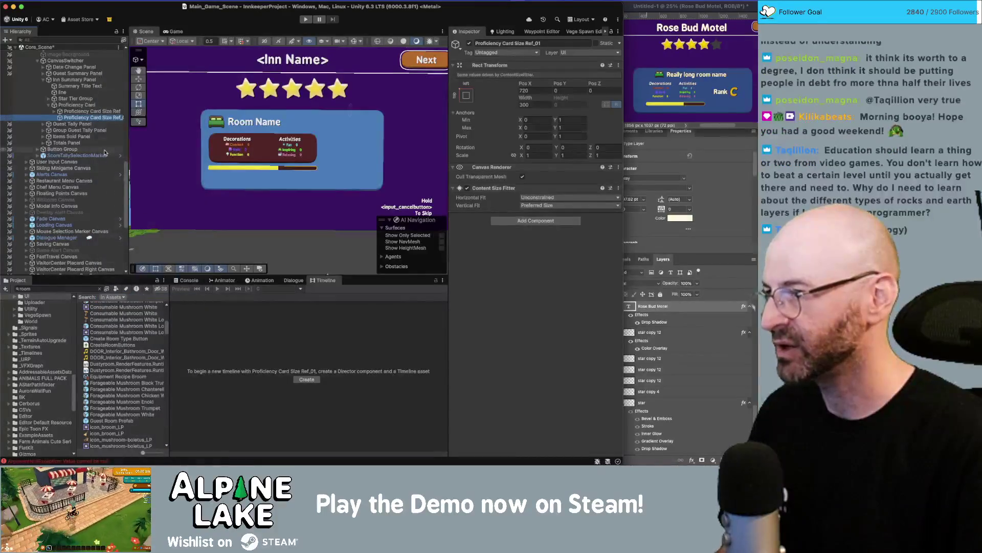
pyautogui.rightClick(85, 119)
pyautogui.moveTo(136, 295)
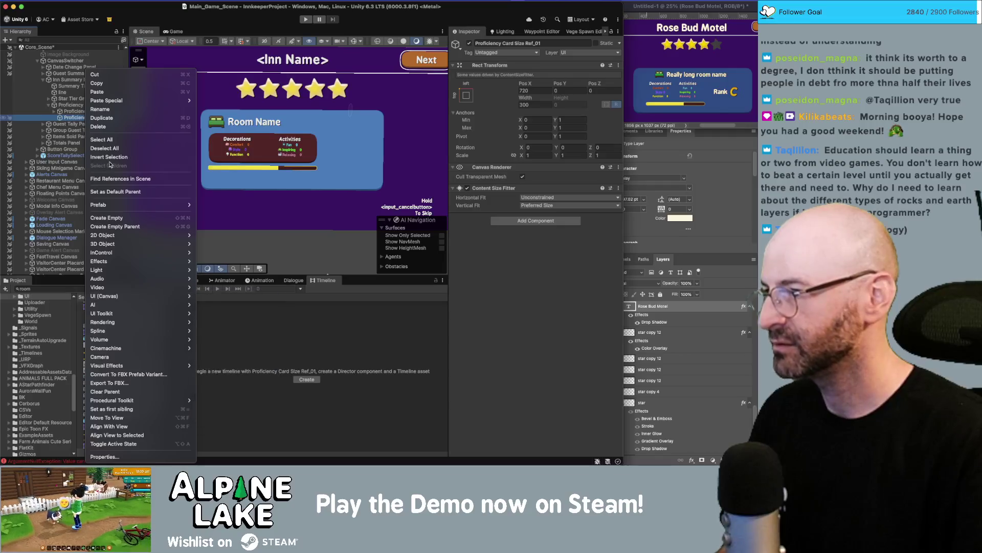
pyautogui.press('Escape')
# - Move Room Name Text from Room Title GRP into Proficiency Card Size Ref_01
pyautogui.click(55, 111)
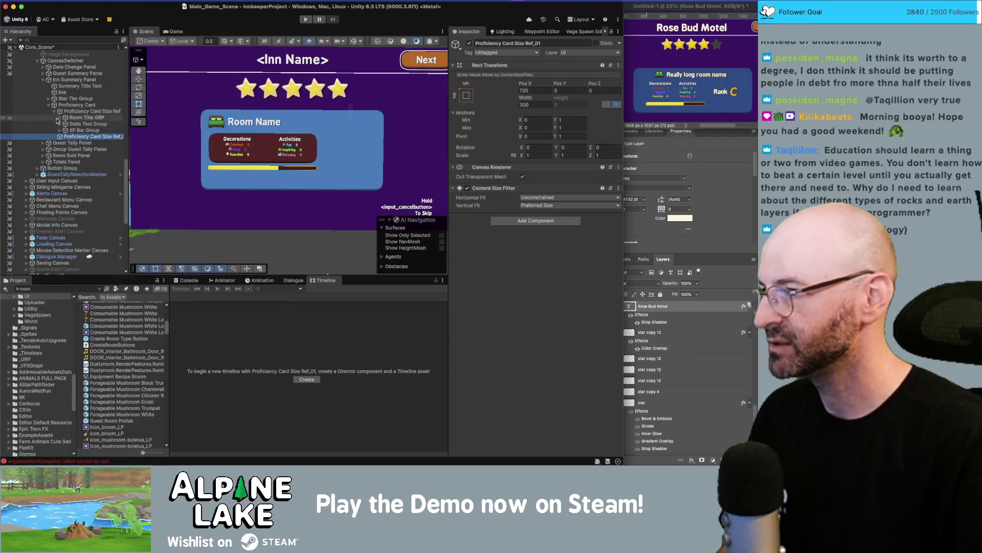
pyautogui.click(60, 117)
pyautogui.click(92, 130)
pyautogui.moveTo(80, 146); pyautogui.dragTo(79, 149)
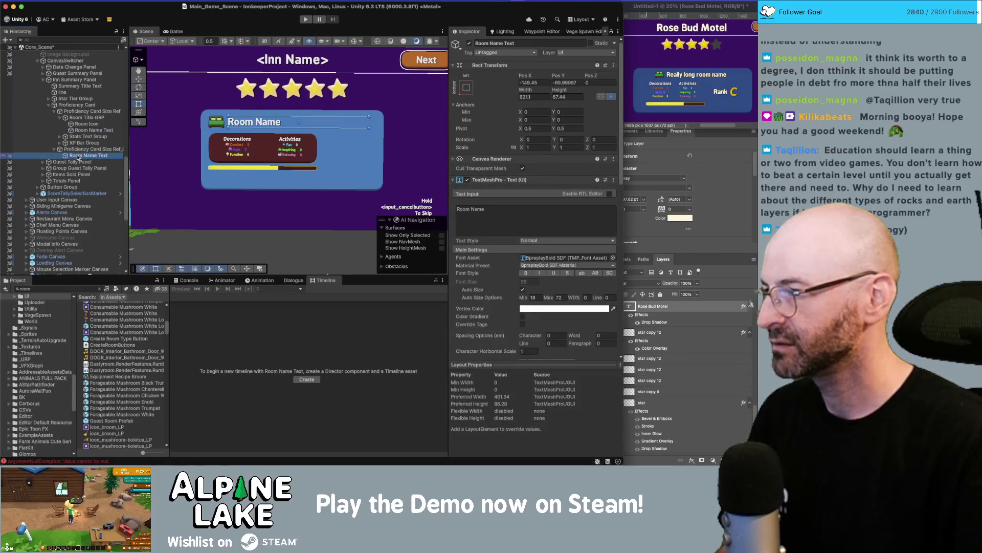
# - Select the moved Room Name Text and zero its position values
pyautogui.click(86, 148)
pyautogui.click(89, 155)
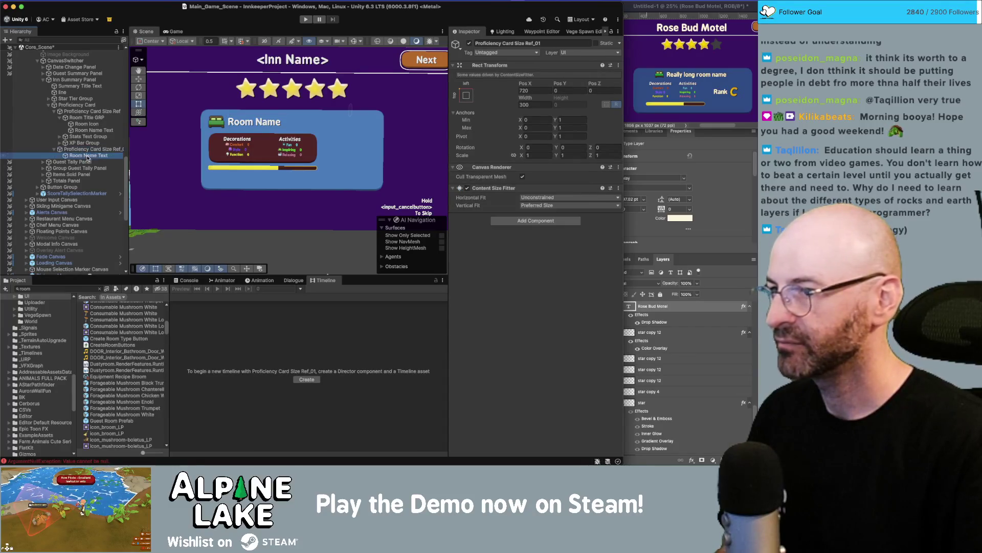
pyautogui.click(550, 83)
pyautogui.press('Tab')
pyautogui.press('Tab')
pyautogui.write('0')
pyautogui.press('Tab')
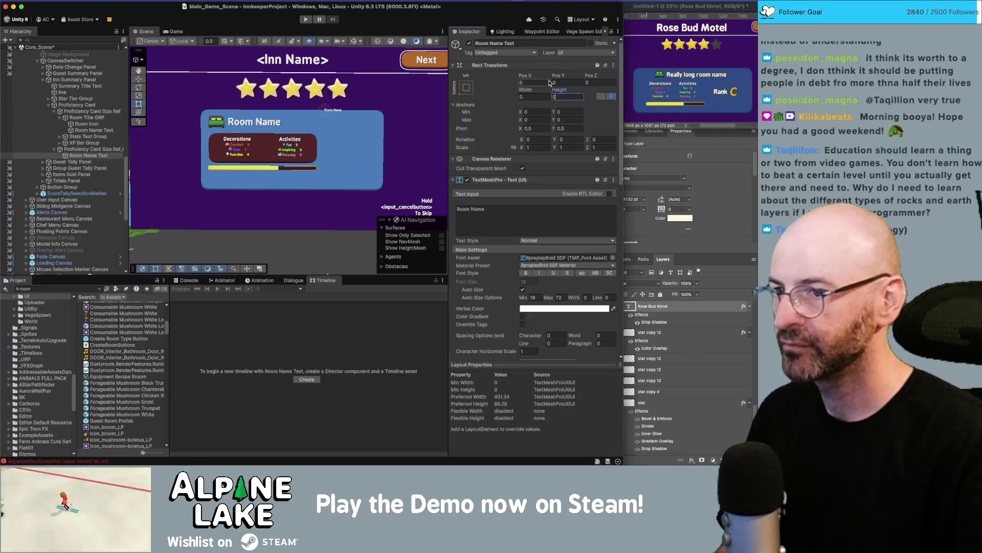
pyautogui.click(540, 95)
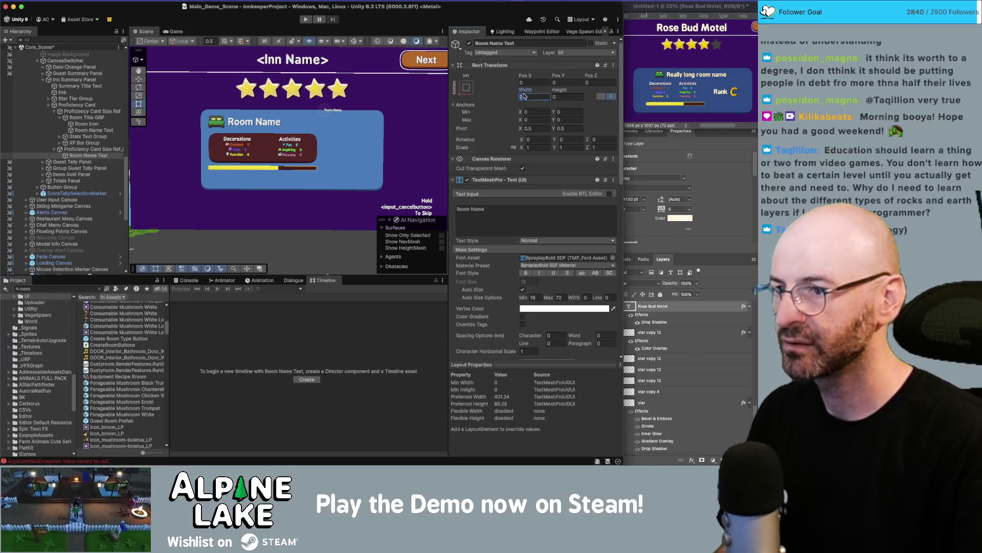
# - Anchor the text to middle-centre and size it 100 wide by 30 high
pyautogui.click(465, 88)
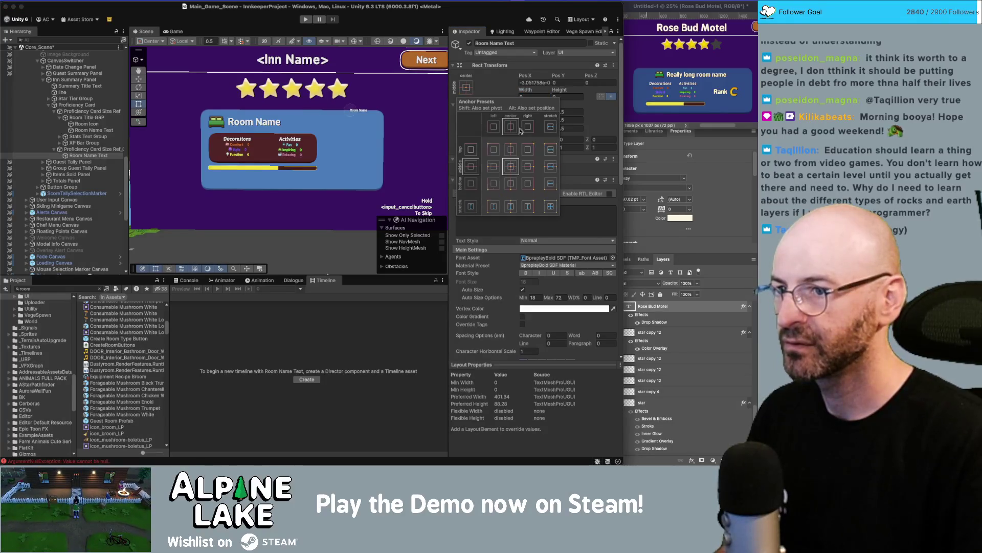
pyautogui.click(512, 166)
pyautogui.click(532, 96)
pyautogui.write('500')
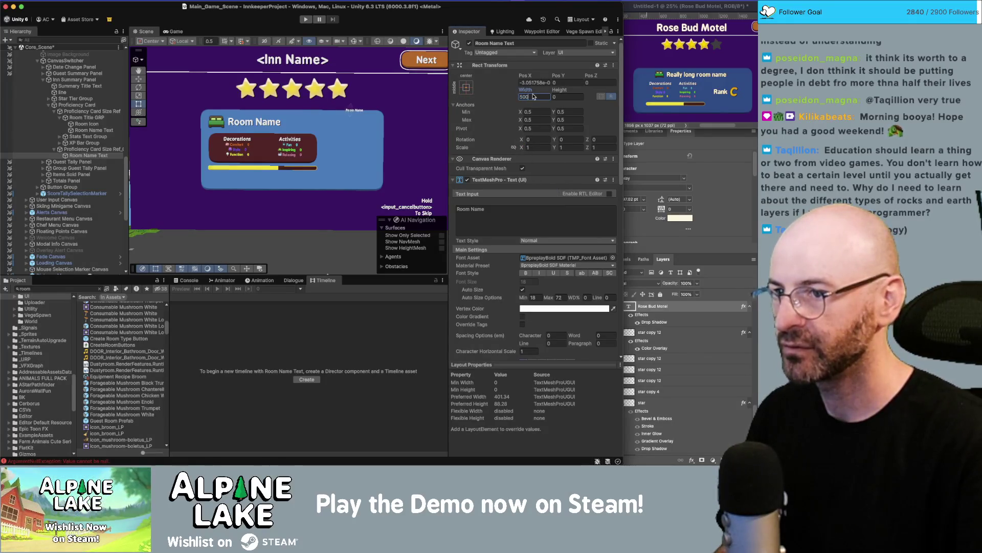
pyautogui.press('BackSpace')
pyautogui.press('BackSpace')
pyautogui.press('BackSpace')
pyautogui.write('30')
pyautogui.press('Tab')
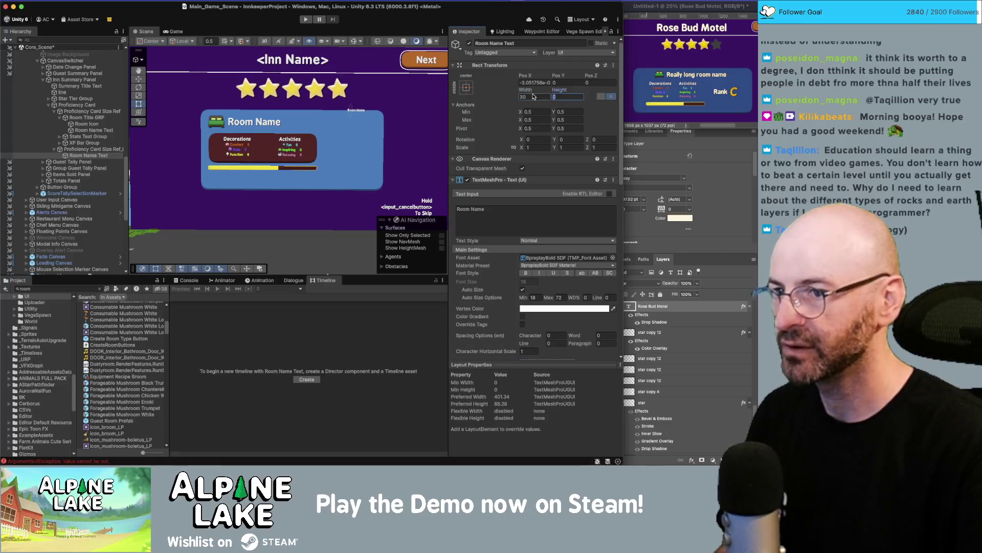
pyautogui.write('30')
pyautogui.click(533, 96)
pyautogui.write('100')
# - Change the text's content to 'Rank'
pyautogui.click(514, 216)
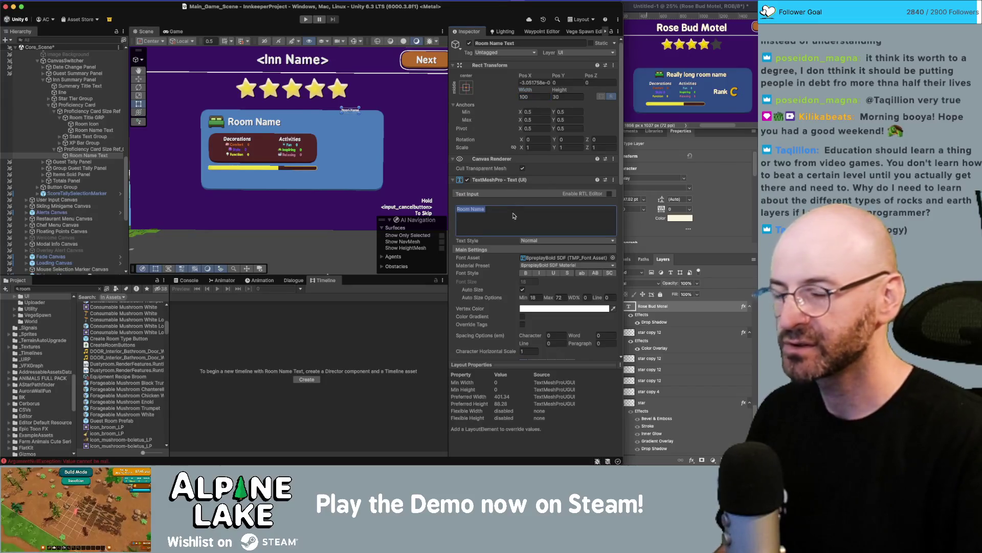
pyautogui.write('Rank')
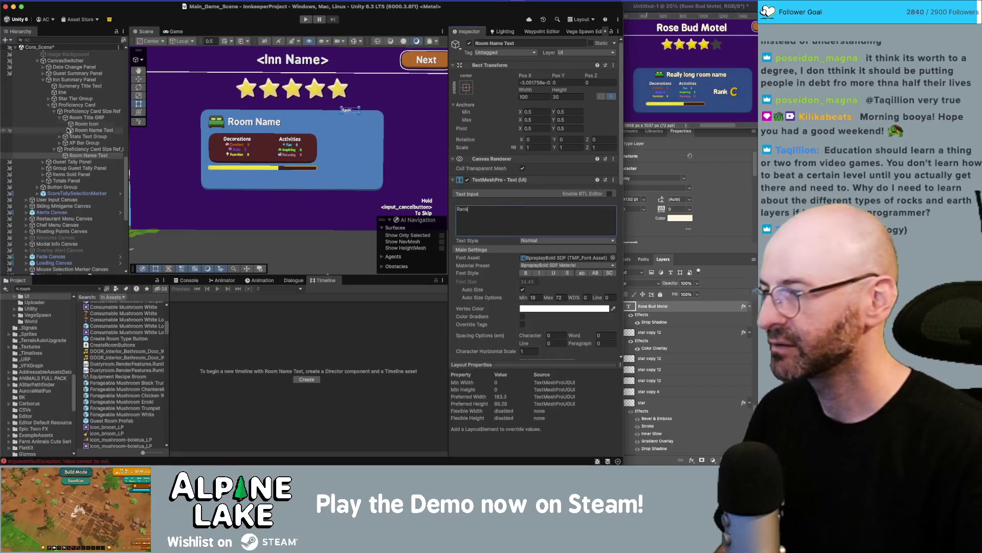
pyautogui.press('super+Tab')
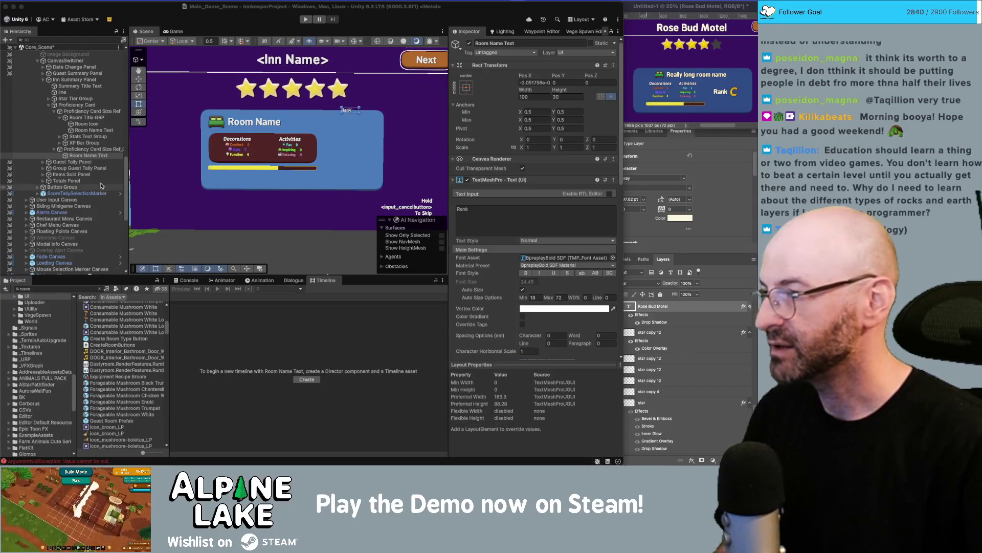
pyautogui.click(89, 156)
pyautogui.press('Up')
pyautogui.press('Up')
pyautogui.press('Up')
# - Paste a copy of the Room Icon under Size Ref_01 and select it
pyautogui.press('Down')
pyautogui.press('Down')
pyautogui.press('Down')
pyautogui.hotkey('ctrl', 'v')
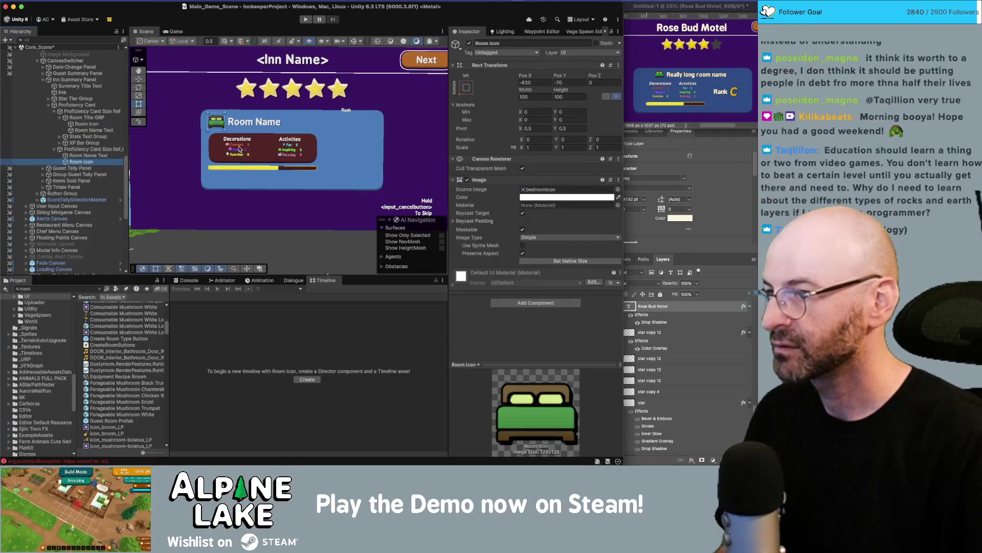
pyautogui.click(82, 155)
pyautogui.click(82, 161)
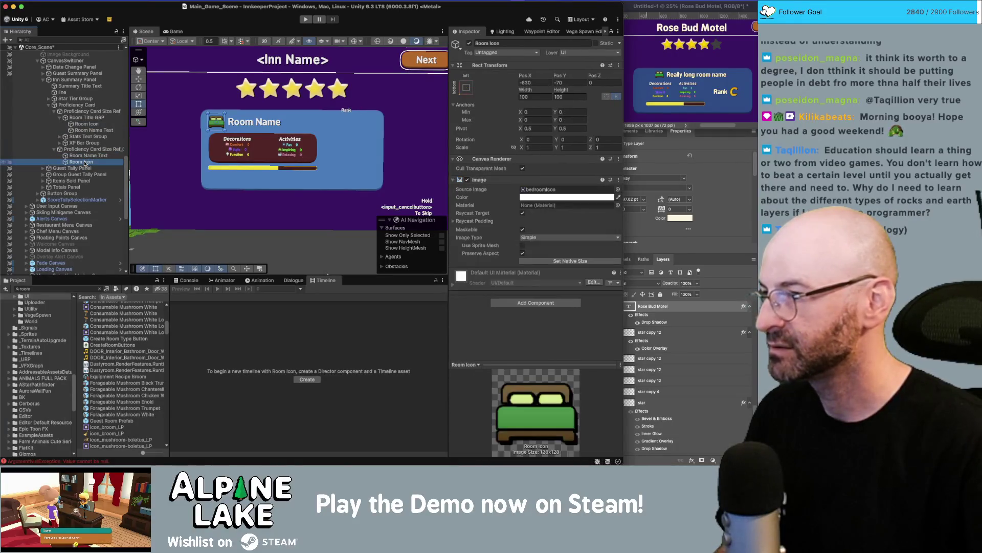
pyautogui.click(86, 117)
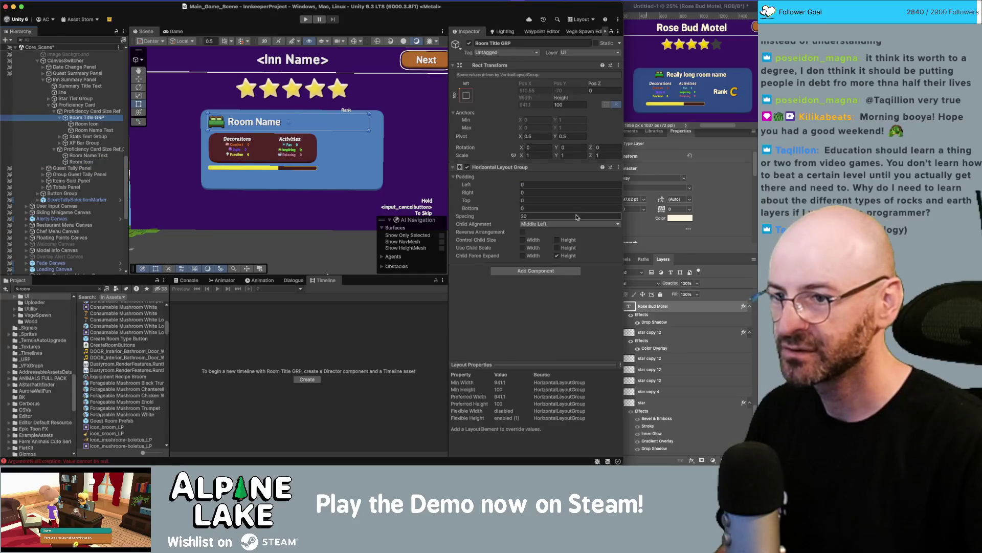
pyautogui.click(84, 124)
pyautogui.click(92, 156)
pyautogui.click(82, 162)
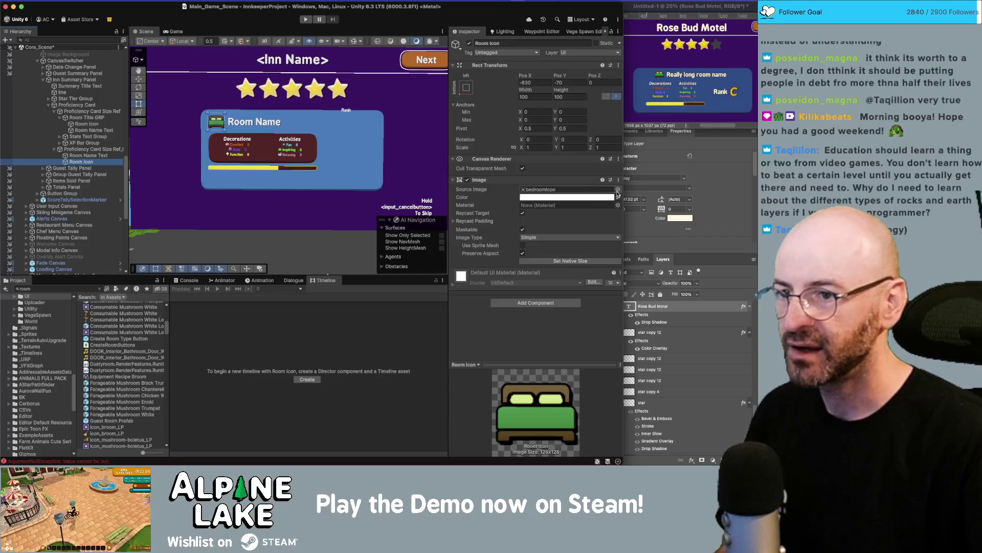
# - Search the sprite picker for a rank sprite, then open the IconsSheet asset in Photoshop
pyautogui.click(618, 191)
pyautogui.write('s')
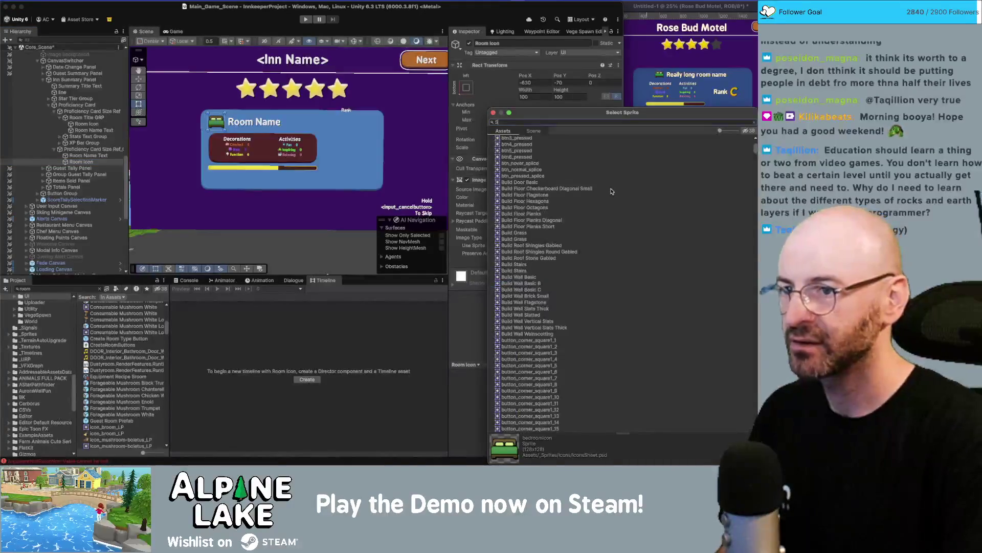
pyautogui.press('Escape')
pyautogui.click(89, 291)
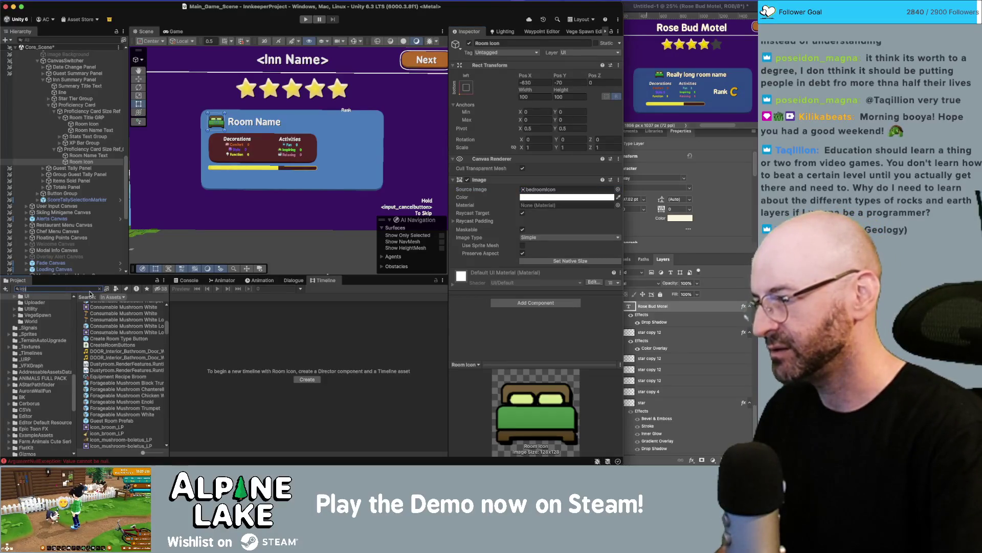
pyautogui.write('nss')
pyautogui.click(93, 306)
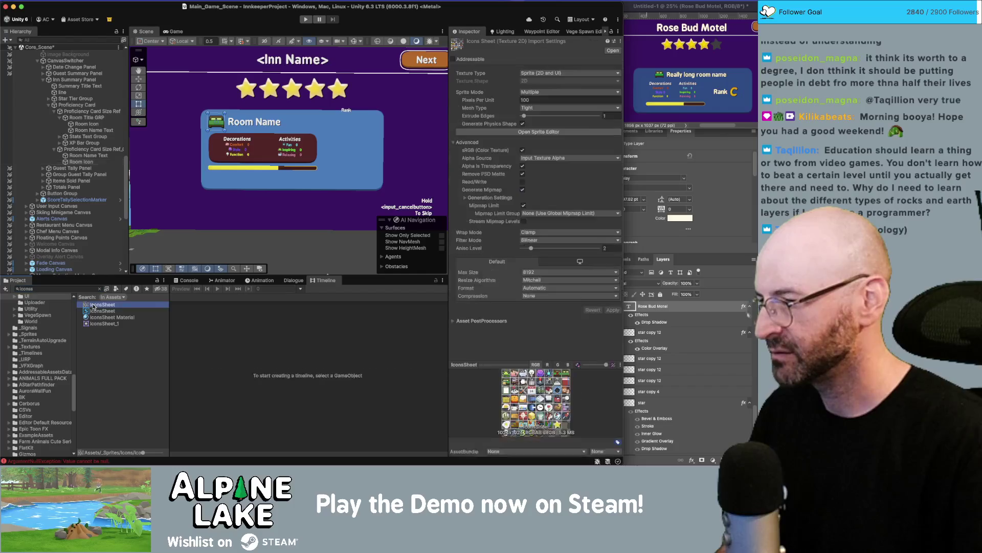
pyautogui.doubleClick(93, 305)
pyautogui.scroll(3, 248, 277)
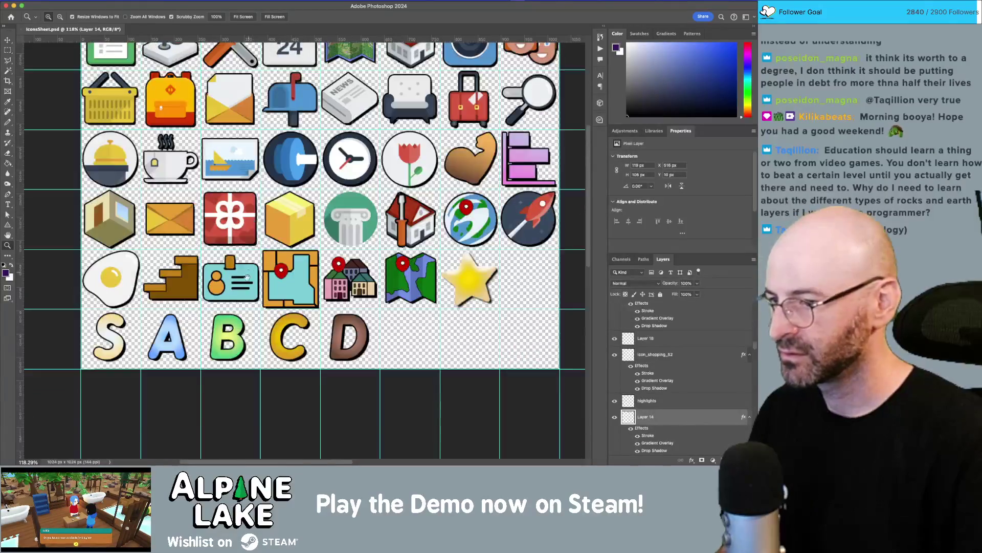
pyautogui.press('super+Tab')
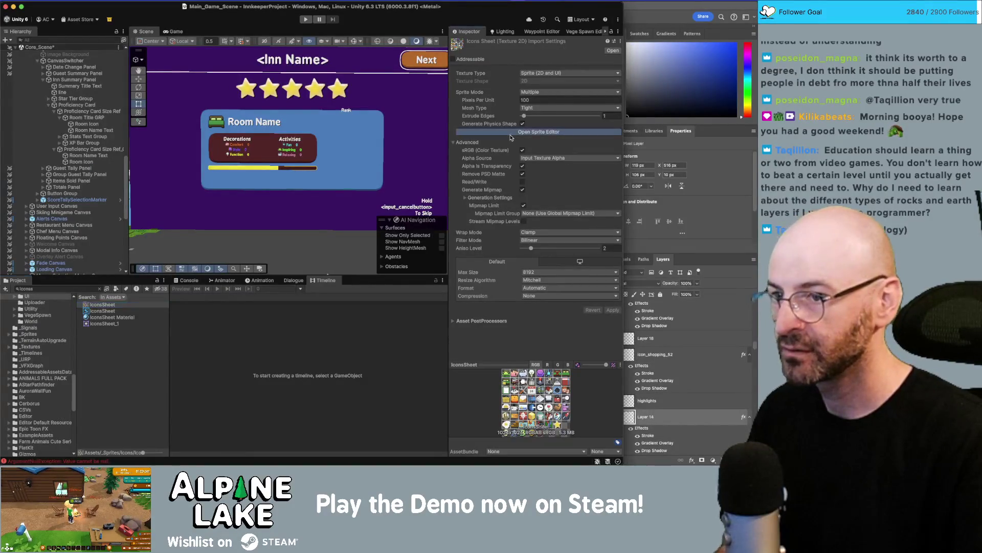
# - Slice the IconsSheet into a 128-pixel sprite grid in the Sprite Editor
pyautogui.click(512, 133)
pyautogui.scroll(5, 335, 320)
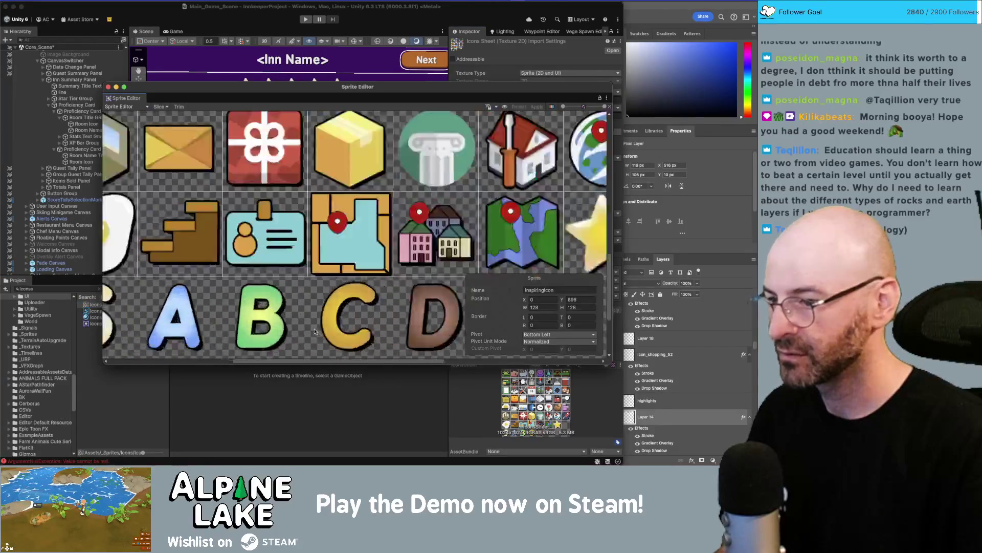
pyautogui.hscroll(-3, 212, 320)
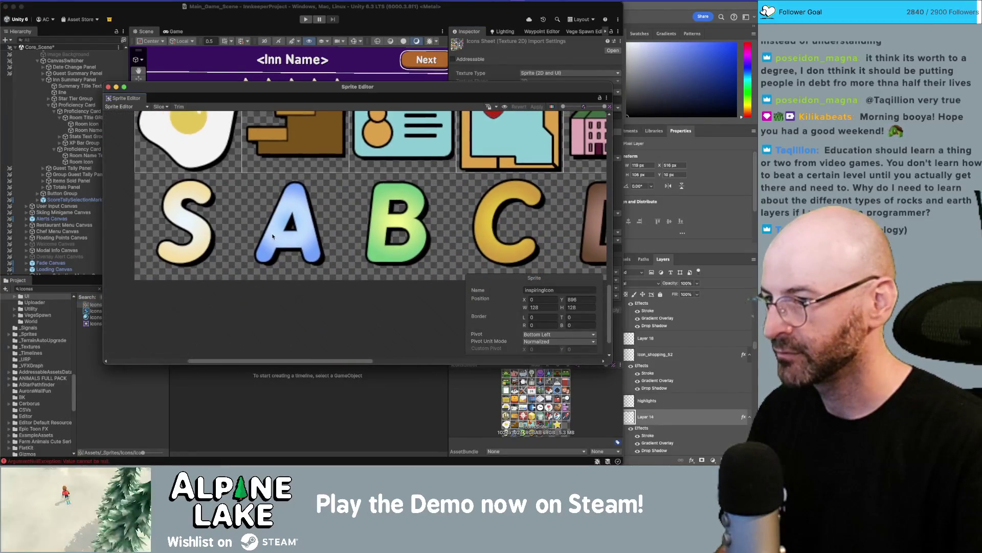
pyautogui.scroll(-1, 254, 251)
pyautogui.click(161, 107)
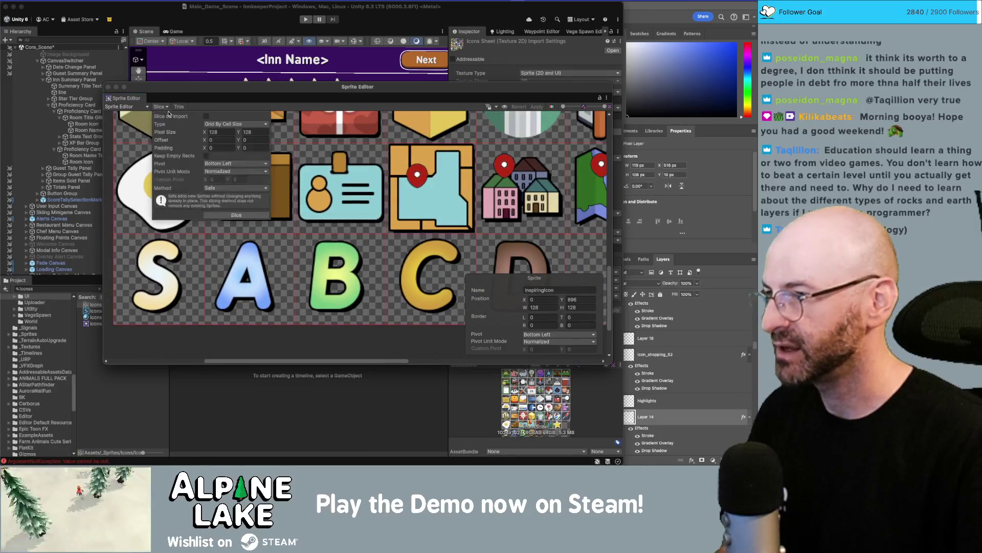
pyautogui.click(234, 214)
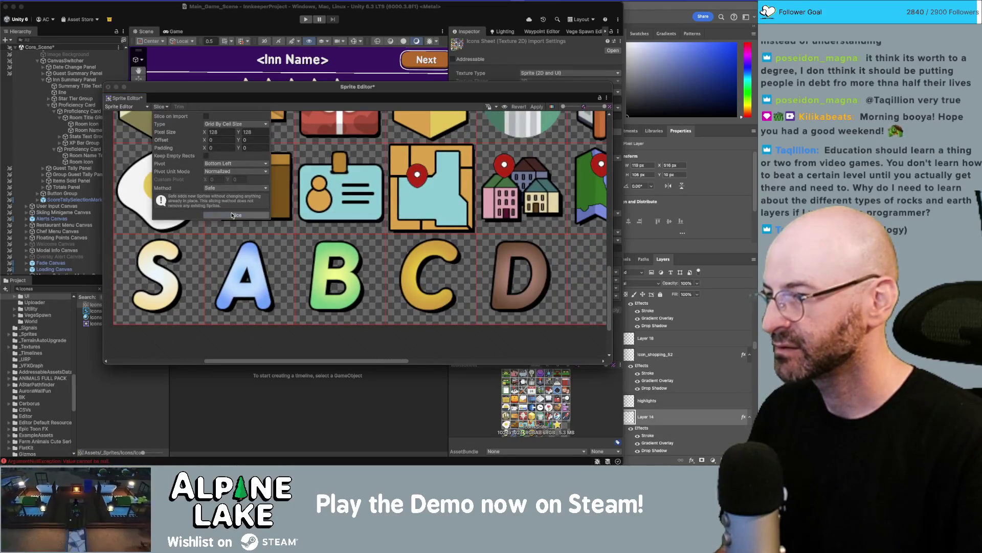
pyautogui.click(218, 81)
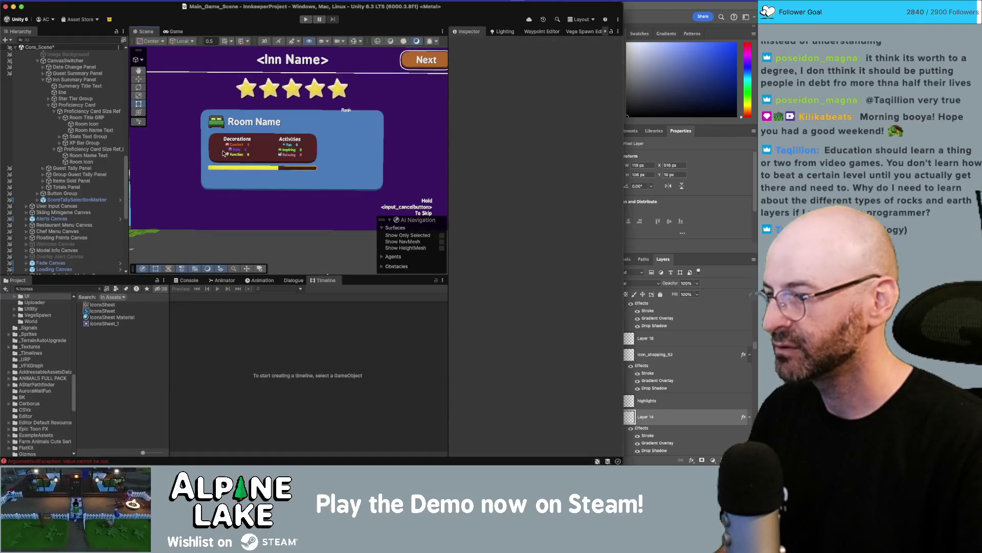
pyautogui.click(112, 306)
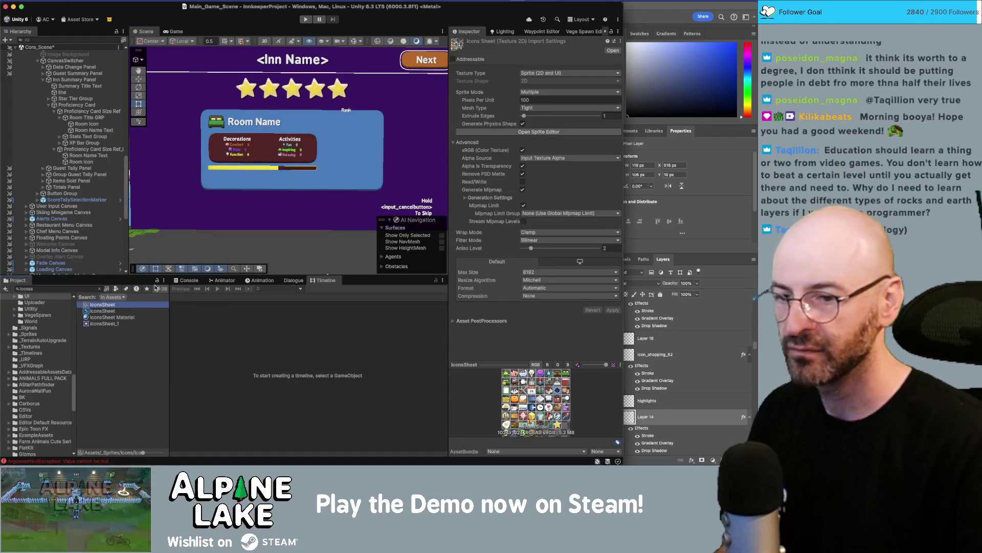
pyautogui.hotkey('ctrl', 'Up')
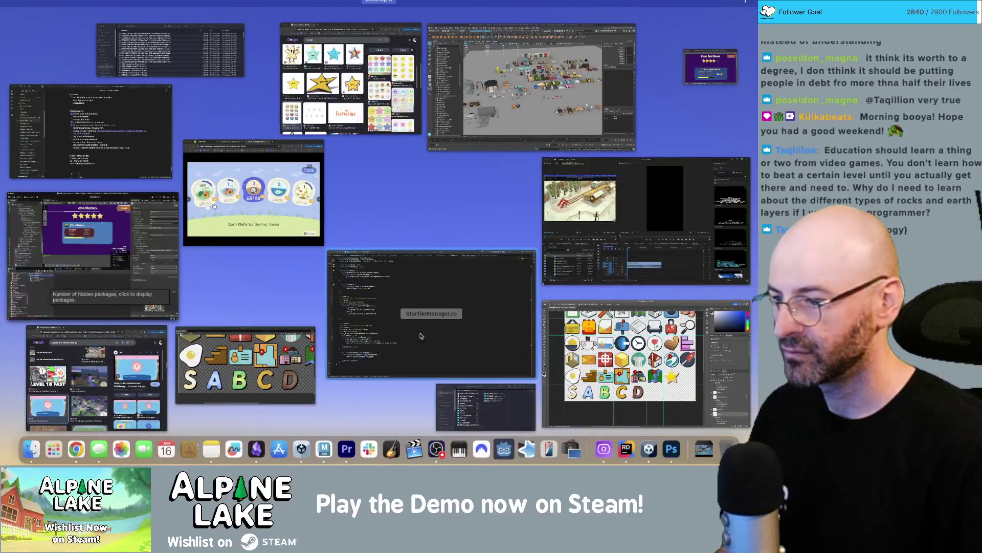
pyautogui.click(292, 354)
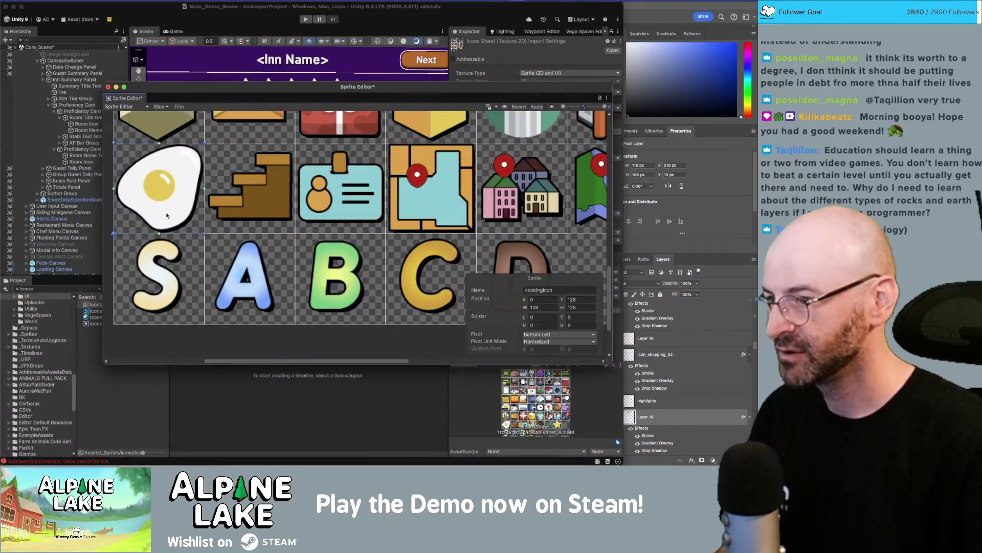
# - Rename the S, A and B letter sprites as rank icons
pyautogui.click(166, 273)
pyautogui.click(549, 290)
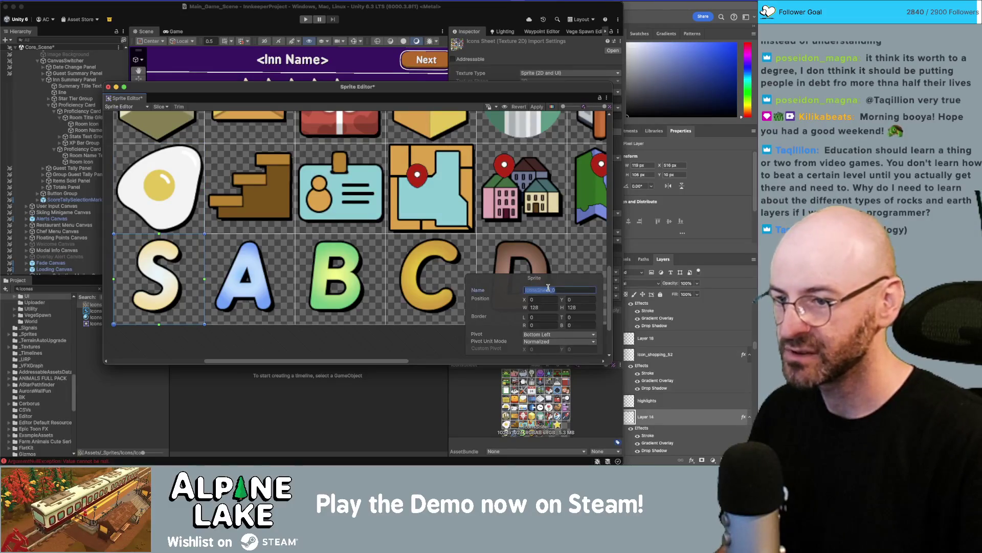
pyautogui.write('s')
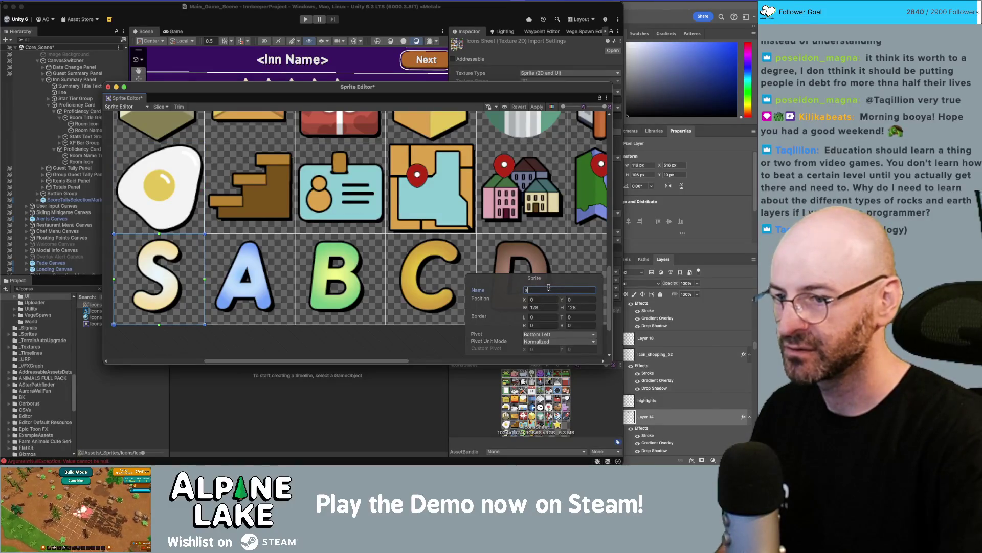
pyautogui.write('core')
pyautogui.press('Return')
pyautogui.click(251, 277)
pyautogui.click(541, 290)
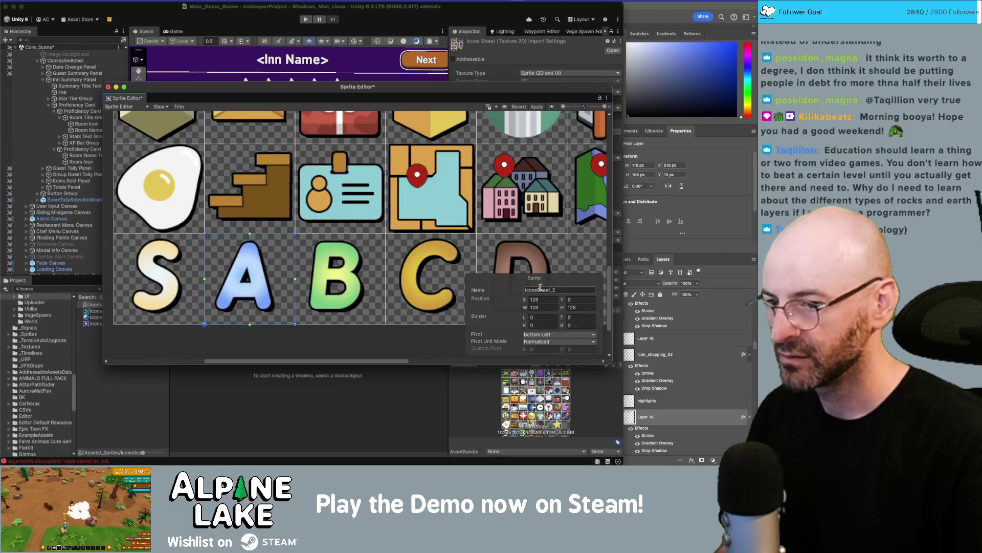
pyautogui.write('rankAIcon')
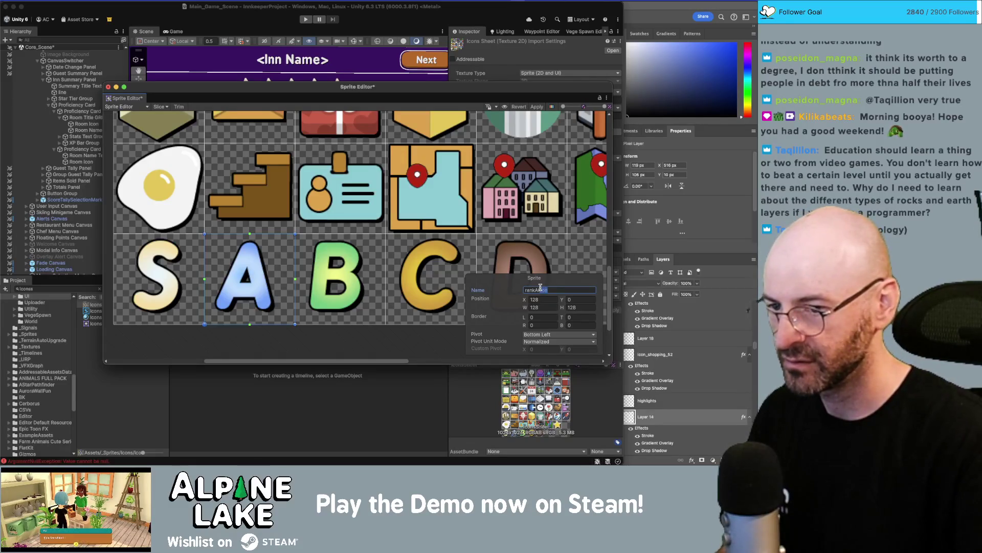
pyautogui.click(340, 276)
pyautogui.click(547, 290)
pyautogui.write('rank')
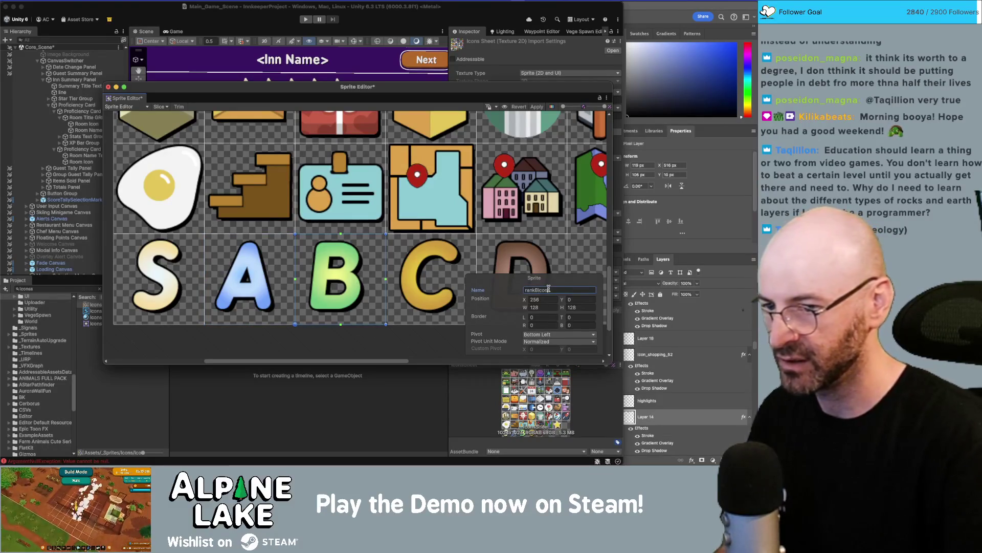
# - Rename the C and D letter sprites as rank icons and apply the sprite changes
pyautogui.click(455, 287)
pyautogui.click(543, 289)
pyautogui.write('ra')
pyautogui.click(539, 257)
pyautogui.click(549, 290)
pyautogui.write('rank')
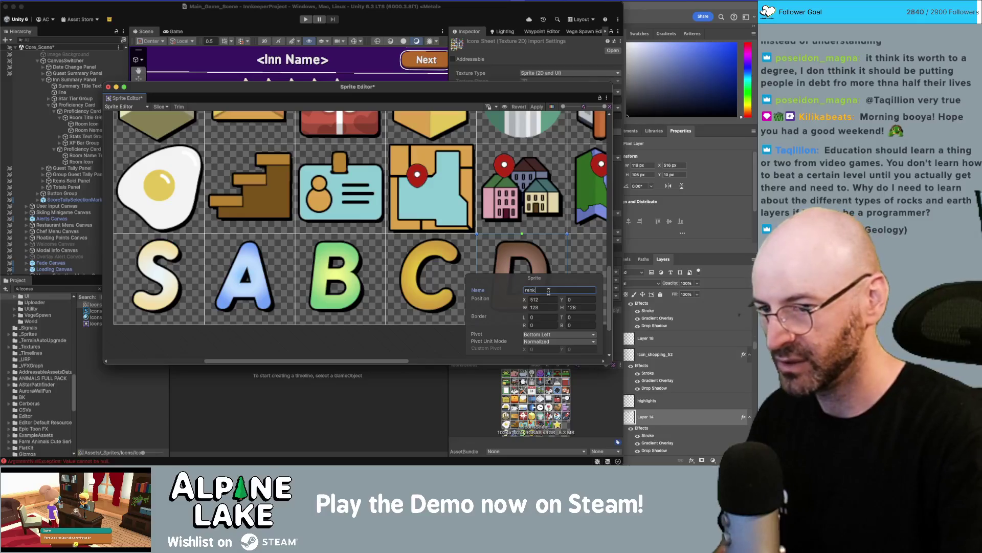
pyautogui.click(535, 107)
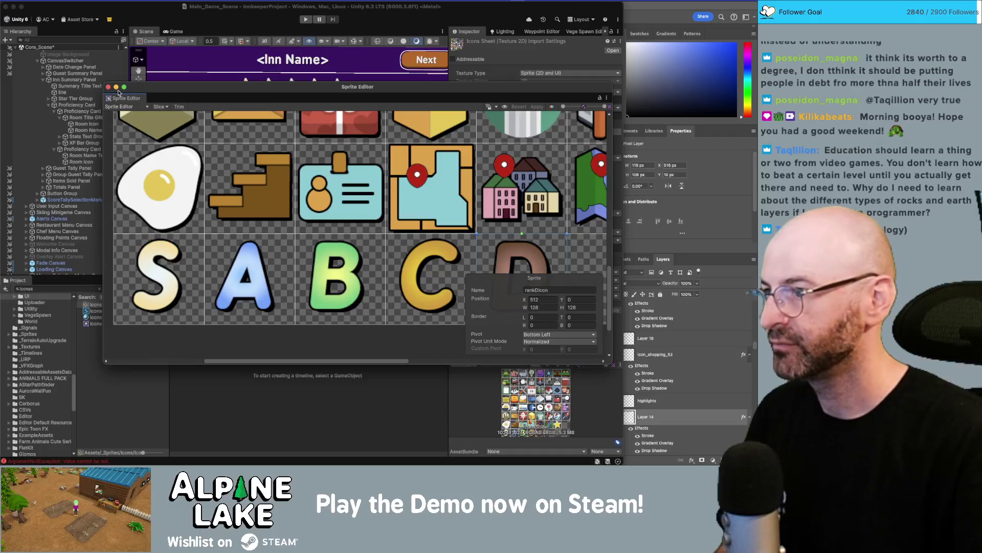
pyautogui.click(108, 87)
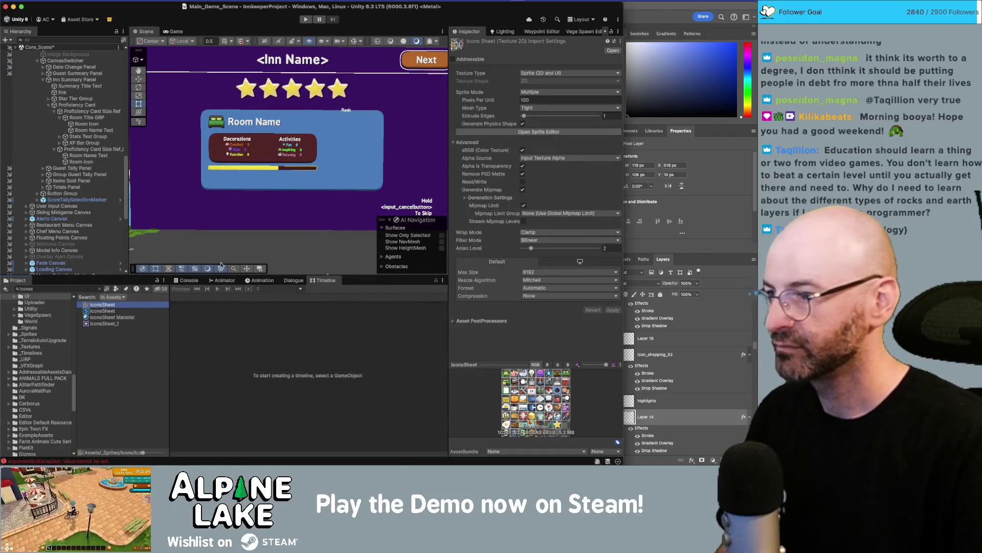
# - Rename the copied Room Icon to Rank Icon and Room Name Text to Rank Text
pyautogui.click(100, 161)
pyautogui.write('Rank Icon')
pyautogui.press('Return')
pyautogui.click(111, 153)
pyautogui.press('Return')
pyautogui.write('rank Text')
pyautogui.press('Return')
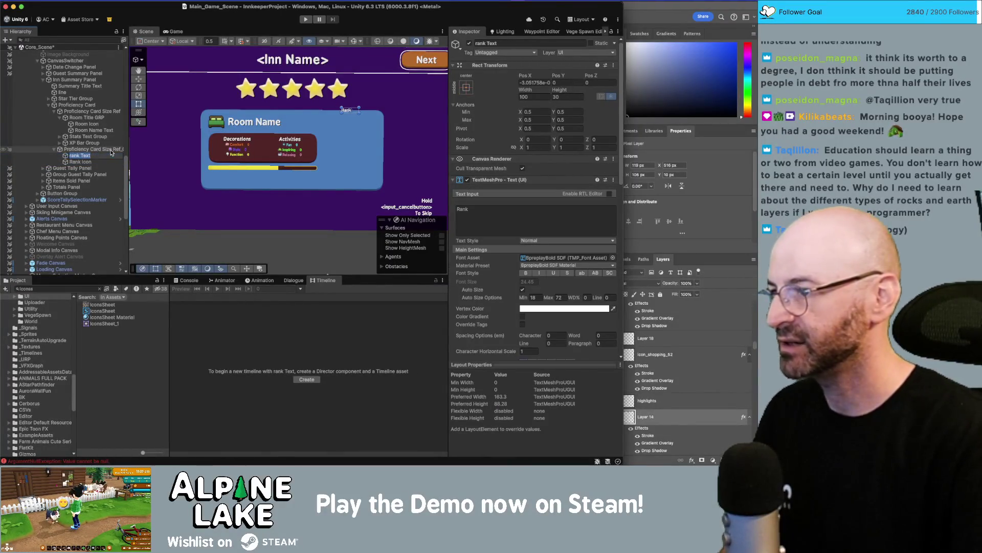
pyautogui.write('Rank Text')
pyautogui.press('Return')
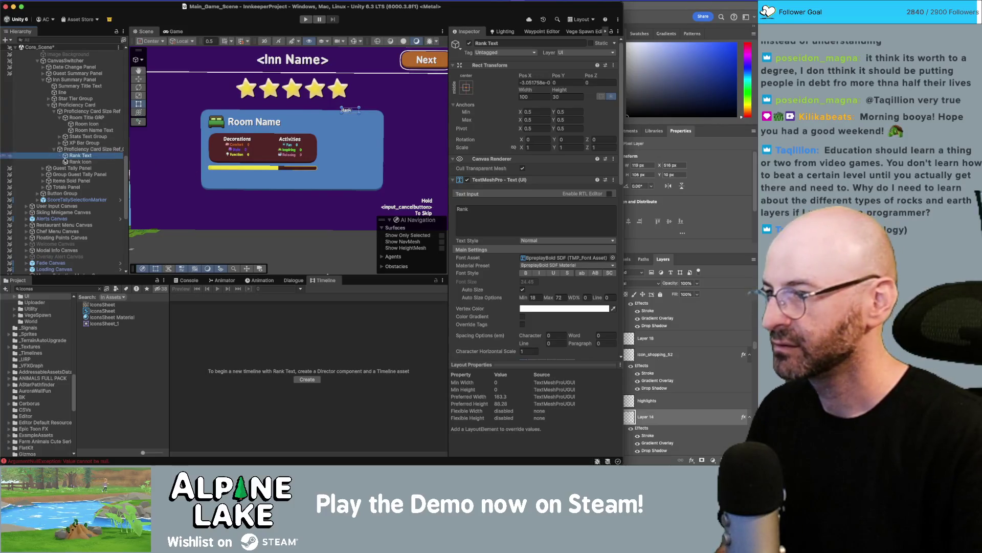
# - Set Rank Icon's Source Image to the rankSIcon sprite
pyautogui.click(65, 161)
pyautogui.moveTo(625, 192); pyautogui.dragTo(597, 196)
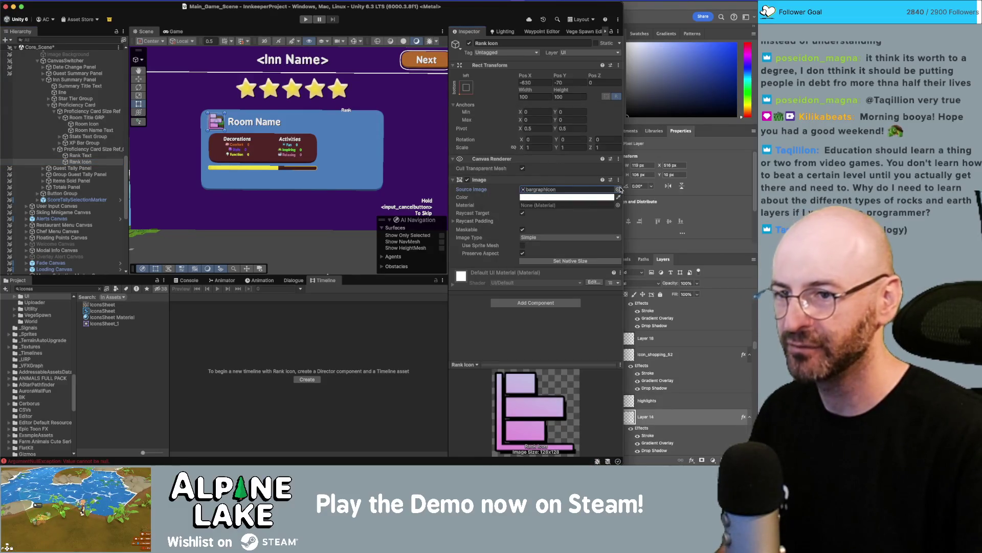
pyautogui.click(619, 190)
pyautogui.write('rank')
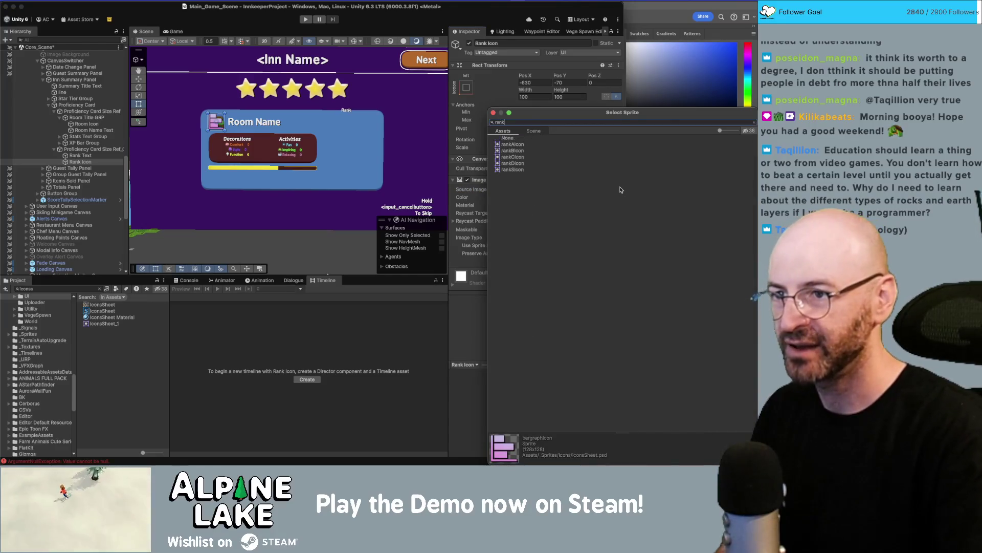
pyautogui.write('s')
pyautogui.press('Down')
pyautogui.press('Return')
pyautogui.click(92, 149)
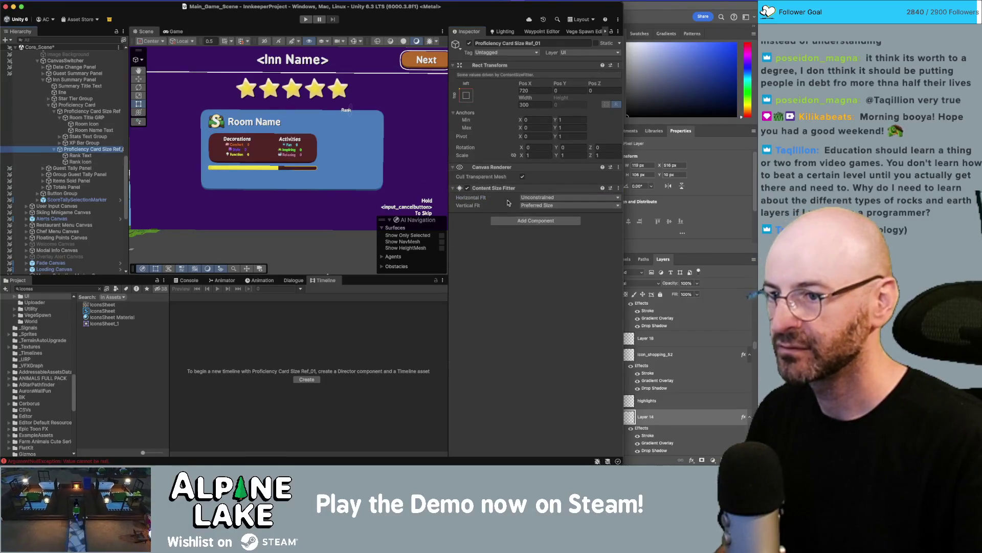
# - Add a Horizontal Layout Group to Proficiency Card Size Ref_01 with Child Force Expand width and height off
pyautogui.click(503, 220)
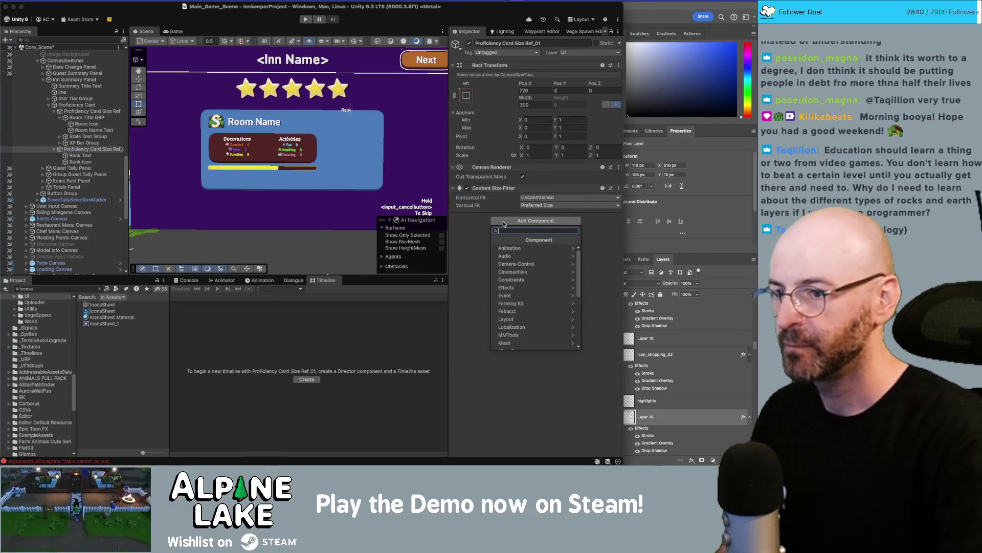
pyautogui.write('hor')
pyautogui.press('Return')
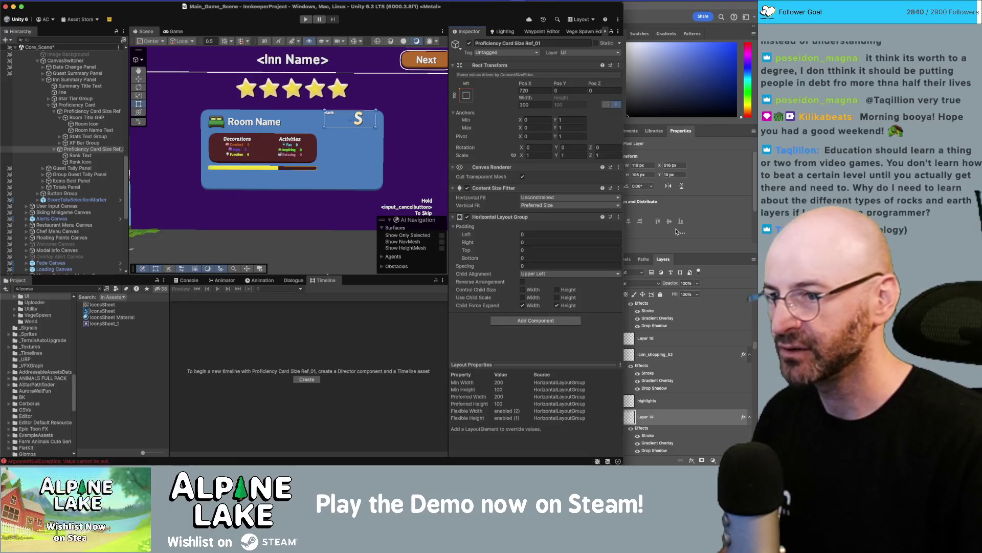
pyautogui.click(532, 306)
pyautogui.click(557, 305)
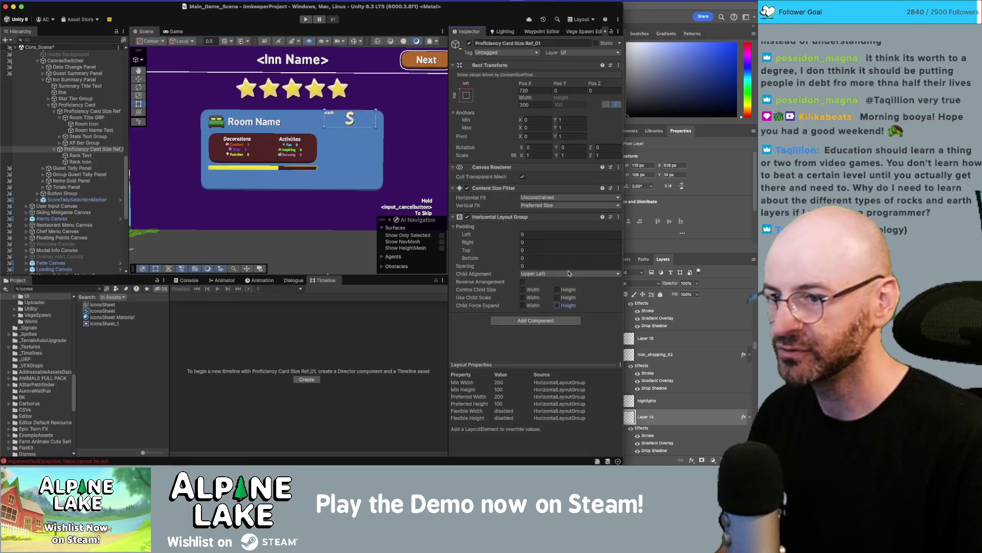
pyautogui.press('Down')
pyautogui.press('Down')
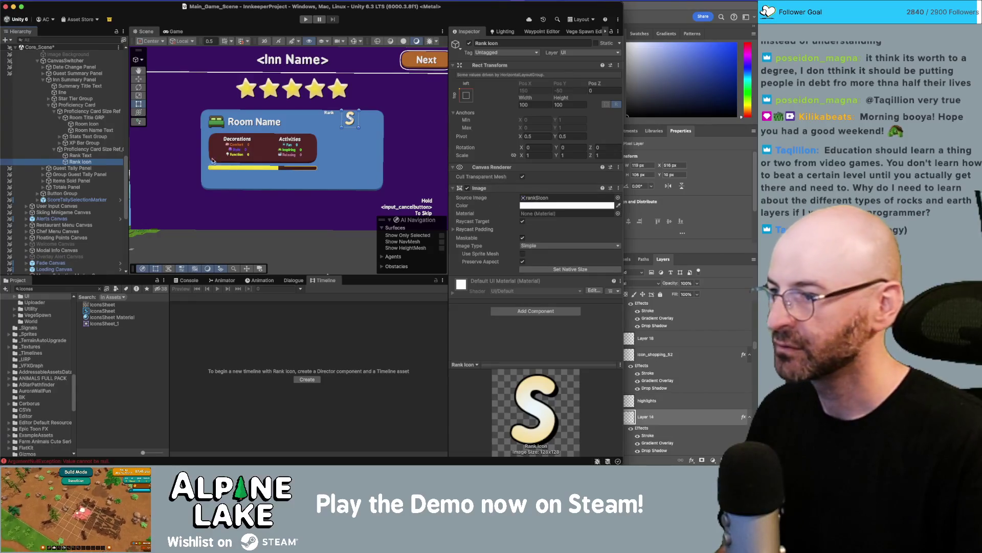
pyautogui.click(82, 149)
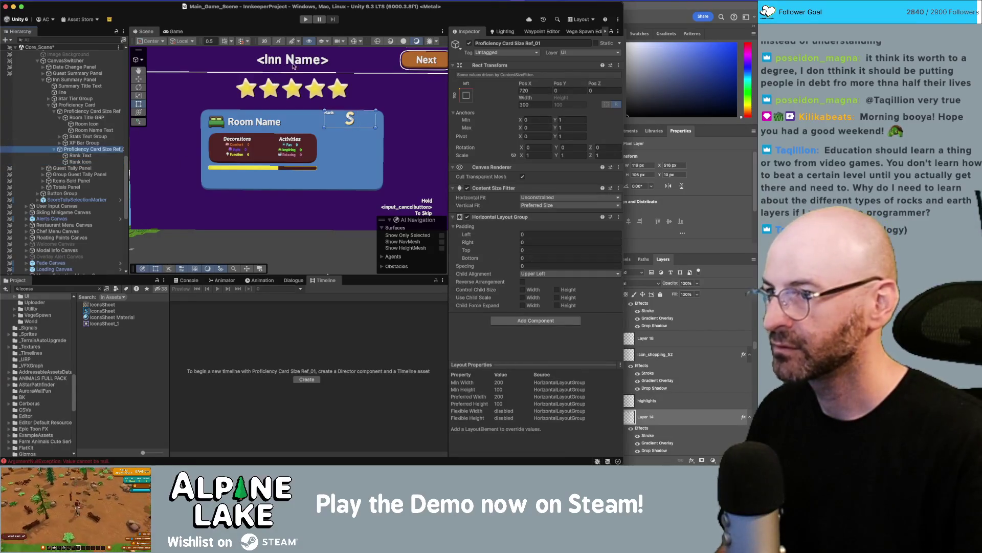
pyautogui.click(353, 42)
pyautogui.click(88, 156)
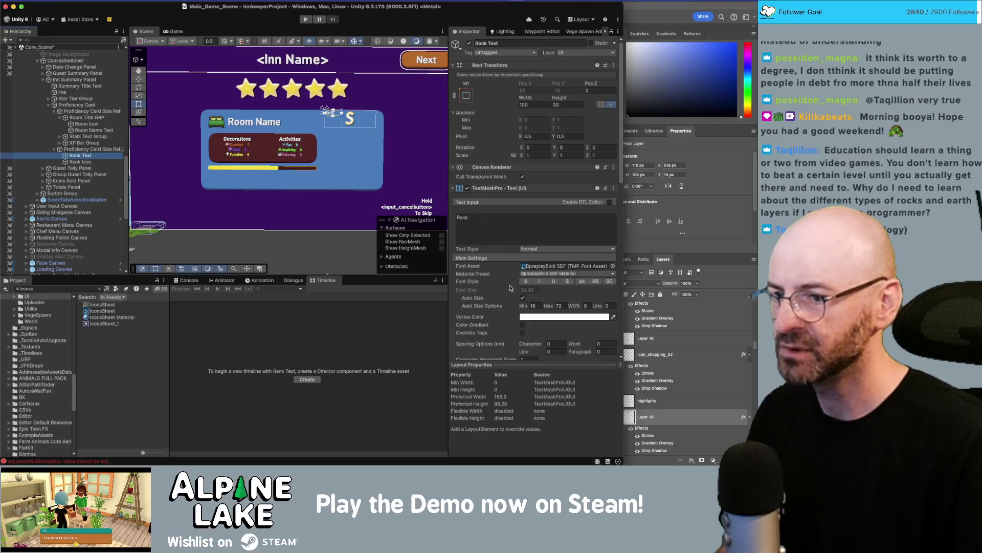
# - Resize Rank Text to about 174 by 66, set its font size to 57, and right-align it
pyautogui.click(523, 300)
pyautogui.moveTo(518, 290); pyautogui.dragTo(519, 292)
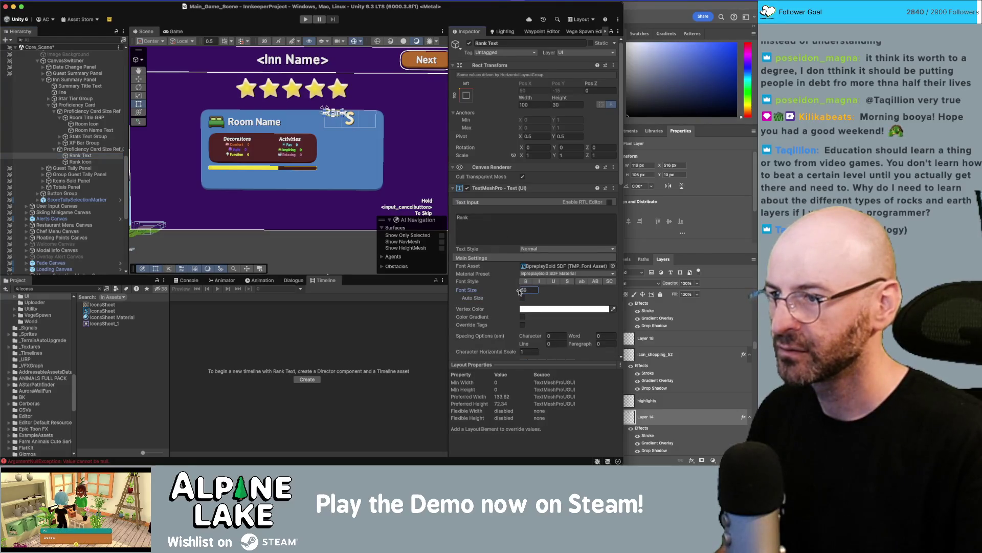
pyautogui.click(92, 149)
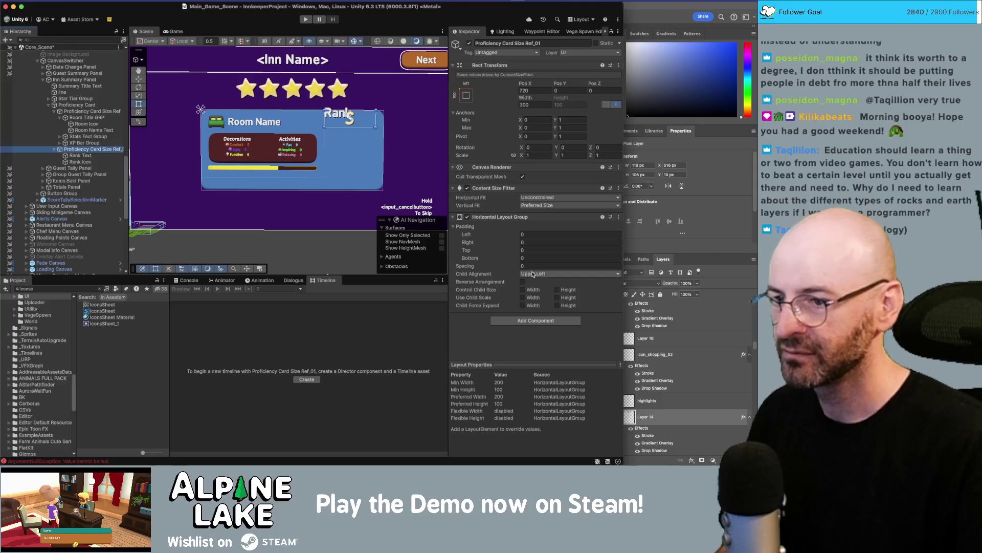
pyautogui.click(99, 156)
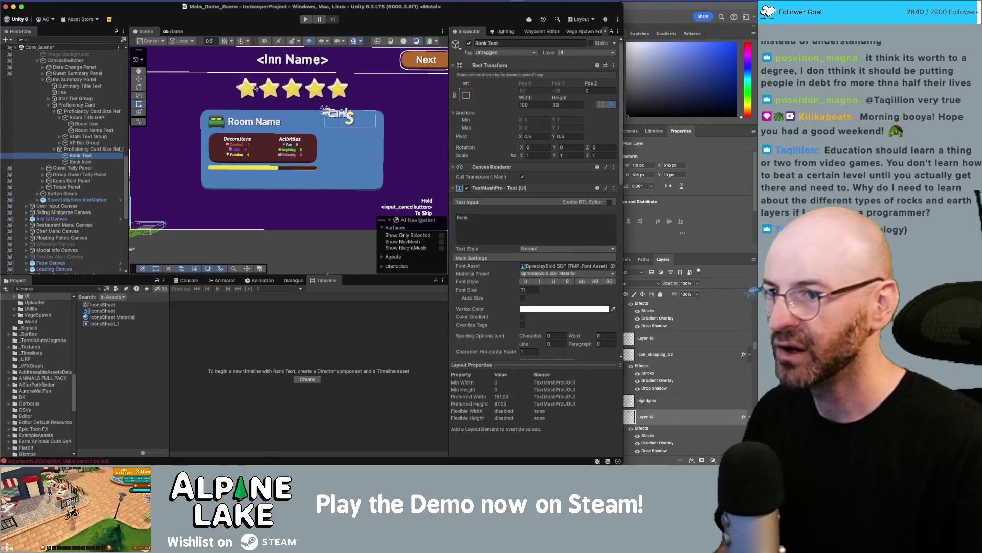
pyautogui.moveTo(552, 97); pyautogui.dragTo(618, 97)
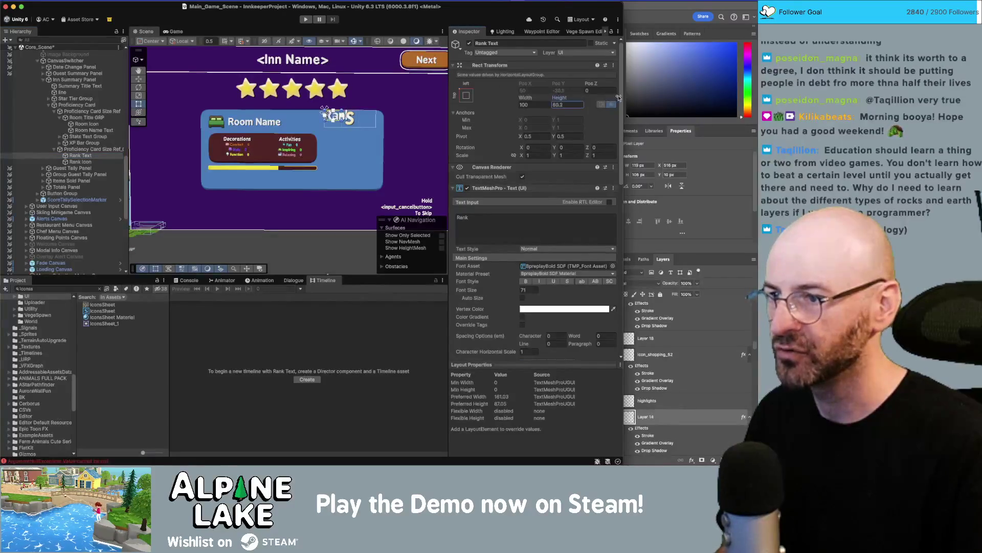
pyautogui.moveTo(535, 100); pyautogui.dragTo(693, 92)
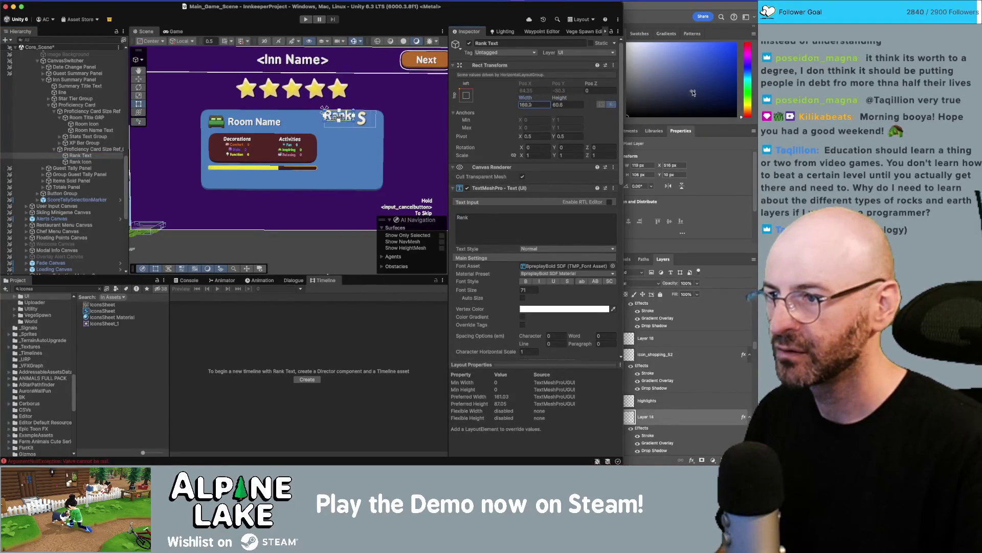
pyautogui.moveTo(563, 98); pyautogui.dragTo(532, 99)
pyautogui.moveTo(502, 285); pyautogui.dragTo(490, 295)
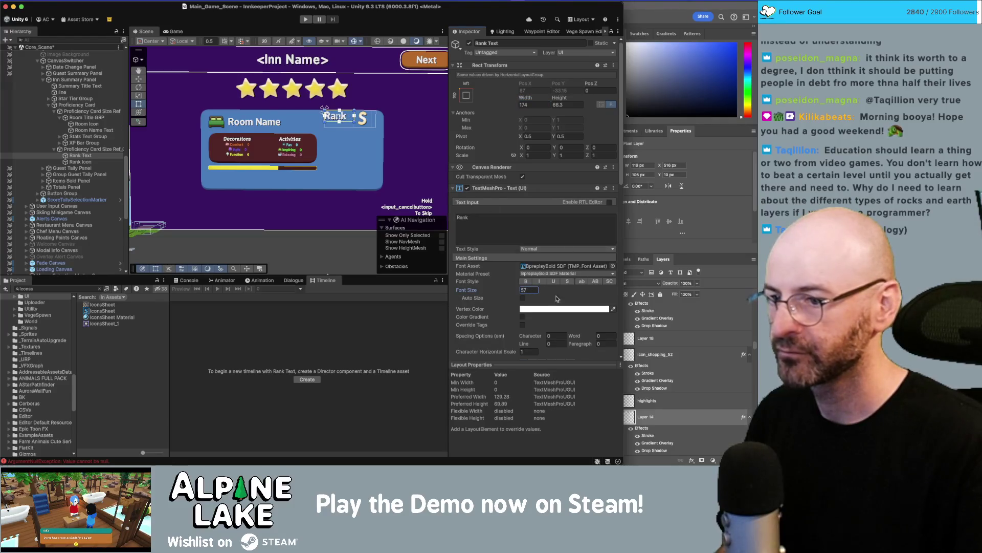
pyautogui.scroll(-3, 535, 332)
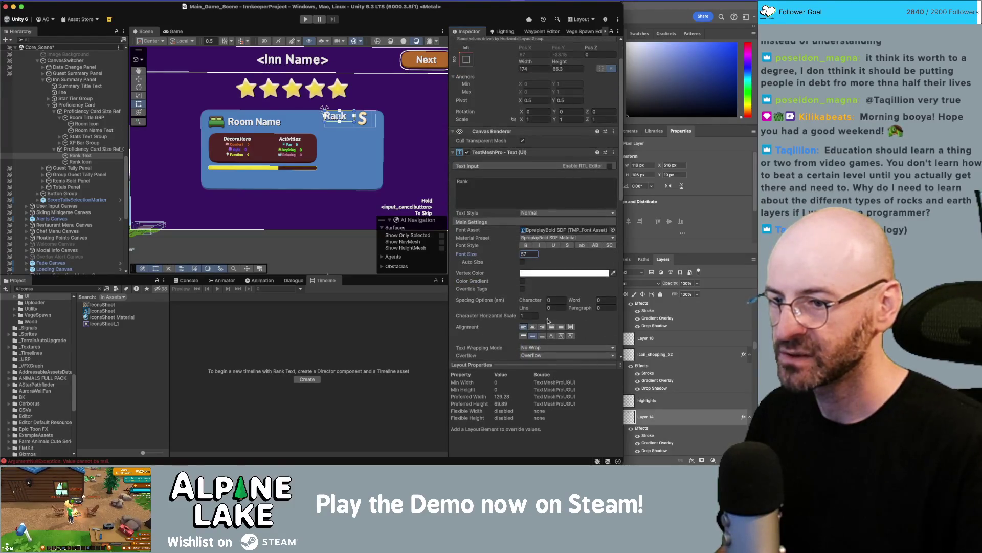
pyautogui.click(543, 328)
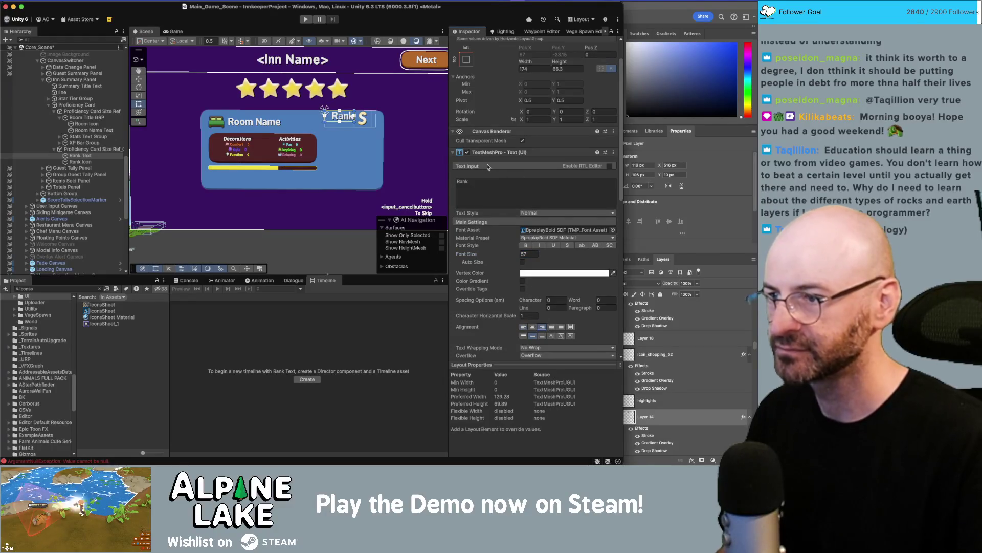
pyautogui.click(92, 148)
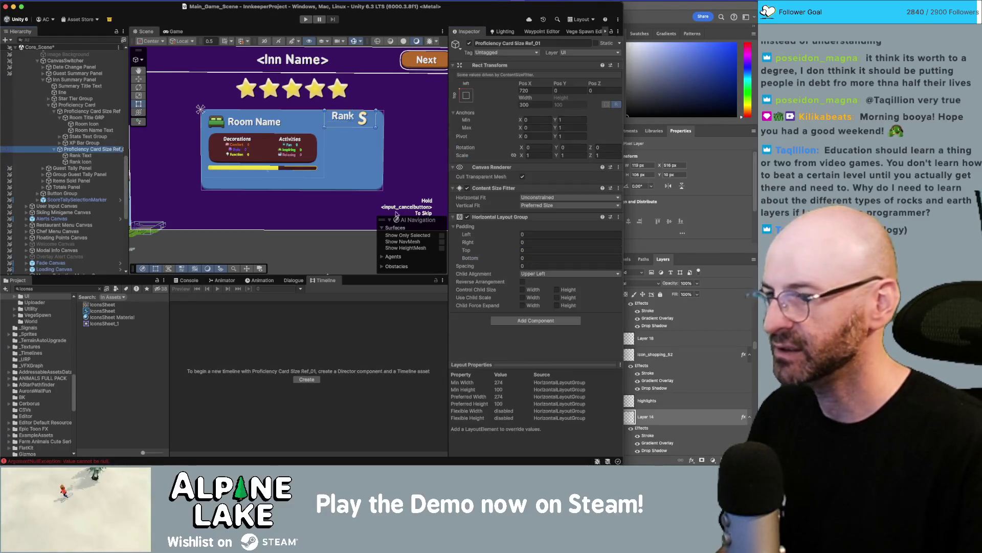
# - Set the rank row's Child Alignment to Middle Center and move the Rank S group lower
pyautogui.click(546, 274)
pyautogui.click(547, 320)
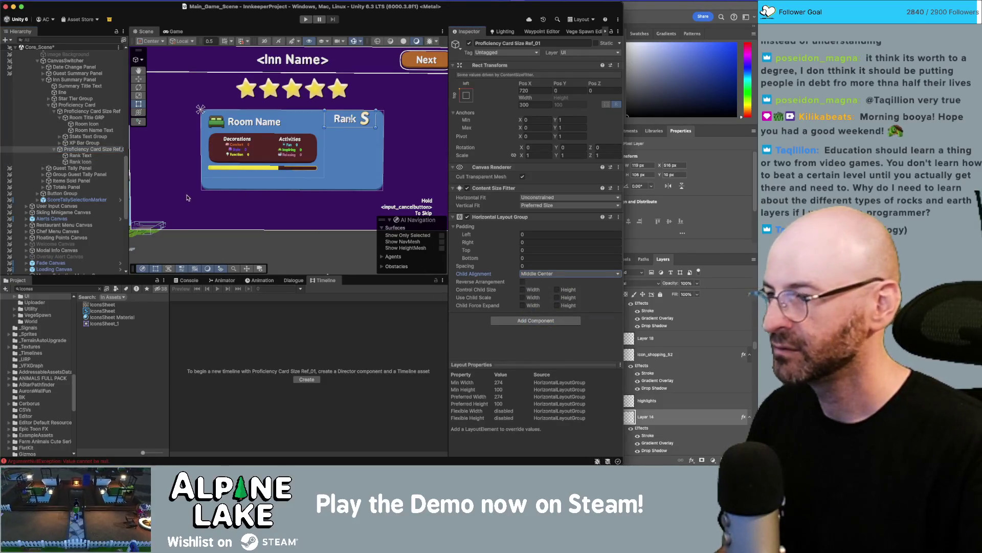
pyautogui.click(93, 155)
pyautogui.click(89, 162)
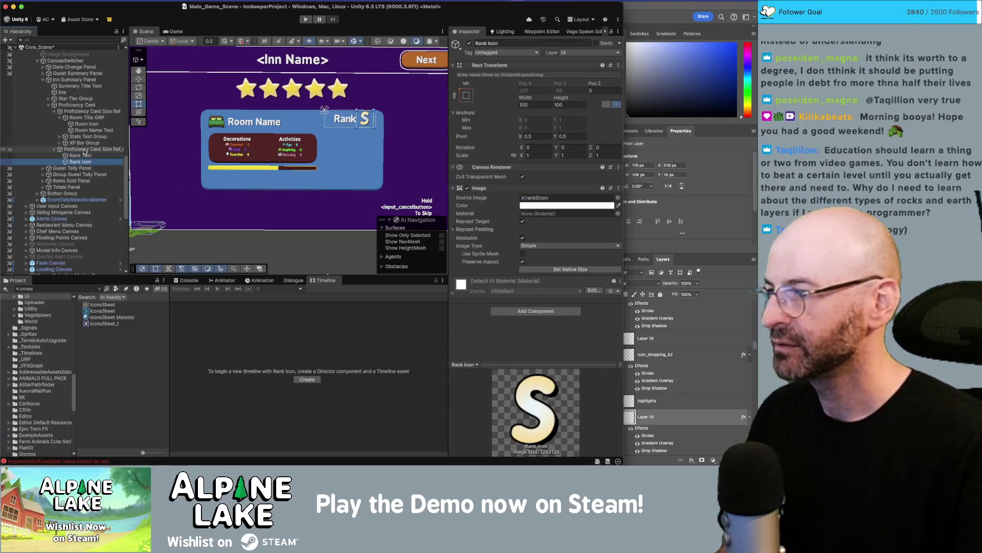
pyautogui.click(85, 150)
pyautogui.moveTo(565, 85); pyautogui.dragTo(302, 133)
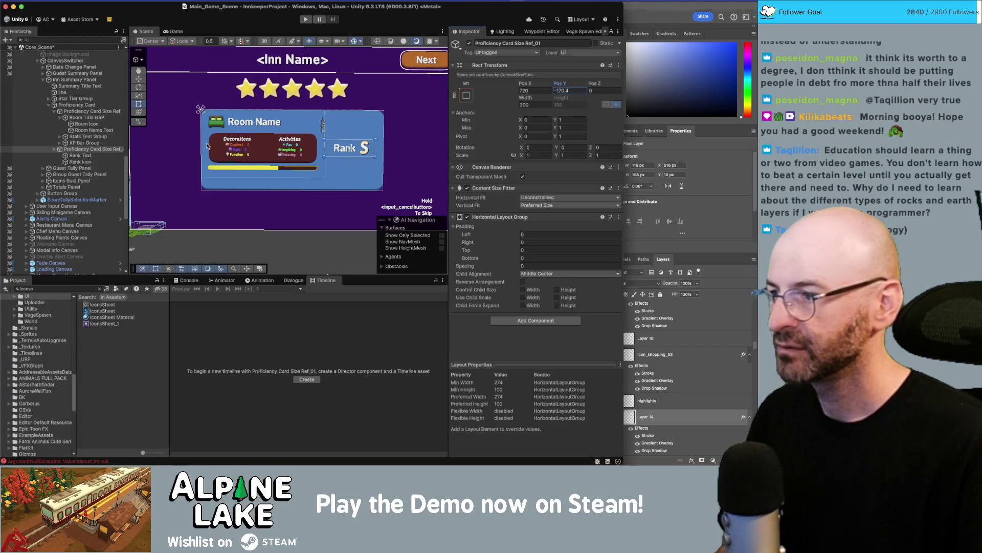
# - Set Rank Text to font size 45 in a narrower box, and Rank Icon to 128×128
pyautogui.click(76, 155)
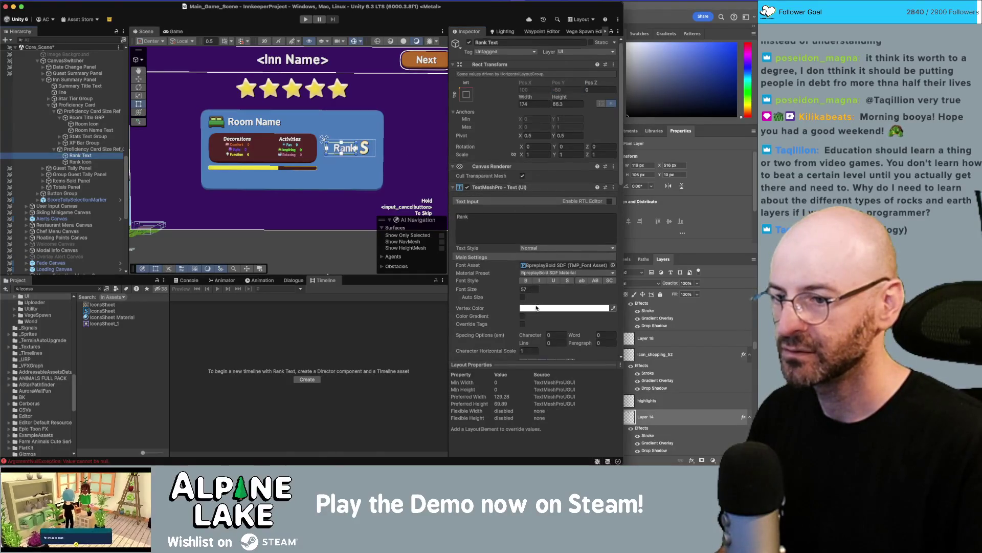
pyautogui.scroll(-2, 535, 305)
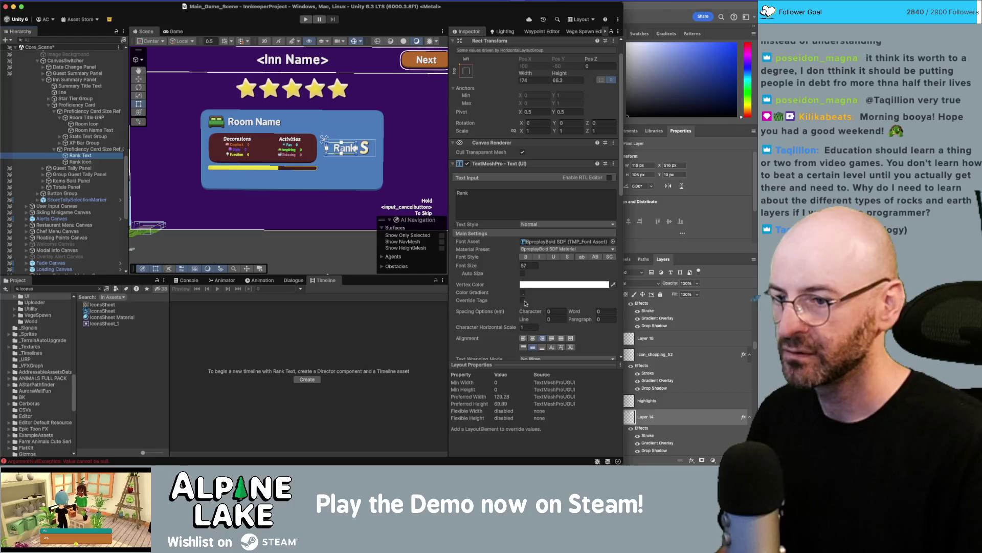
pyautogui.moveTo(514, 269); pyautogui.dragTo(463, 274)
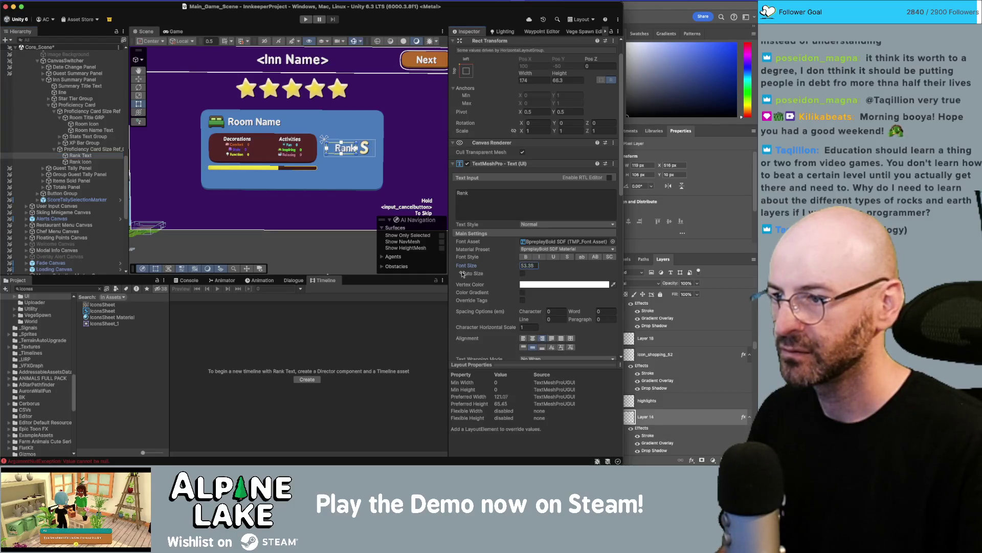
pyautogui.moveTo(522, 75); pyautogui.dragTo(442, 97)
pyautogui.click(529, 265)
pyautogui.write('45')
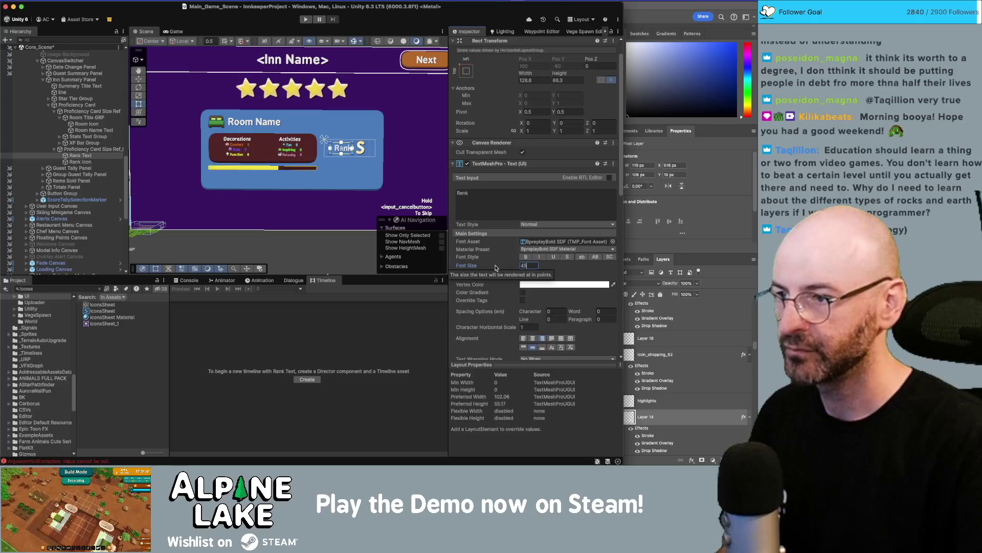
pyautogui.moveTo(527, 76); pyautogui.dragTo(510, 83)
pyautogui.click(80, 162)
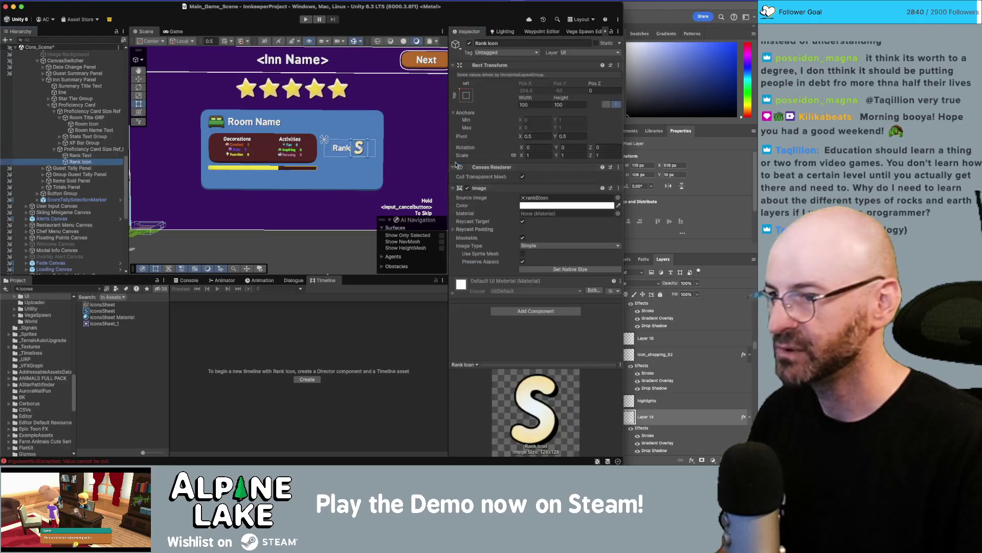
pyautogui.click(534, 105)
pyautogui.write('128')
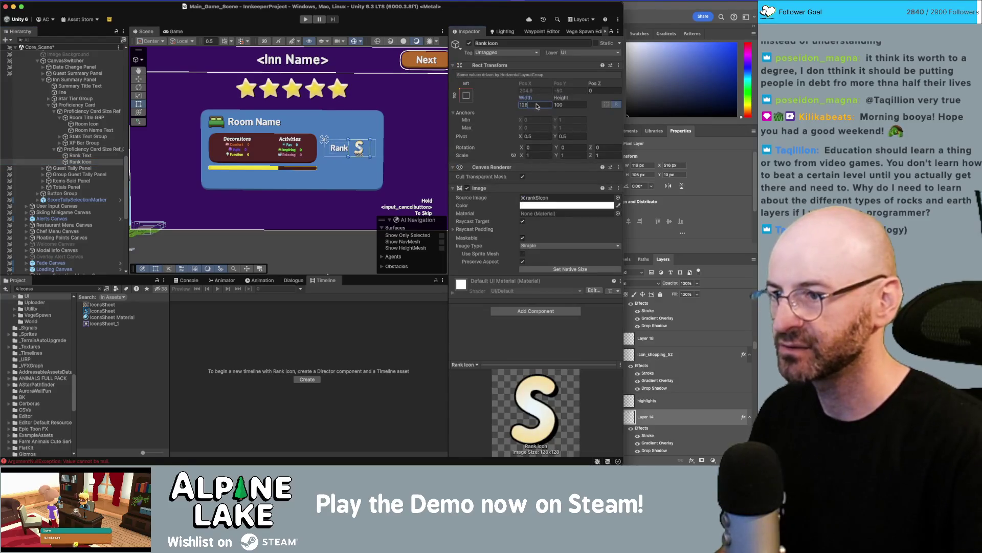
pyautogui.press('Tab')
pyautogui.write('128')
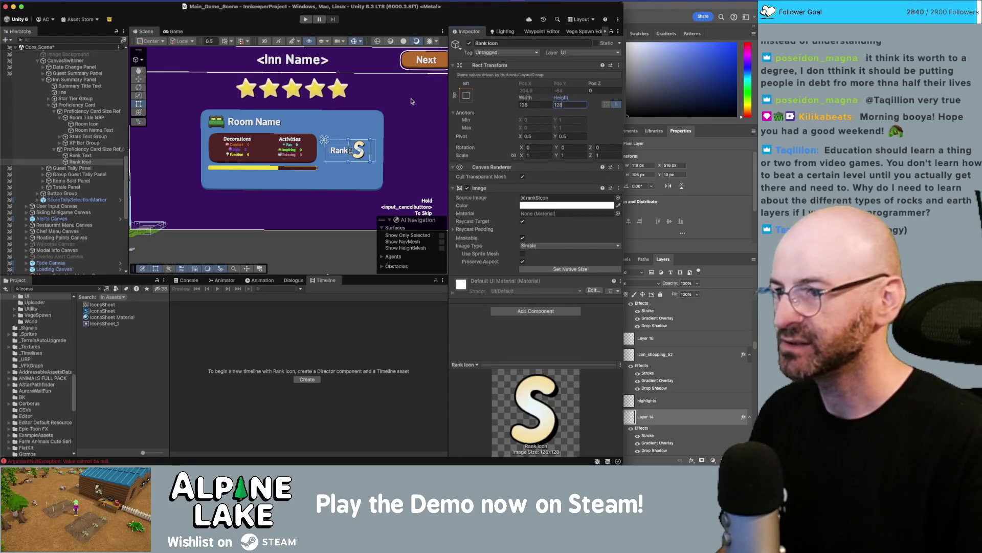
# - Shorten the Proficiency Card to height 387 and set row spacing to 23.5
pyautogui.click(424, 120)
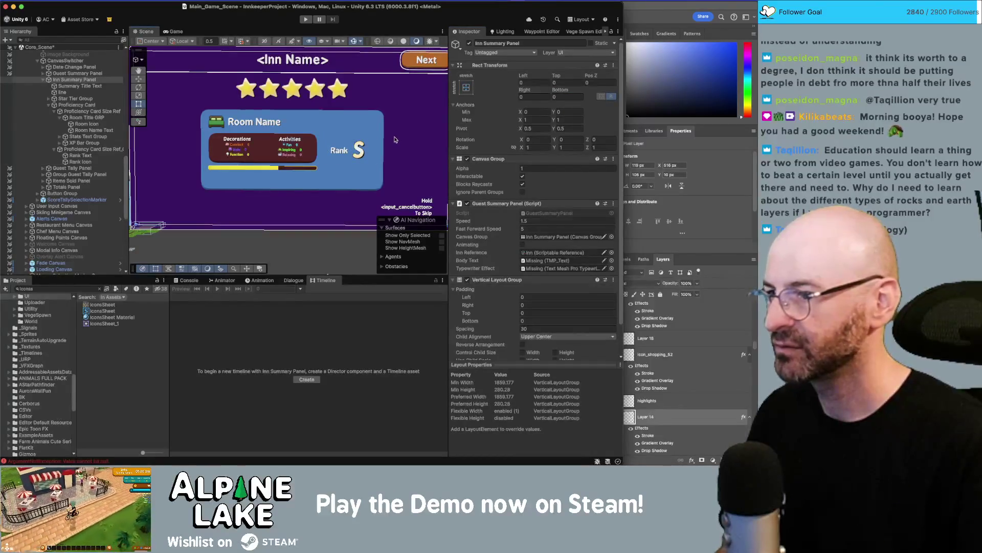
pyautogui.click(82, 105)
pyautogui.moveTo(564, 93)
pyautogui.mouseDown()
pyautogui.moveTo(464, 110)
pyautogui.moveTo(492, 104)
pyautogui.mouseUp()
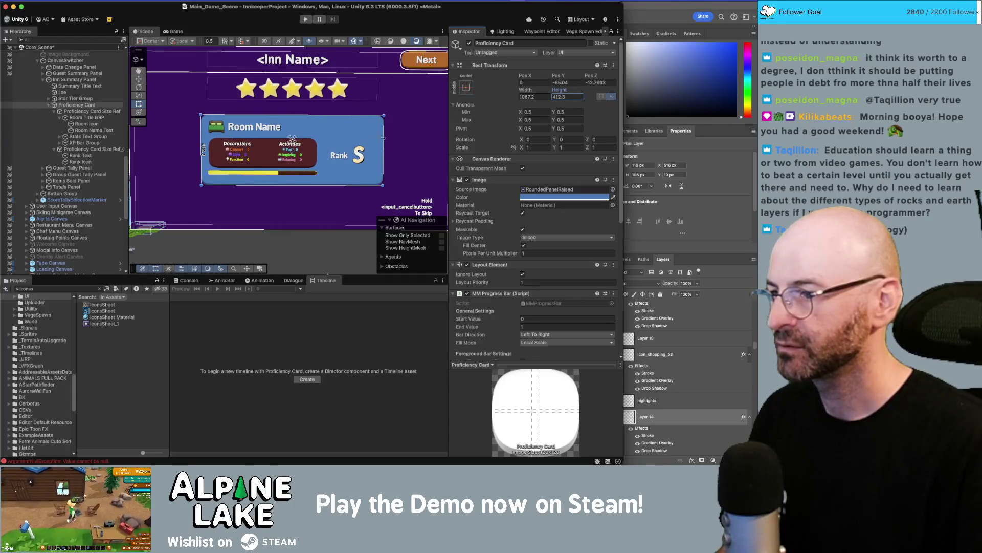
pyautogui.click(90, 111)
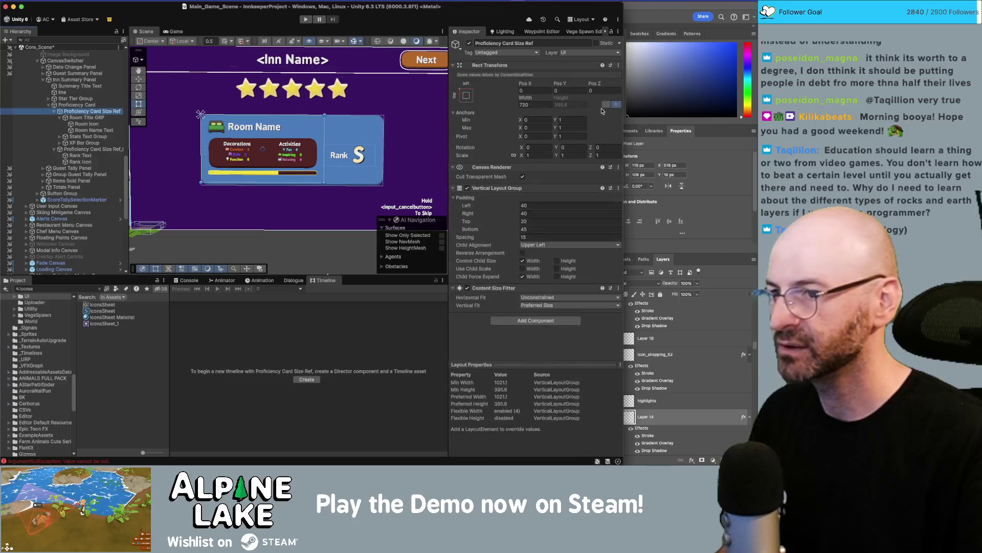
pyautogui.moveTo(511, 237); pyautogui.dragTo(517, 237)
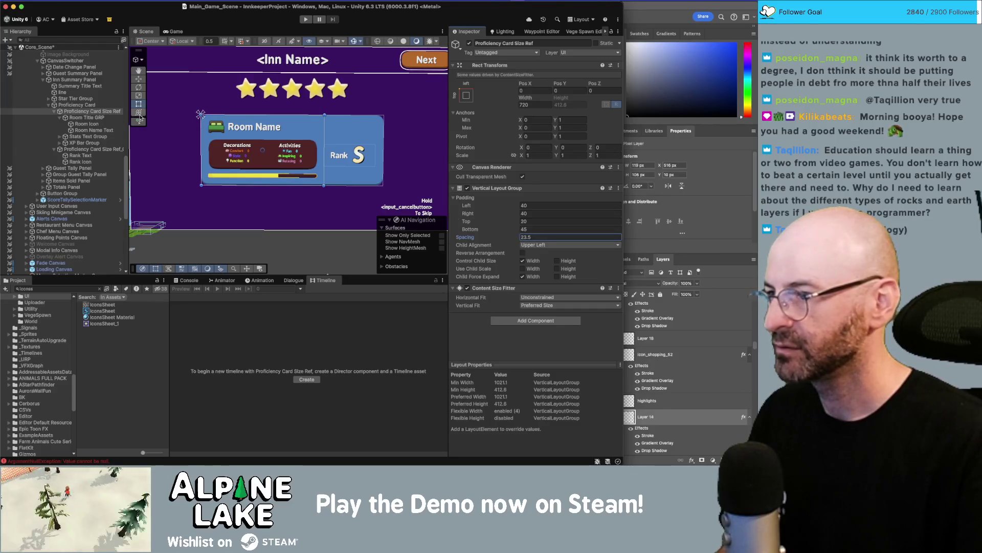
# - Toggle the Stats Text Group's dark red background off and back on
pyautogui.click(84, 143)
pyautogui.click(88, 137)
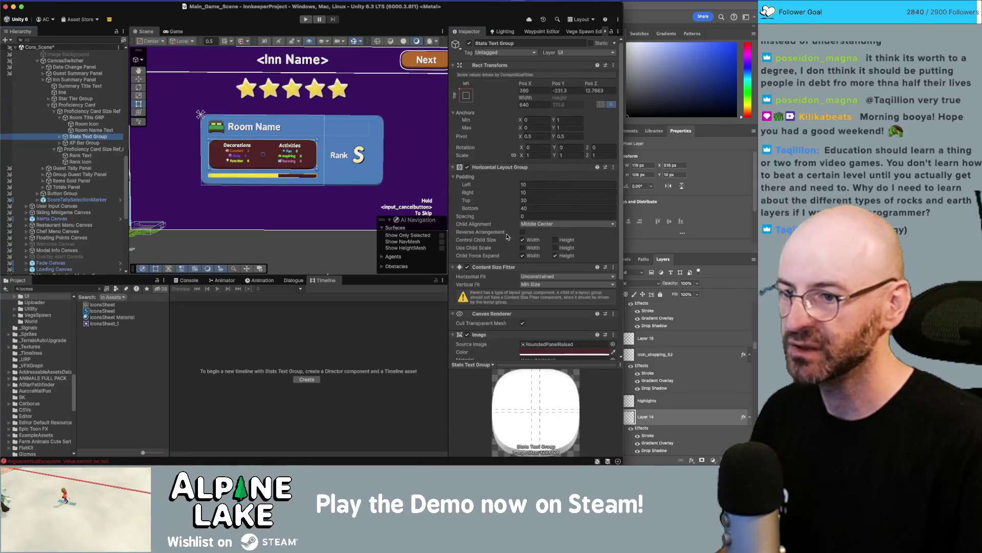
pyautogui.scroll(-2, 463, 275)
pyautogui.click(467, 310)
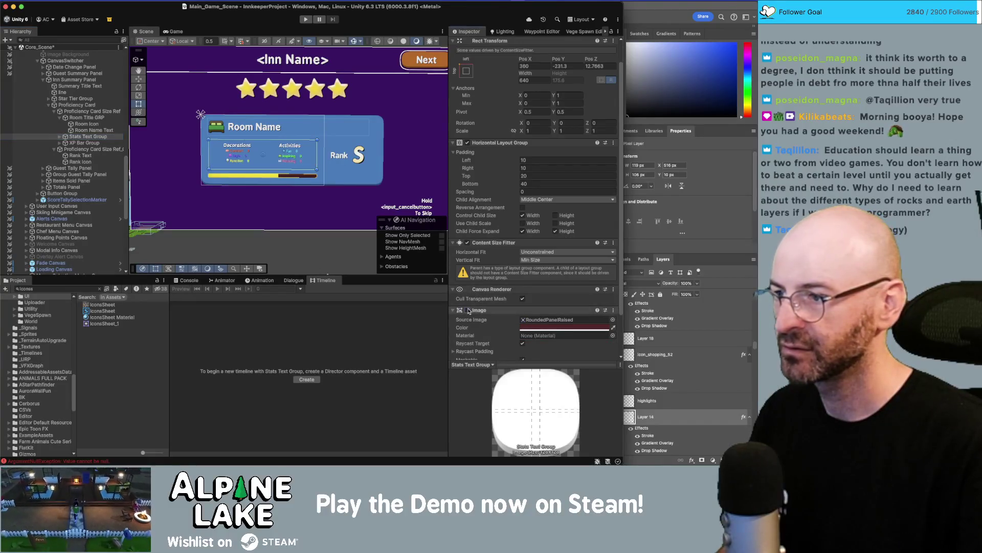
pyautogui.click(467, 310)
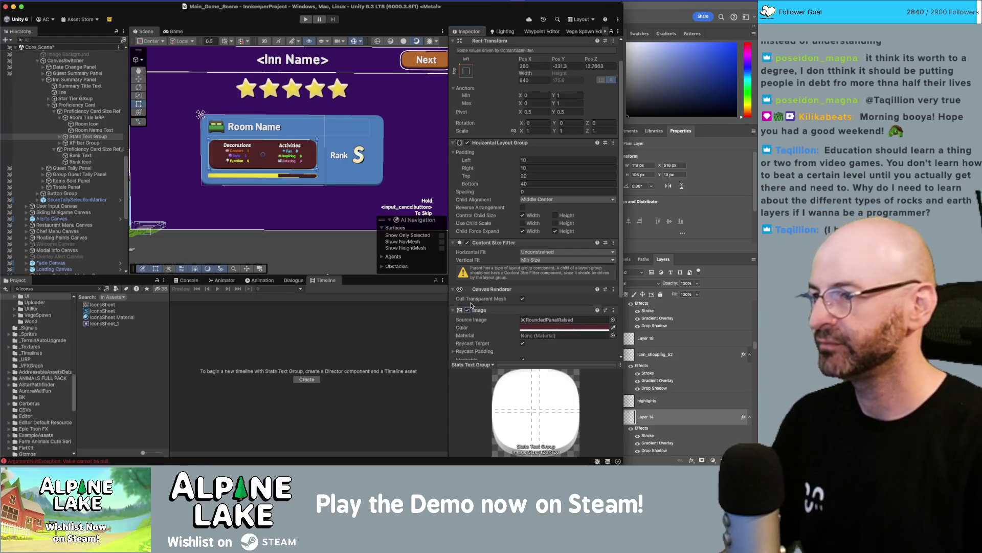
pyautogui.scroll(3, 286, 159)
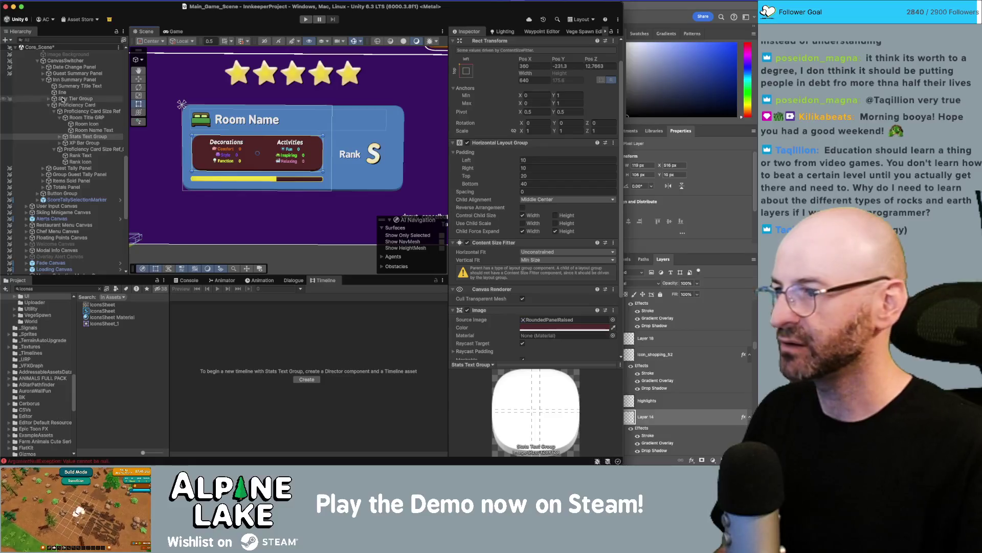
# - Make the Decoration and Activity stats groups taller
pyautogui.click(59, 136)
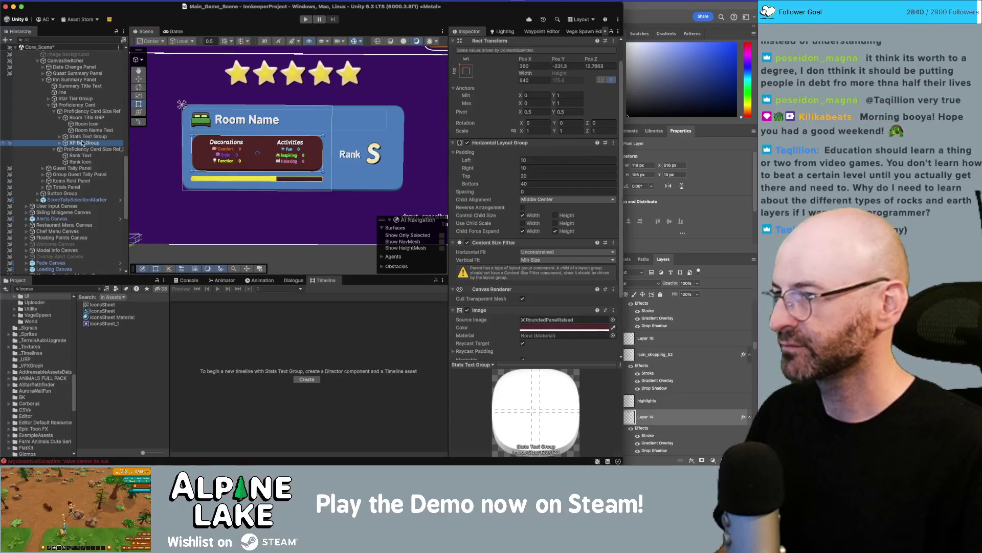
pyautogui.press('Down')
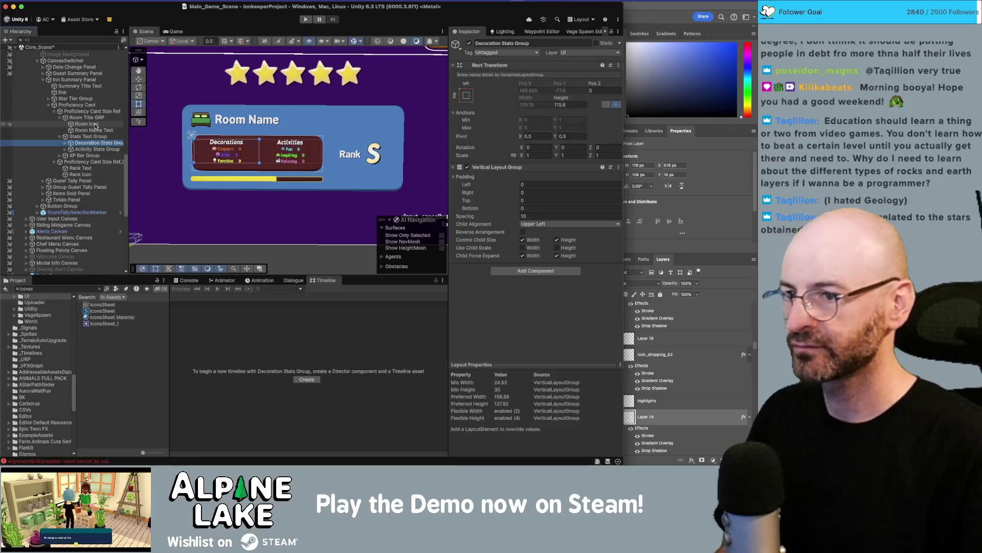
pyautogui.hotkey('shift', 'Down')
pyautogui.moveTo(565, 101); pyautogui.dragTo(690, 98)
# - Expand the Comfort, Style, Function, Fun, Inspiring and Relaxing stat rows in the Hierarchy
pyautogui.click(66, 150)
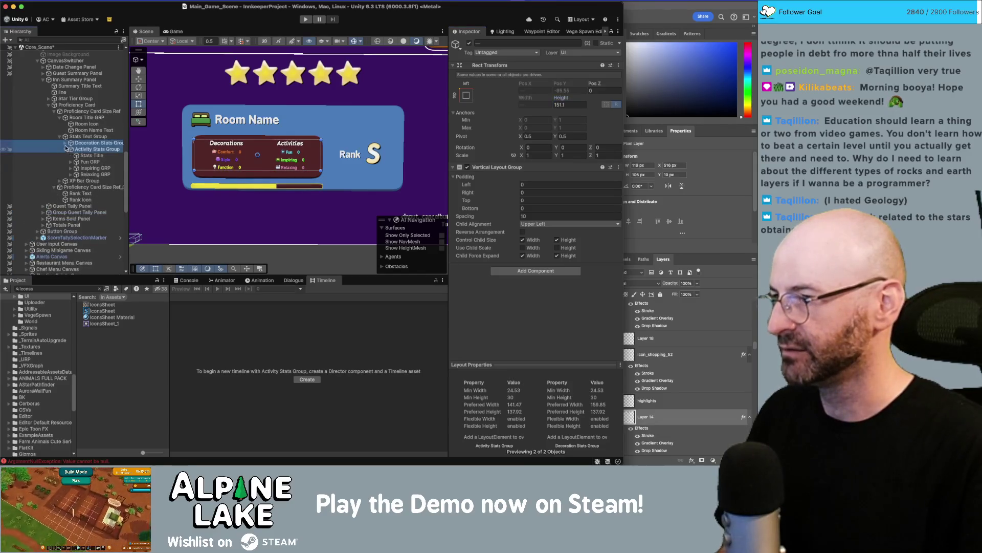
pyautogui.click(91, 198)
pyautogui.keyDown('super'); pyautogui.click(91, 193); pyautogui.keyUp('super')
pyautogui.keyDown('super'); pyautogui.click(90, 187); pyautogui.keyUp('super')
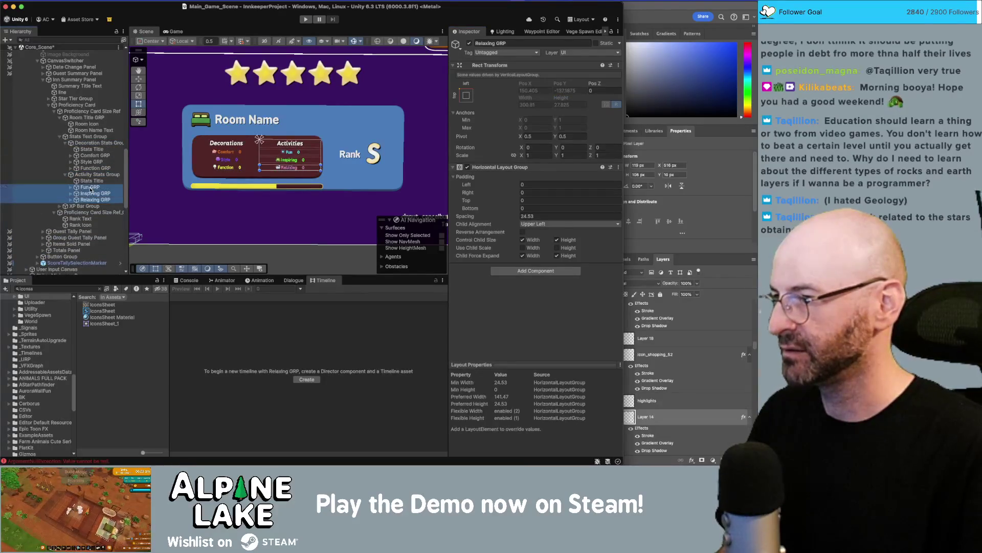
pyautogui.keyDown('super'); pyautogui.click(93, 168); pyautogui.keyUp('super')
pyautogui.keyDown('super'); pyautogui.click(91, 161); pyautogui.keyUp('super')
pyautogui.keyDown('super'); pyautogui.click(91, 155); pyautogui.keyUp('super')
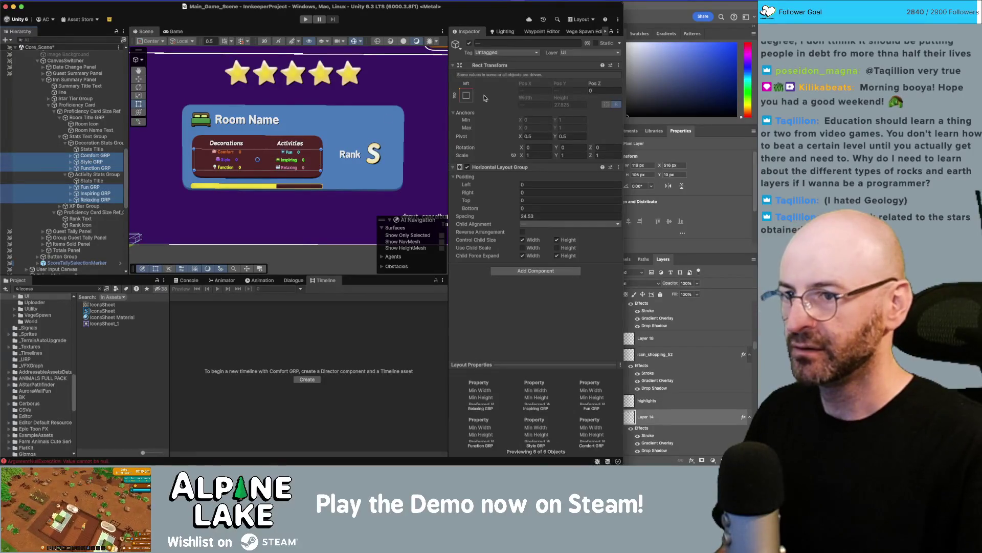
pyautogui.click(71, 193)
pyautogui.click(71, 186)
pyautogui.click(71, 224)
pyautogui.click(71, 167)
pyautogui.click(71, 161)
pyautogui.click(71, 155)
# - Set all twelve stat label and point texts to font size 30
pyautogui.click(102, 161)
pyautogui.keyDown('super'); pyautogui.click(104, 168); pyautogui.keyUp('super')
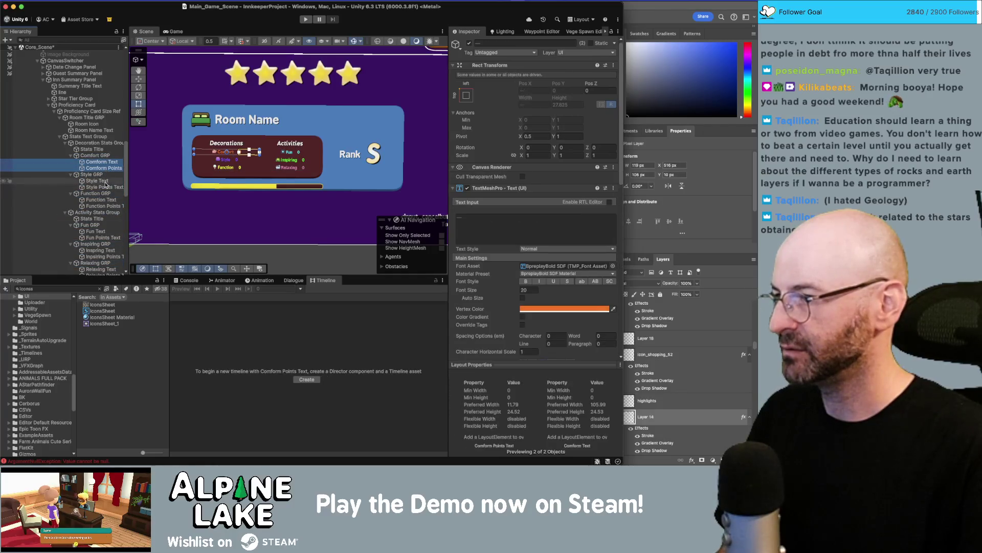
pyautogui.keyDown('super'); pyautogui.click(97, 180); pyautogui.keyUp('super')
pyautogui.keyDown('super'); pyautogui.click(104, 187); pyautogui.keyUp('super')
pyautogui.keyDown('super'); pyautogui.click(101, 199); pyautogui.keyUp('super')
pyautogui.keyDown('super'); pyautogui.click(103, 205); pyautogui.keyUp('super')
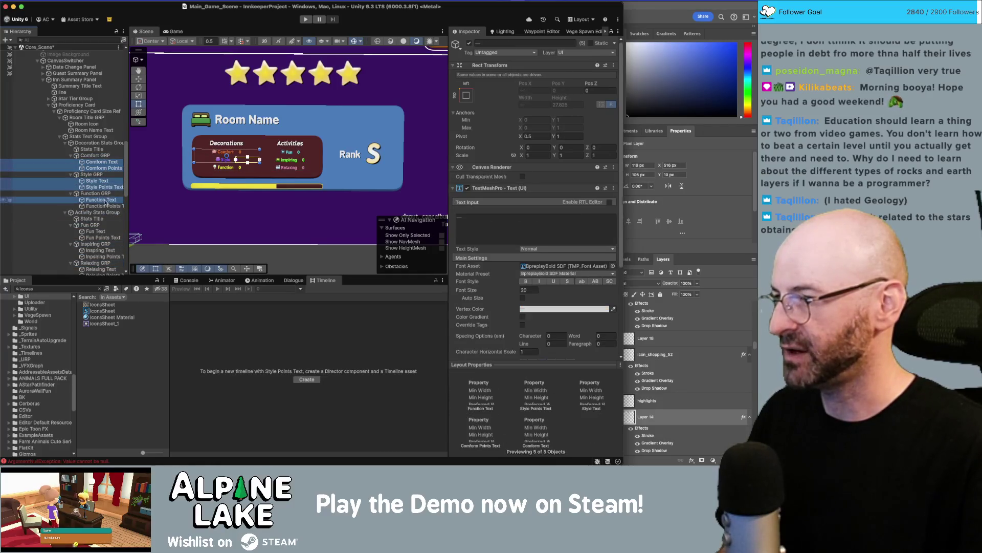
pyautogui.keyDown('super'); pyautogui.click(95, 231); pyautogui.keyUp('super')
pyautogui.keyDown('super'); pyautogui.click(102, 237); pyautogui.keyUp('super')
pyautogui.keyDown('super'); pyautogui.click(100, 250); pyautogui.keyUp('super')
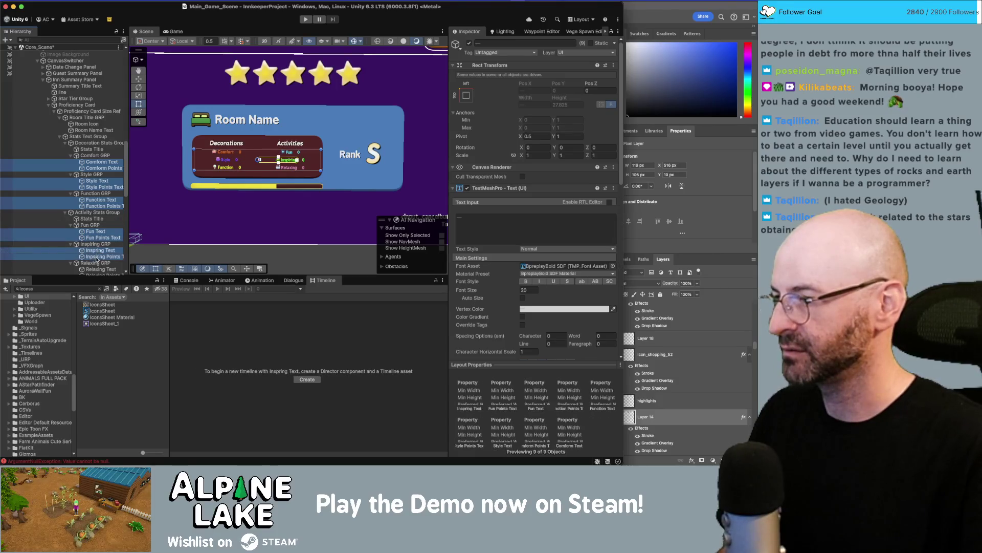
pyautogui.keyDown('super'); pyautogui.click(97, 257); pyautogui.keyUp('super')
pyautogui.scroll(-2, 97, 256)
pyautogui.keyDown('super'); pyautogui.click(101, 249); pyautogui.keyUp('super')
pyautogui.keyDown('super'); pyautogui.click(103, 255); pyautogui.keyUp('super')
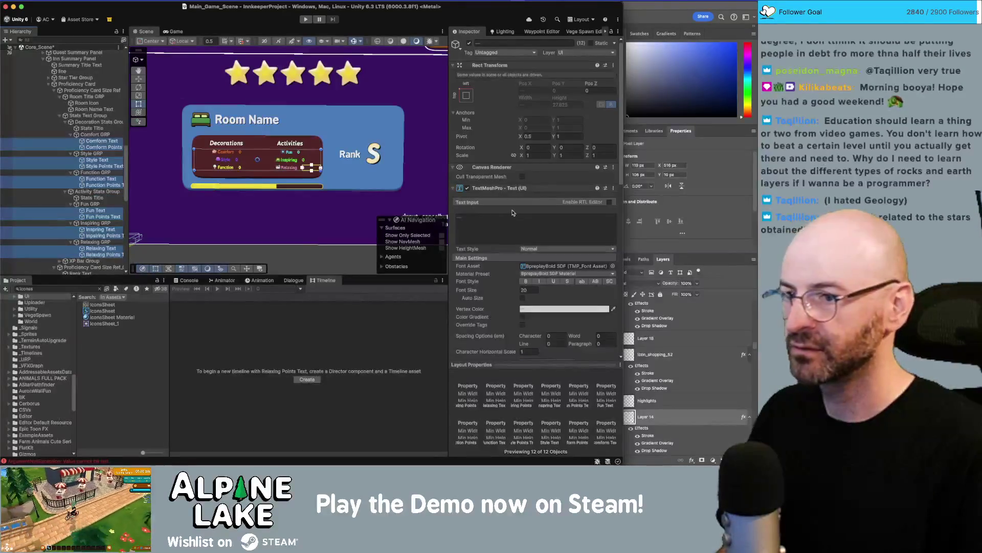
pyautogui.click(527, 290)
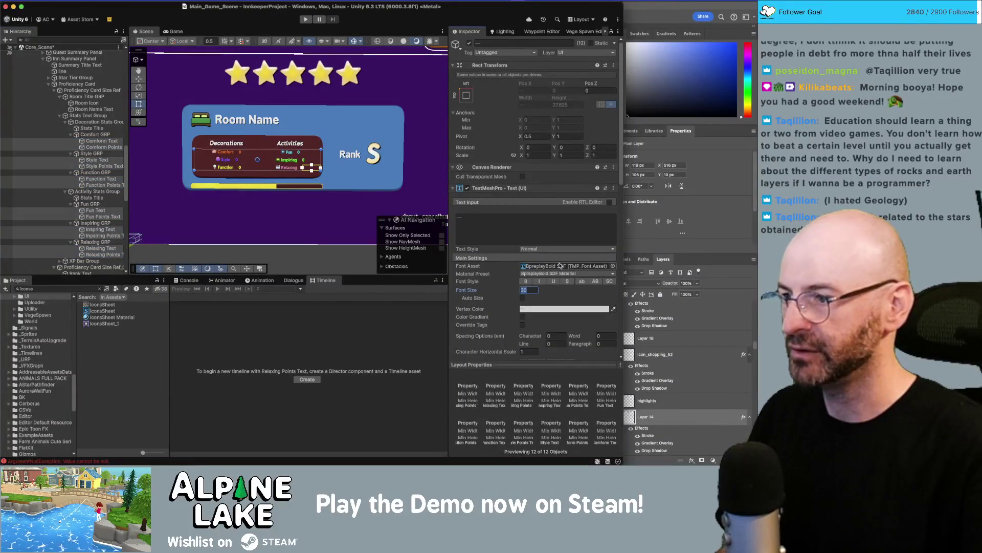
pyautogui.write('30')
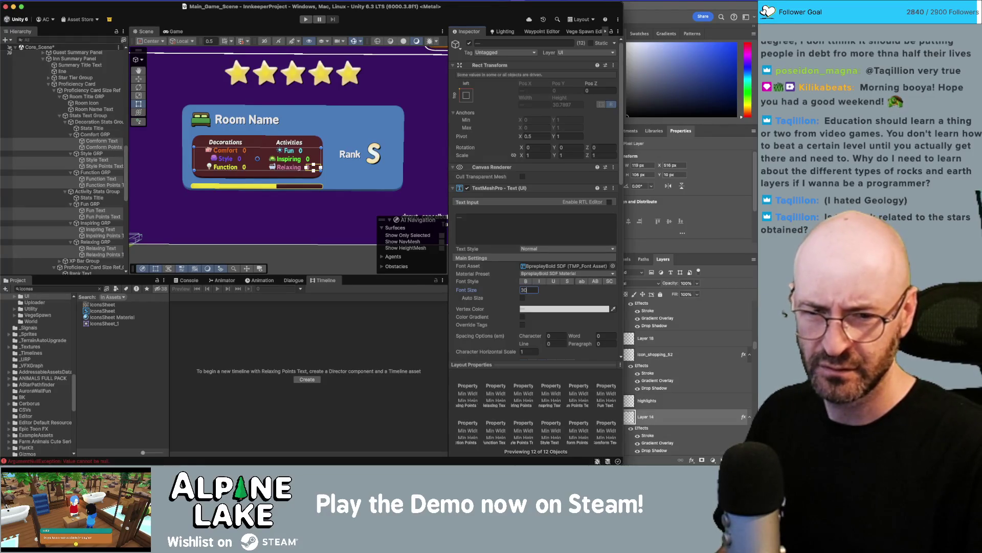
pyautogui.press('Return')
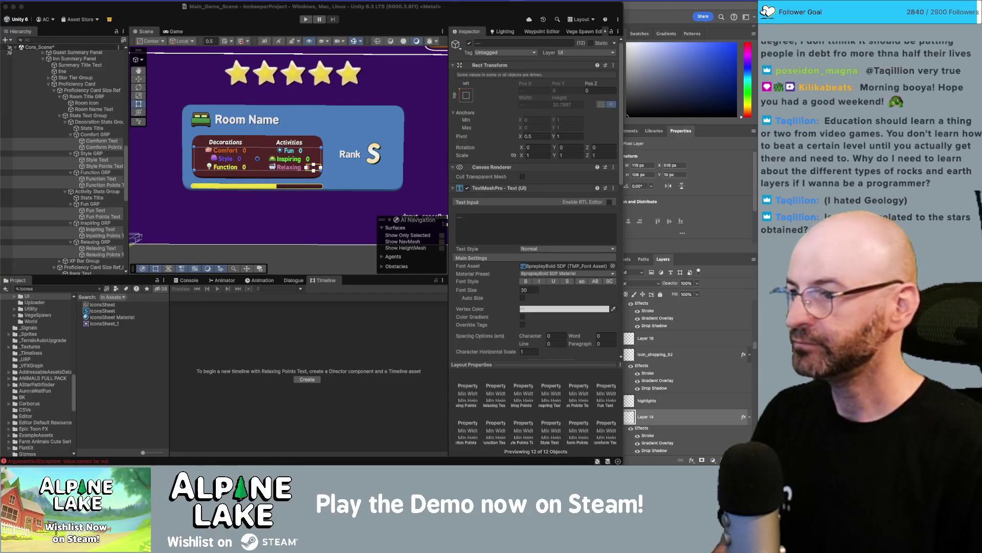
# - Set both Stats Title texts to font size 35
pyautogui.click(92, 128)
pyautogui.keyDown('super'); pyautogui.click(93, 197); pyautogui.keyUp('super')
pyautogui.click(532, 290)
pyautogui.write('35')
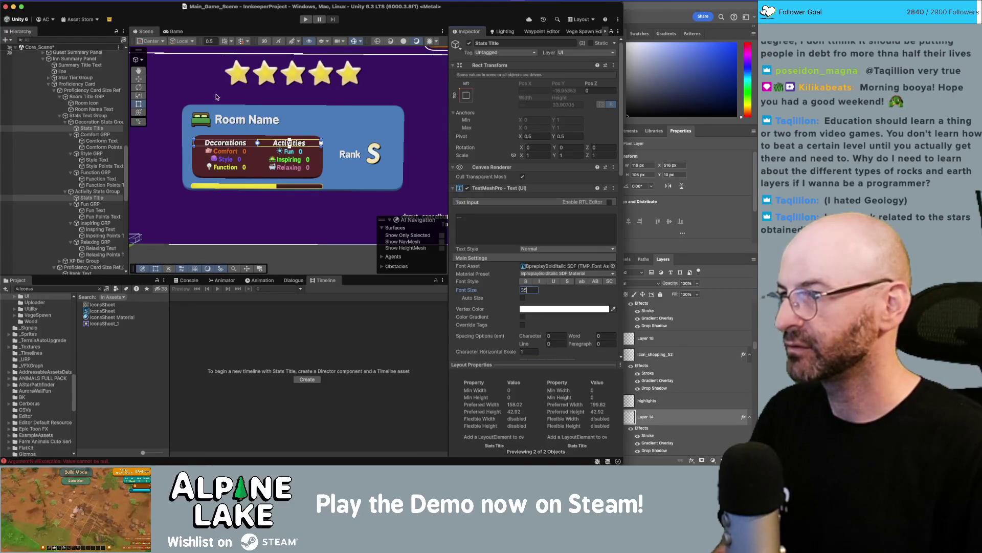
# - Increase the Proficiency Card's height to about 449
pyautogui.click(443, 123)
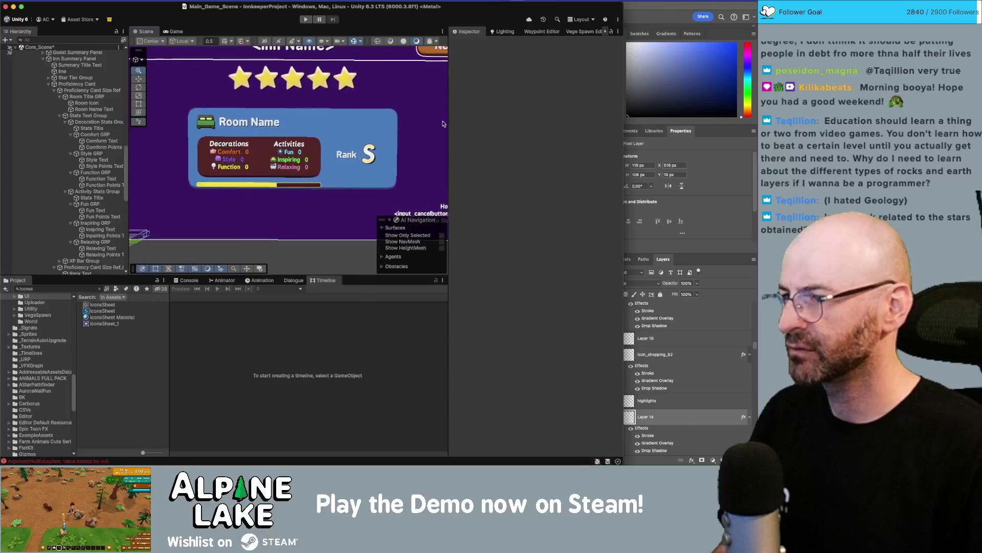
pyautogui.click(90, 128)
pyautogui.click(90, 97)
pyautogui.click(90, 90)
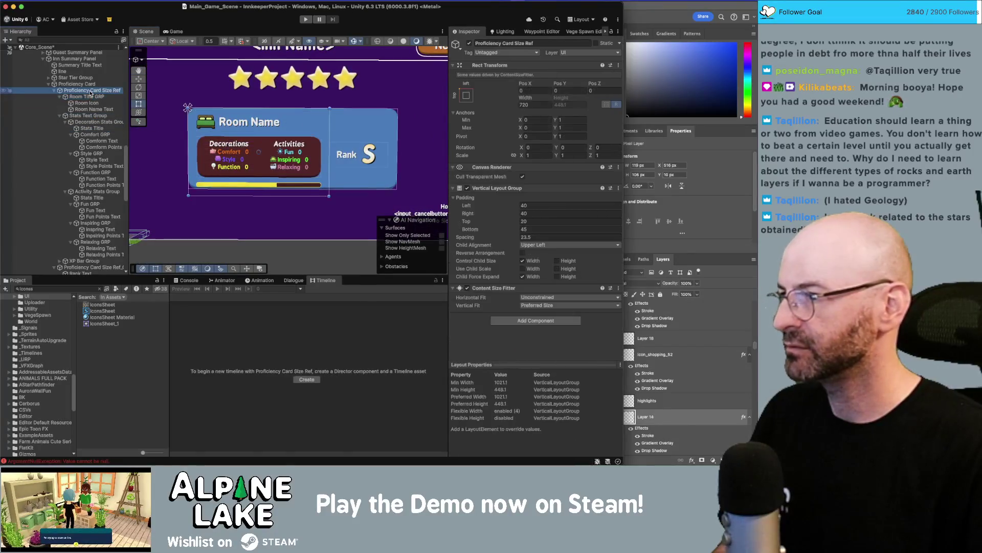
pyautogui.press('Up')
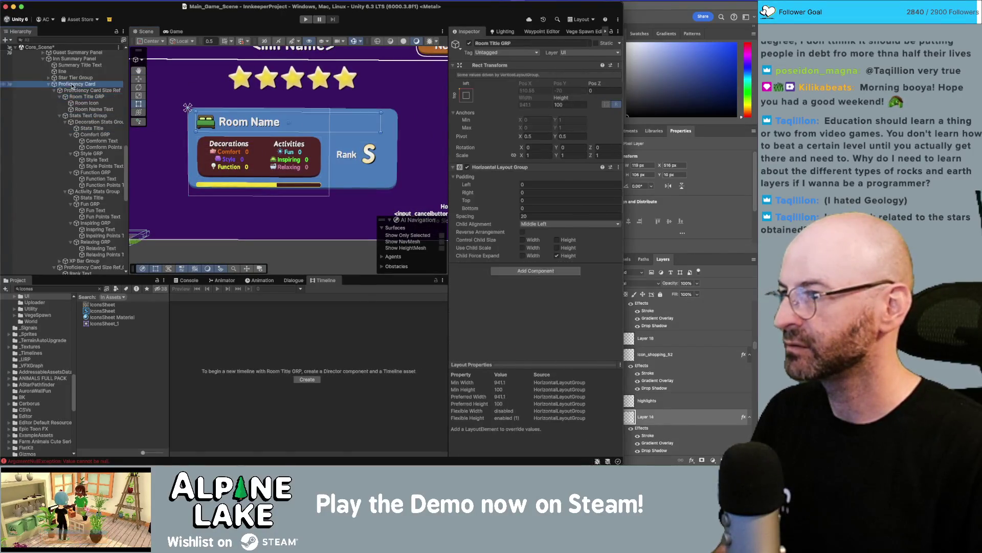
pyautogui.moveTo(560, 88); pyautogui.dragTo(613, 94)
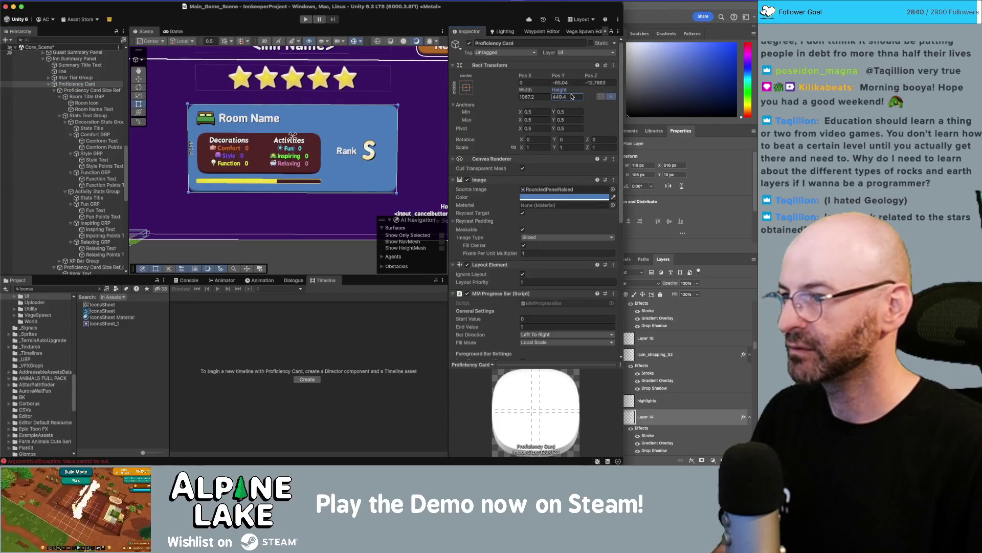
pyautogui.scroll(-3, 191, 93)
pyautogui.click(250, 76)
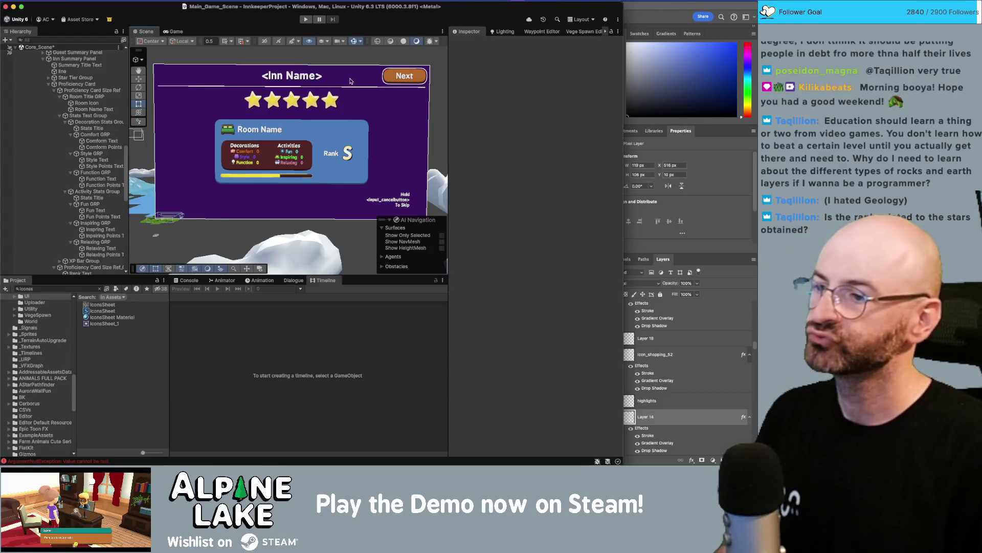
# - Give the Stats Text Group a top padding of 30
pyautogui.click(267, 155)
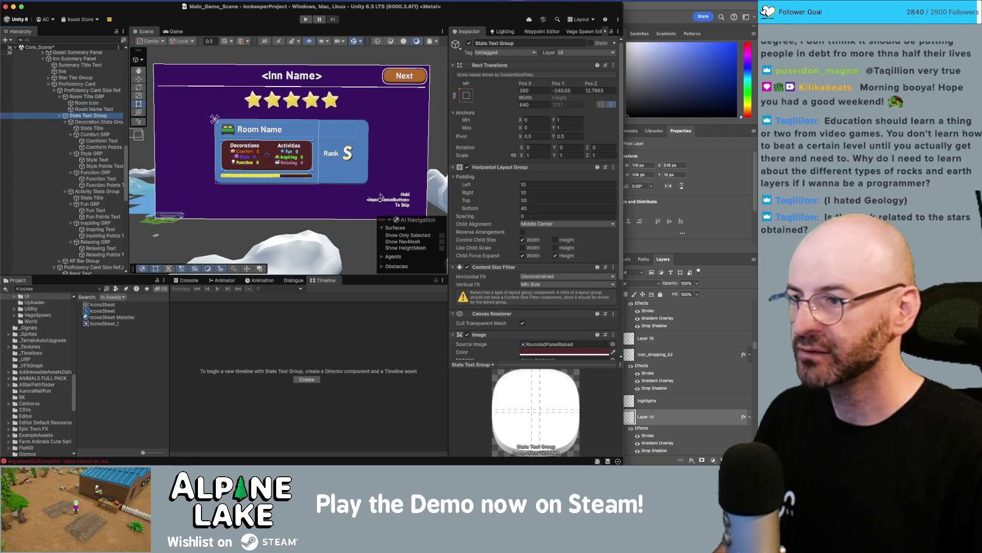
pyautogui.press('f')
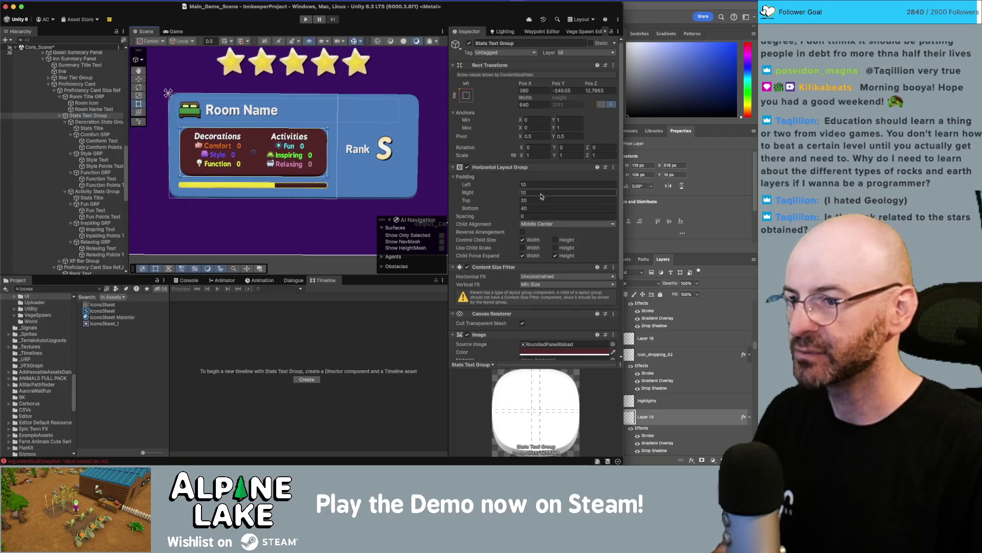
pyautogui.click(541, 199)
pyautogui.write('30')
pyautogui.press('Tab')
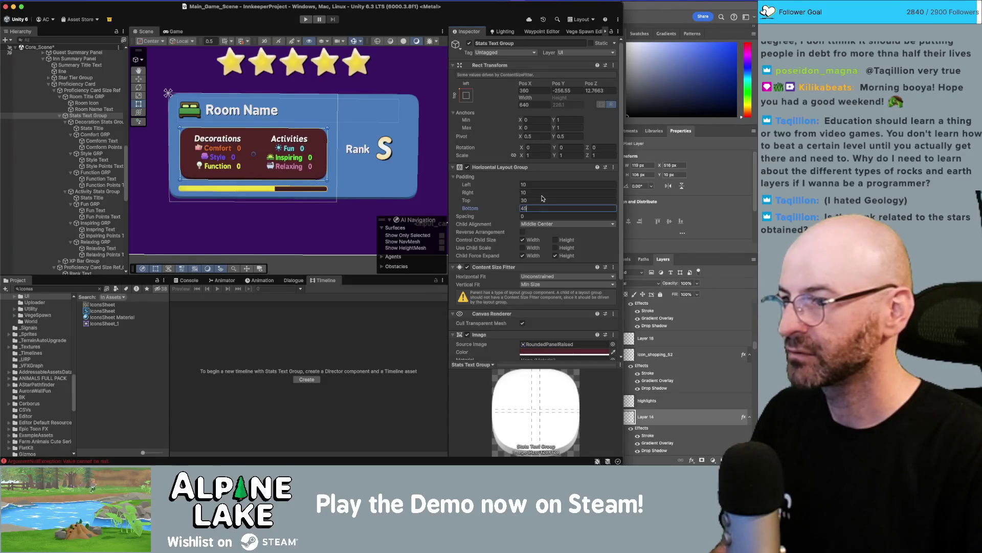
pyautogui.scroll(1, 300, 145)
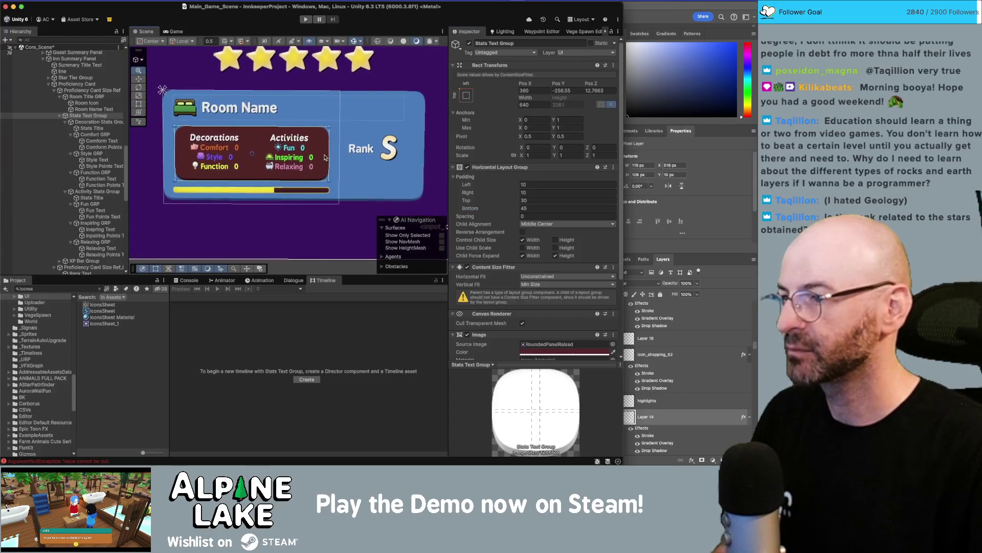
# - Set the Decoration and Activity Stats Groups' row spacing to 20
pyautogui.click(97, 122)
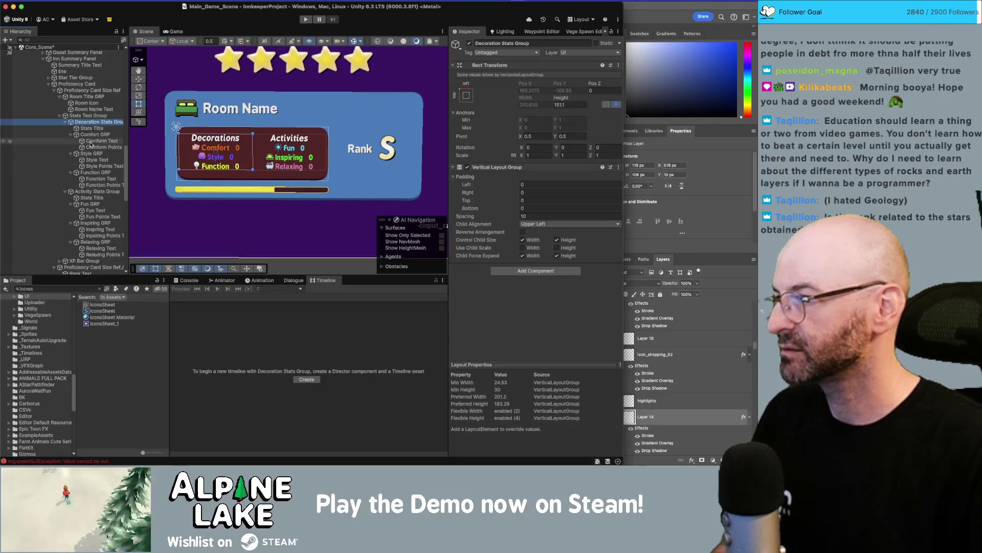
pyautogui.click(550, 216)
pyautogui.write('1')
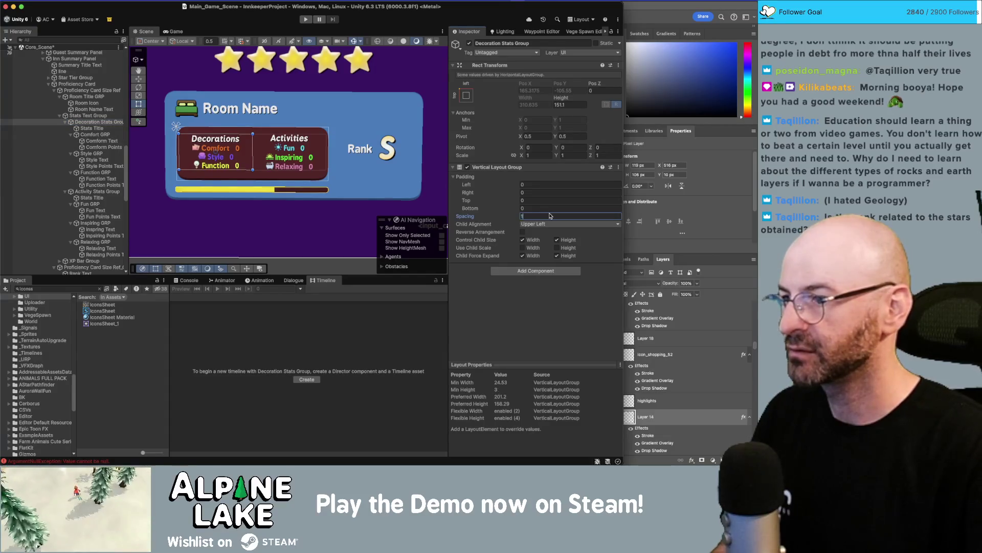
pyautogui.write('520')
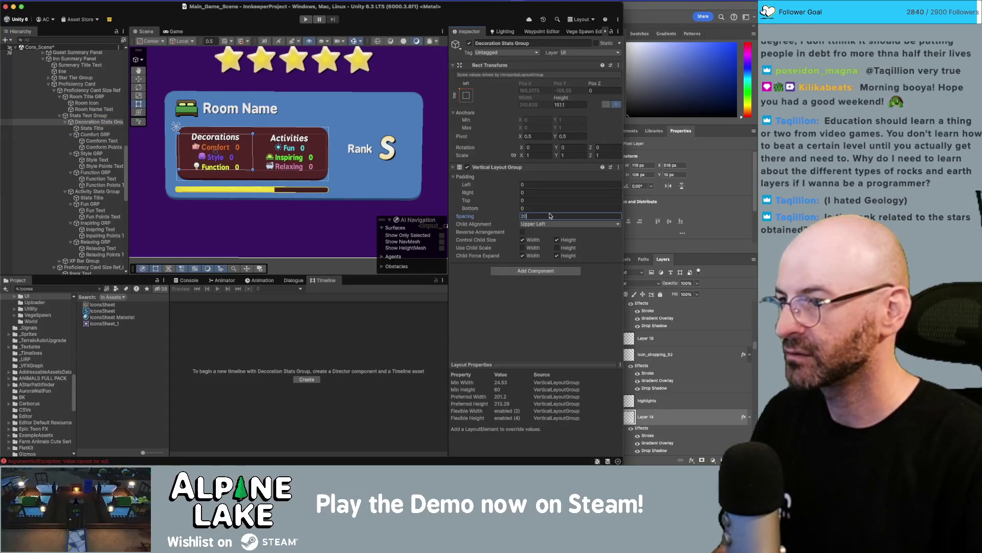
pyautogui.click(94, 191)
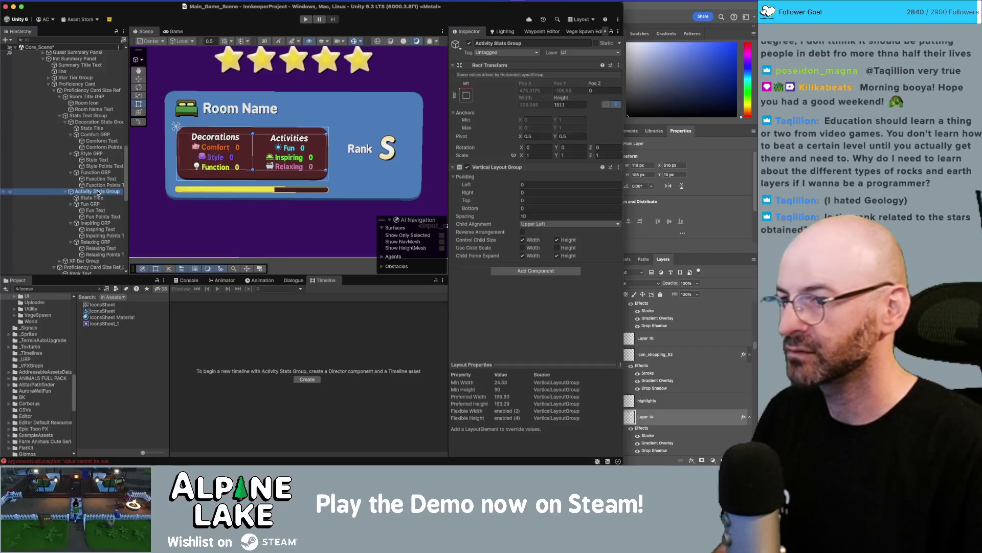
pyautogui.click(543, 216)
pyautogui.write('20')
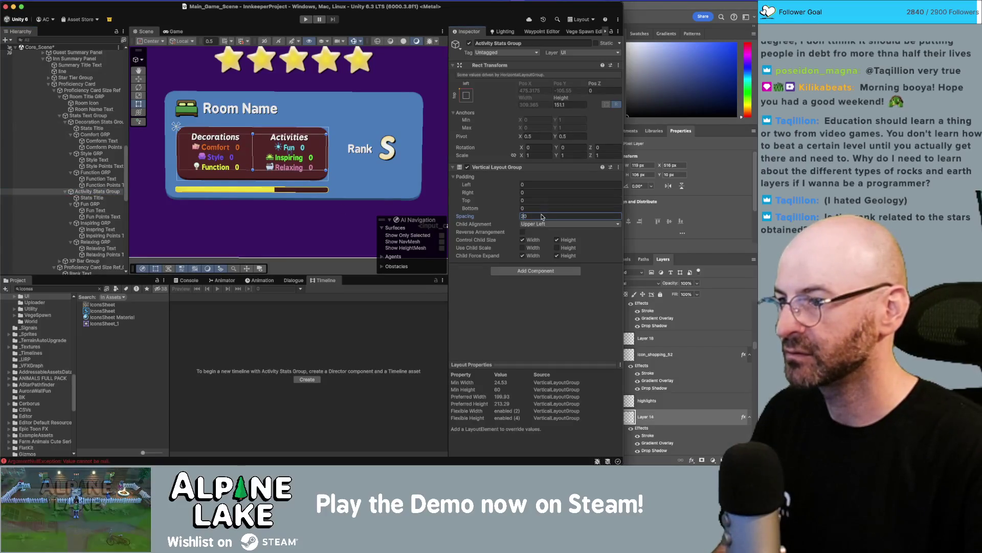
pyautogui.scroll(-5, 266, 130)
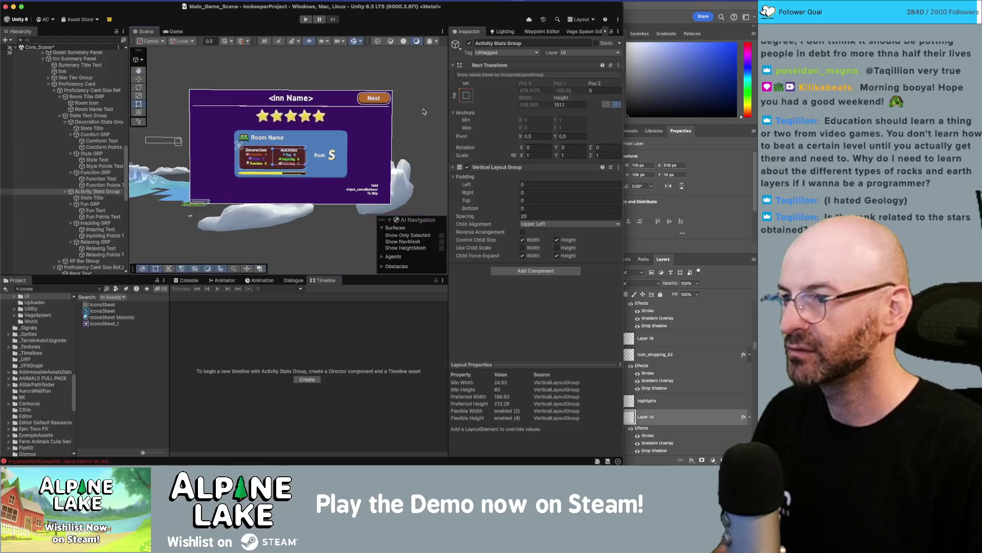
pyautogui.click(265, 130)
pyautogui.scroll(5, 265, 130)
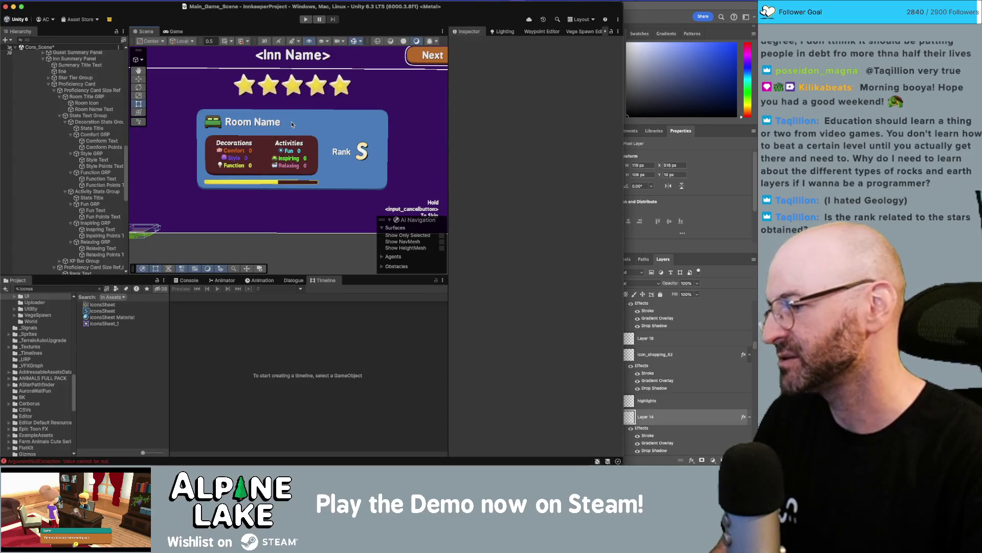
pyautogui.scroll(-3, 290, 121)
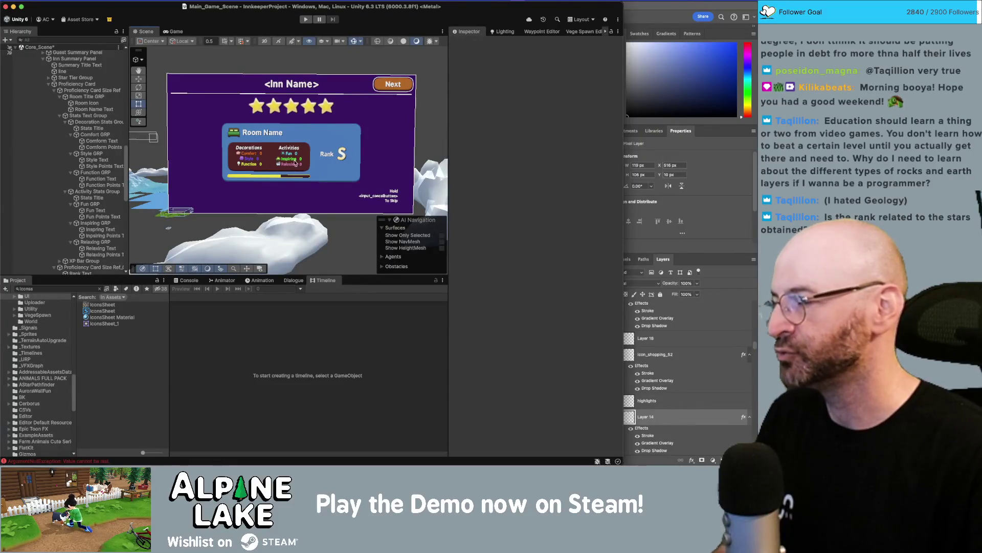
pyautogui.click(261, 143)
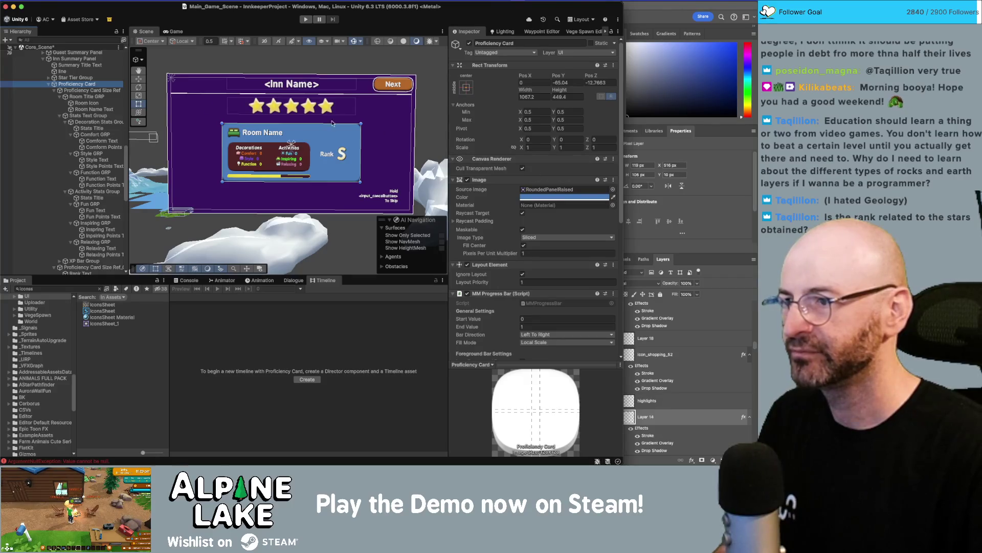
# - Enable Child Force Expand Height on the Proficiency Card Size Ref's Vertical Layout Group
pyautogui.scroll(-2, 500, 202)
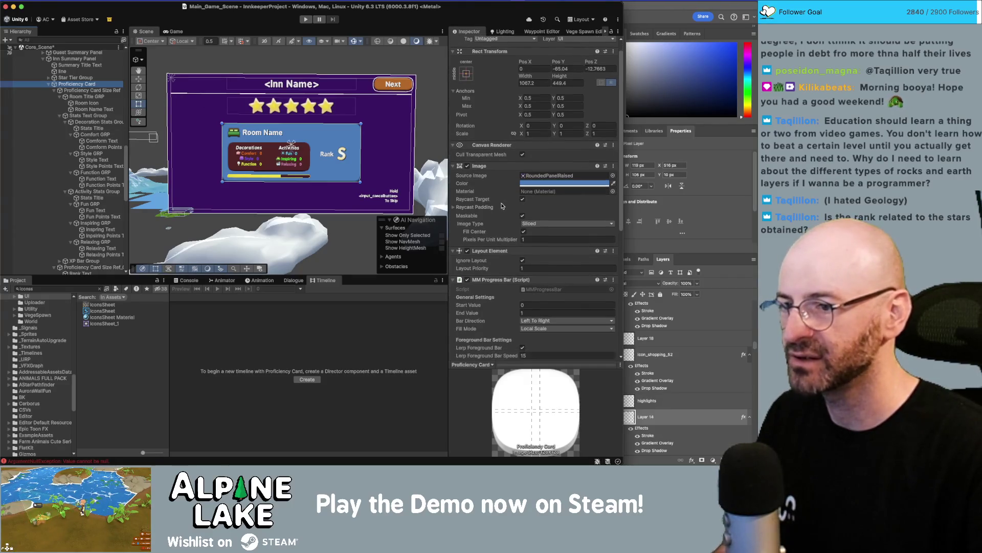
pyautogui.scroll(2, 500, 215)
pyautogui.moveTo(566, 93); pyautogui.dragTo(587, 92)
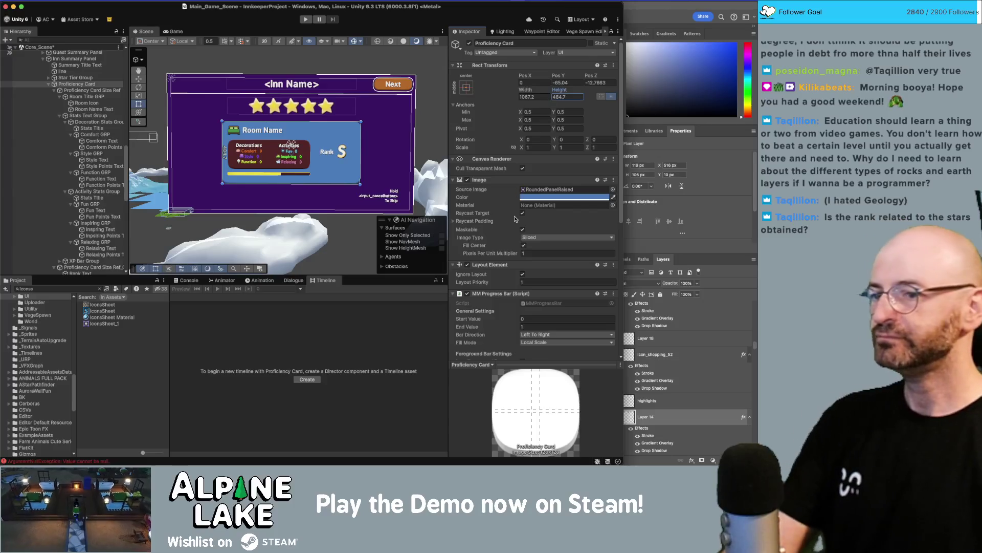
pyautogui.scroll(-8, 508, 212)
pyautogui.scroll(-3, 508, 212)
pyautogui.click(82, 90)
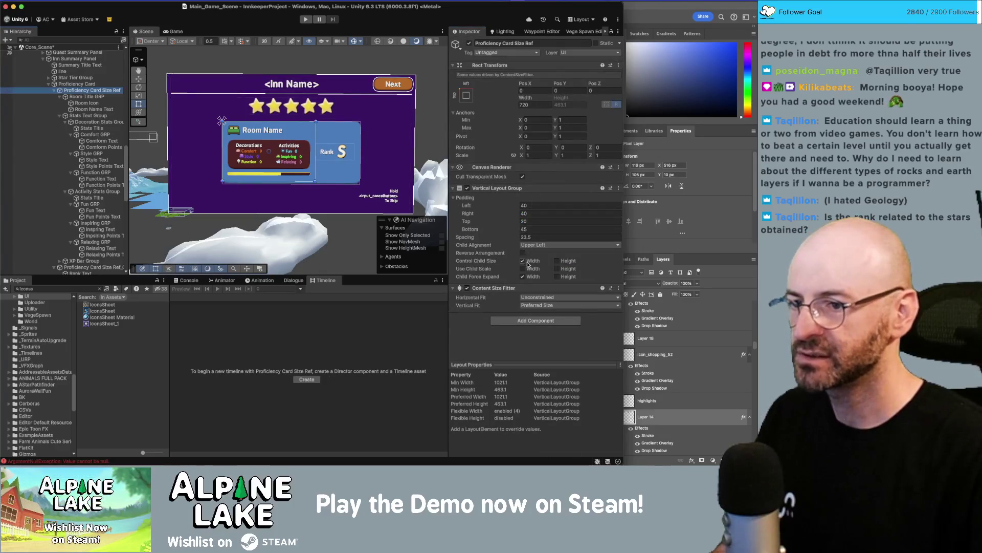
pyautogui.click(557, 277)
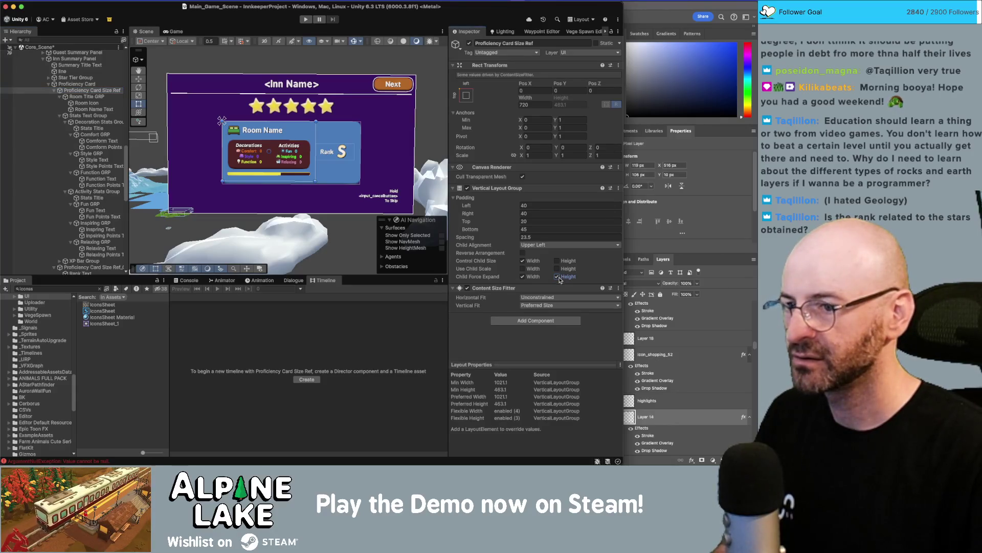
# - Set the Proficiency Card's height to 475.6
pyautogui.click(77, 83)
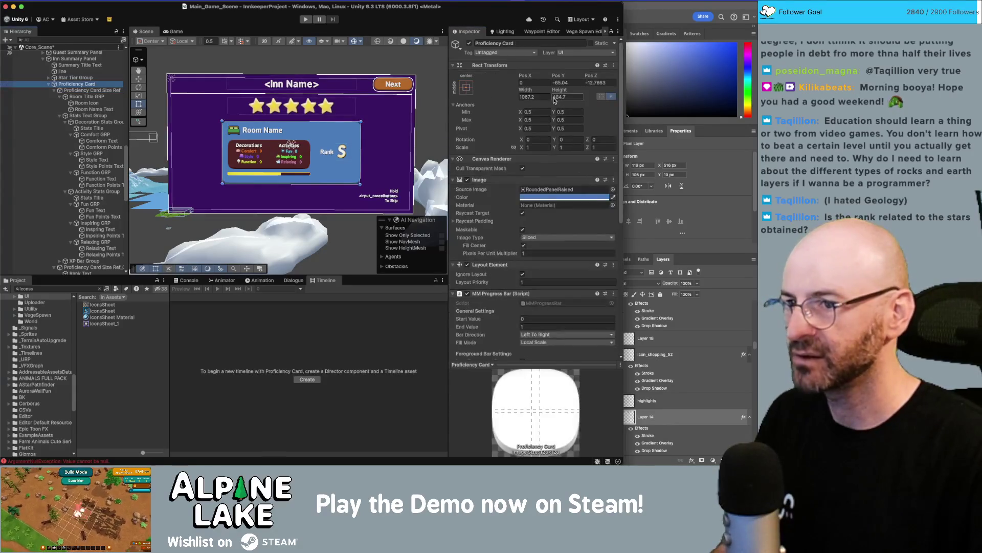
pyautogui.moveTo(559, 90); pyautogui.dragTo(607, 91)
pyautogui.moveTo(569, 99); pyautogui.dragTo(539, 111)
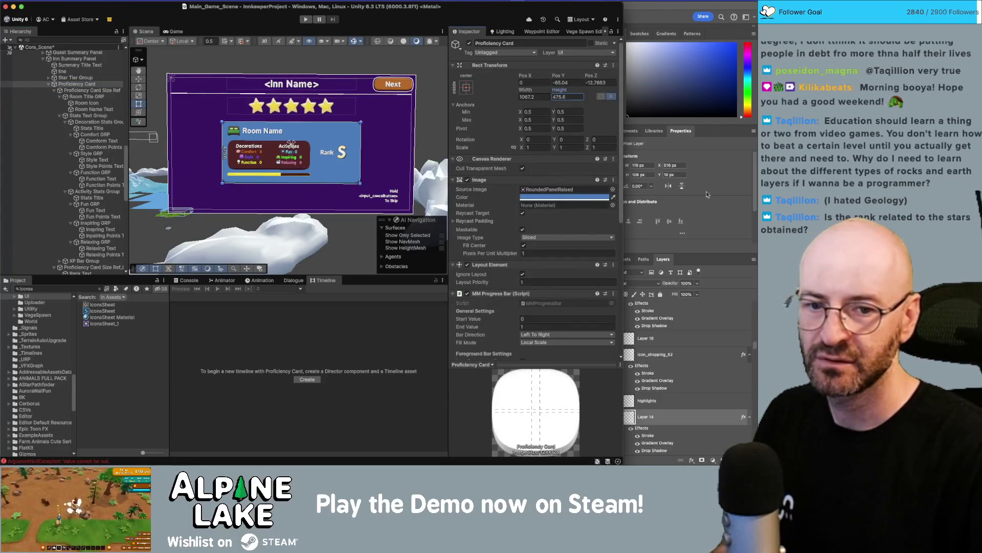